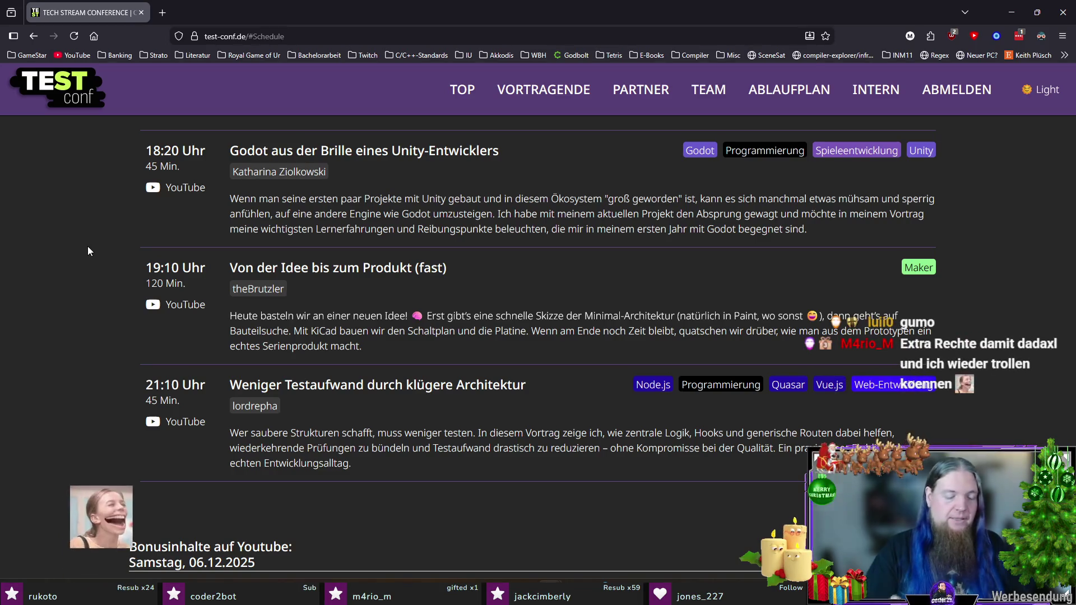
Step: Load coder2k.net in a new tab, open the Viewer Dashboard soundboard page, then start another tab
key("ctrl+t")
type("coder2k.net")
key("Return")
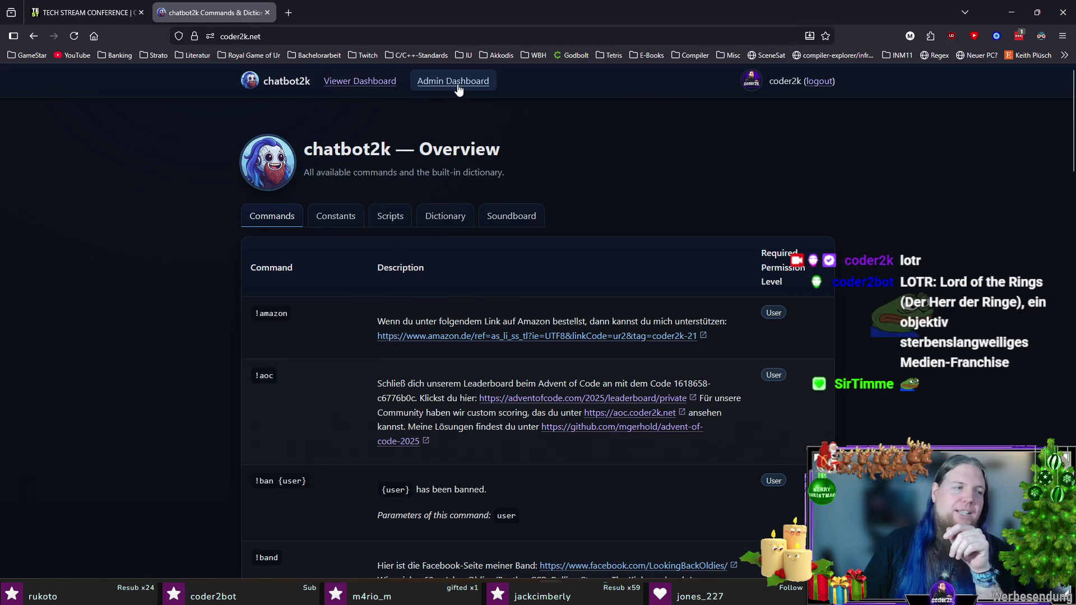
left_click(357, 84)
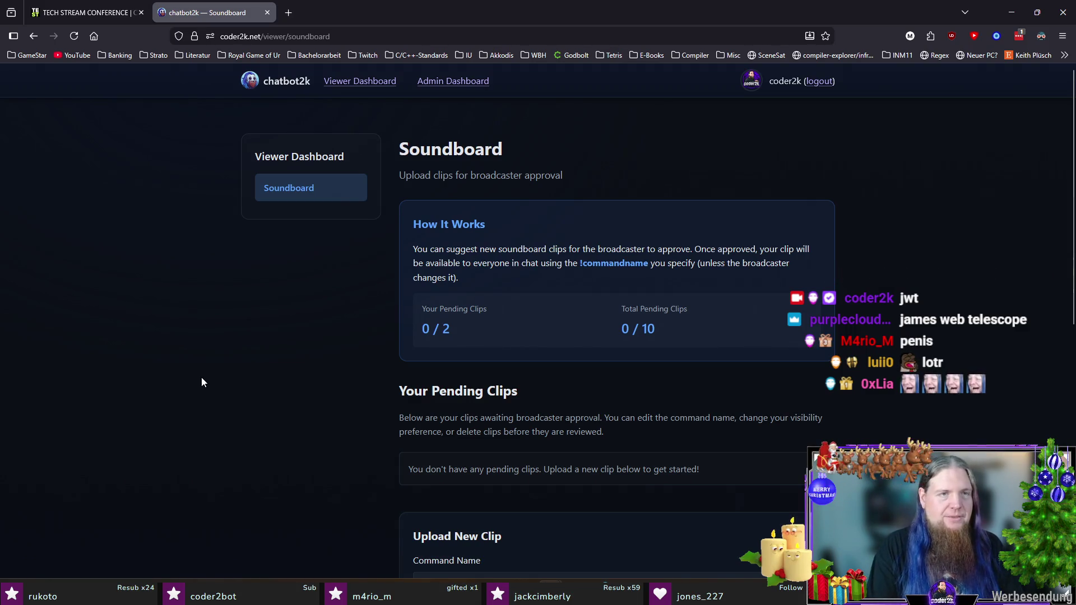
key("ctrl+t")
Step: Search Google for 'jwt', read the results, and close that tab
type("jwt")
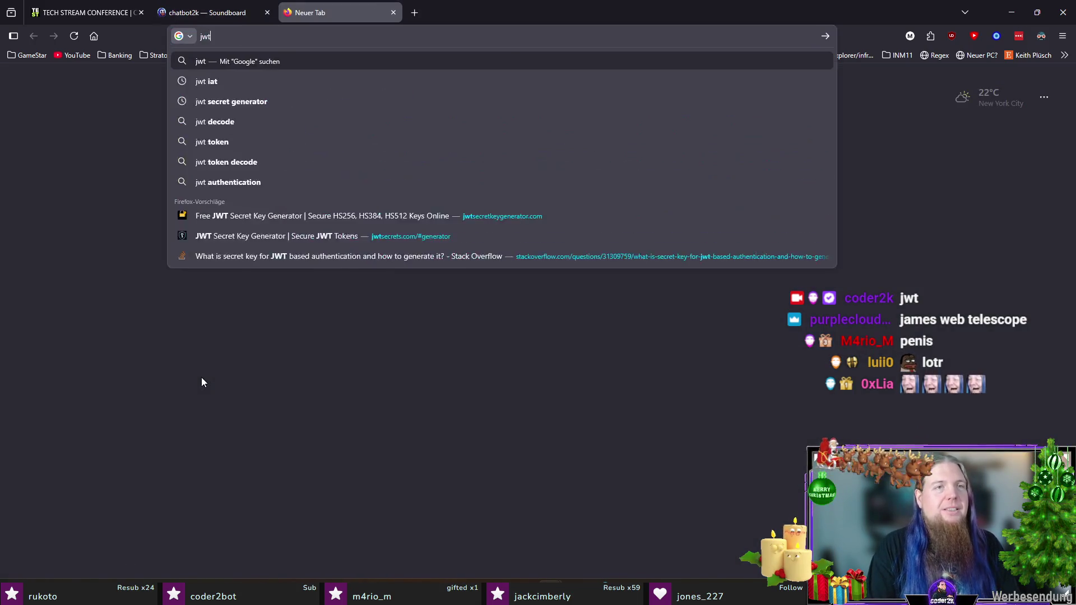
key("Return")
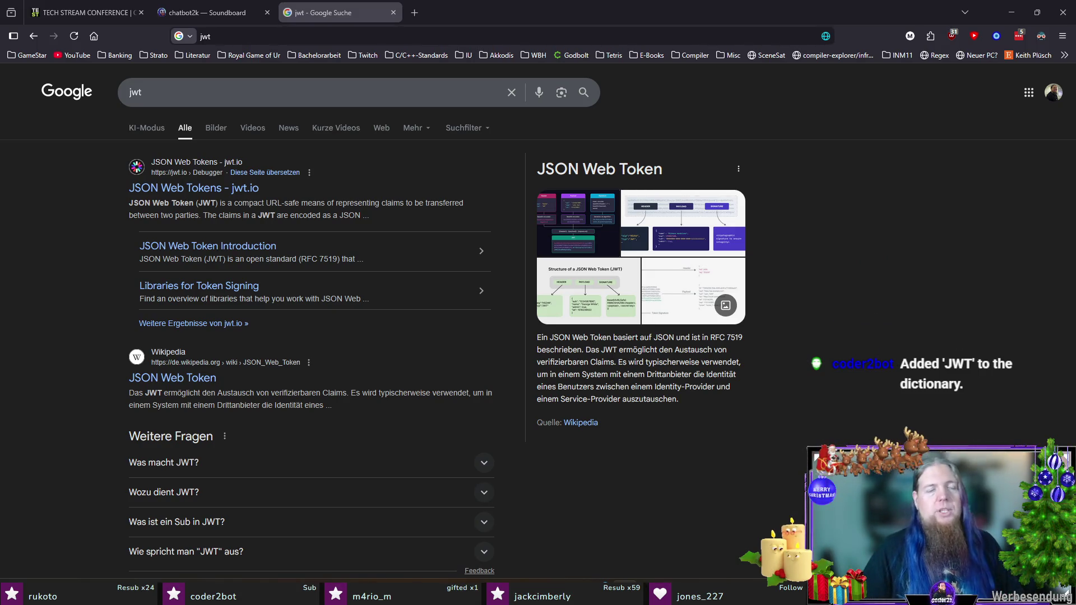
middle_click(356, 13)
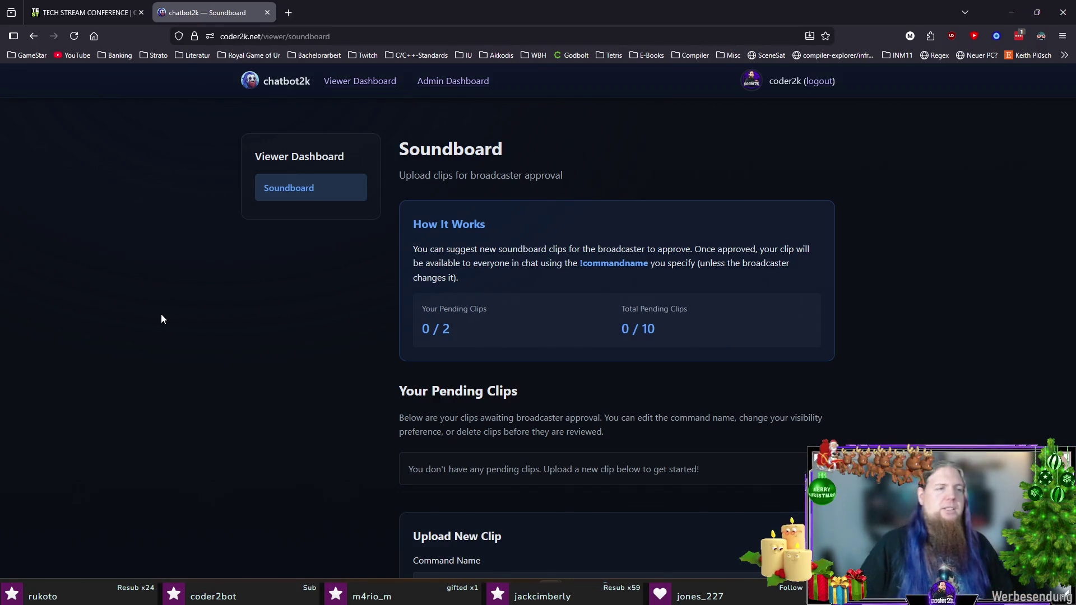
Step: Open the chatbot2k GitHub repository in a new tab via the address bar suggestion
left_click(290, 12)
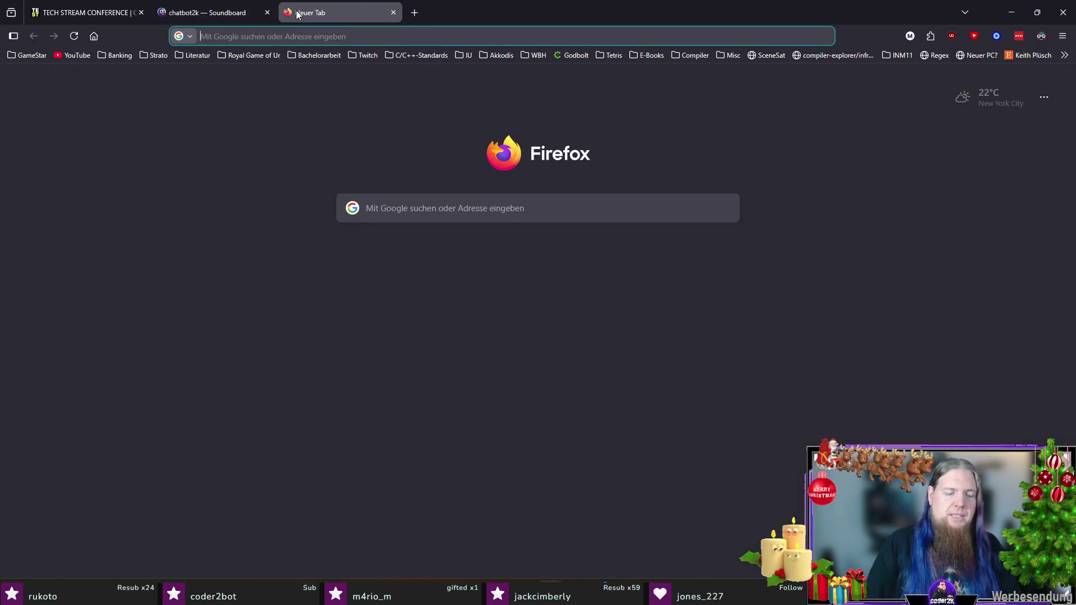
type("chatbot arena")
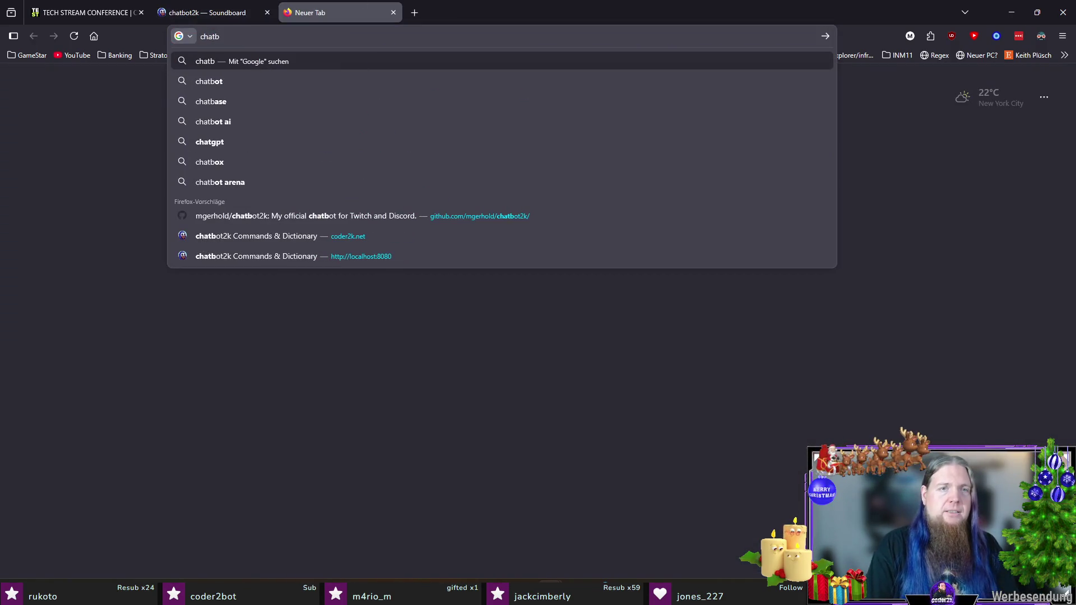
key("Down")
key("Return")
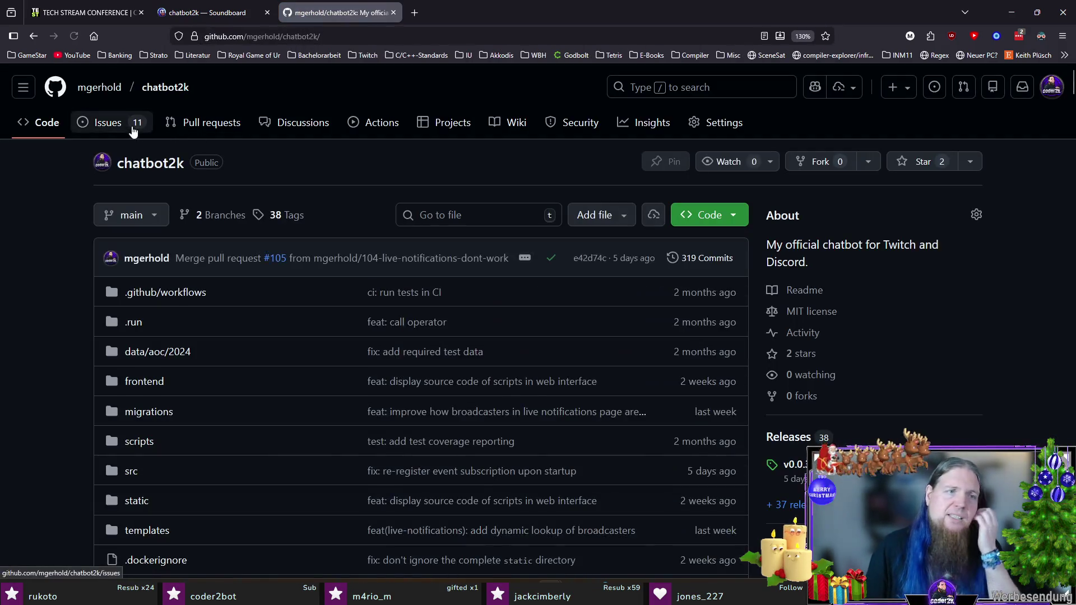
Step: File a new issue titled 'Implement `!dict update` Chat Command' and close its tab
left_click(133, 131)
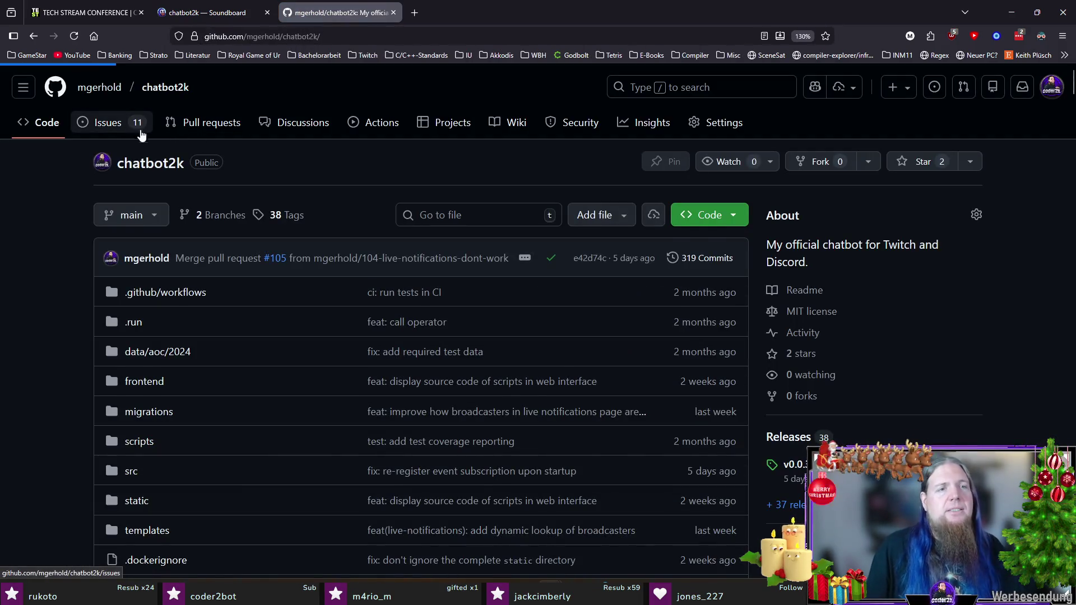
left_click(963, 177)
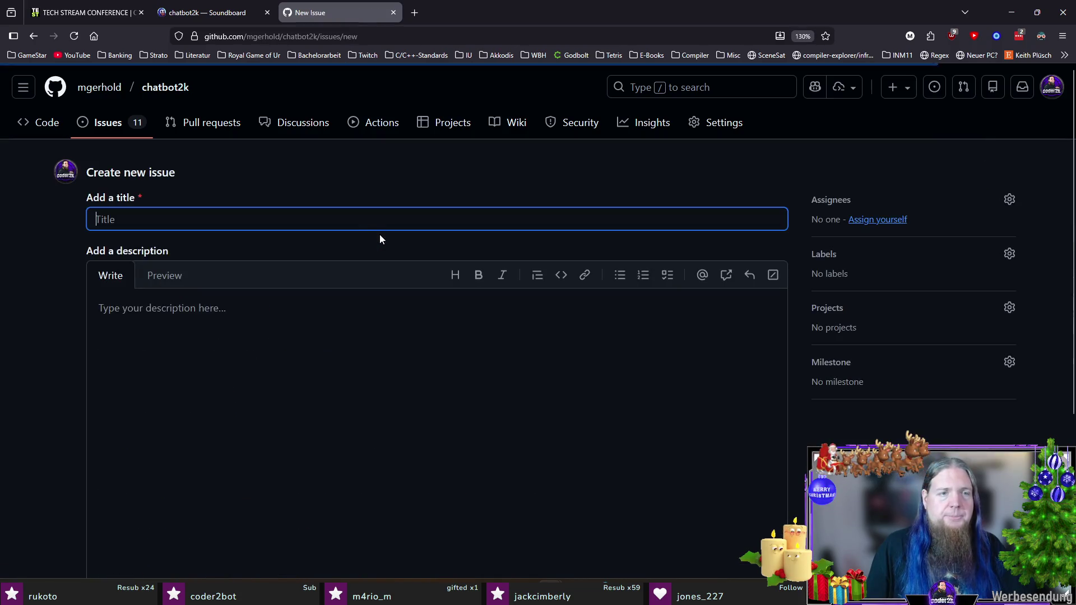
type("Implement `")
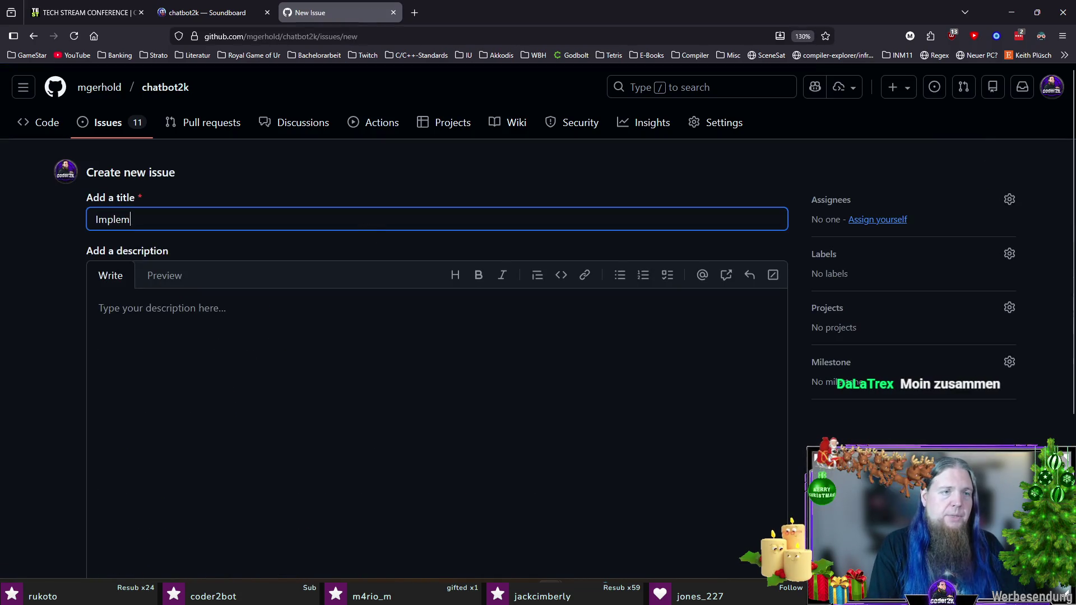
type("!dict update` ")
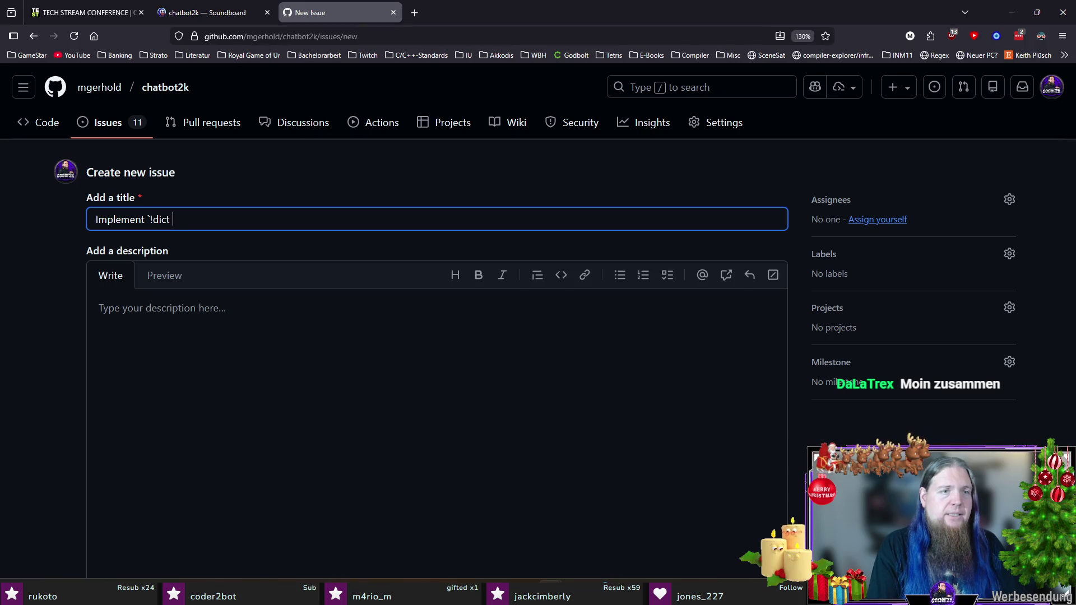
type("Chat Command")
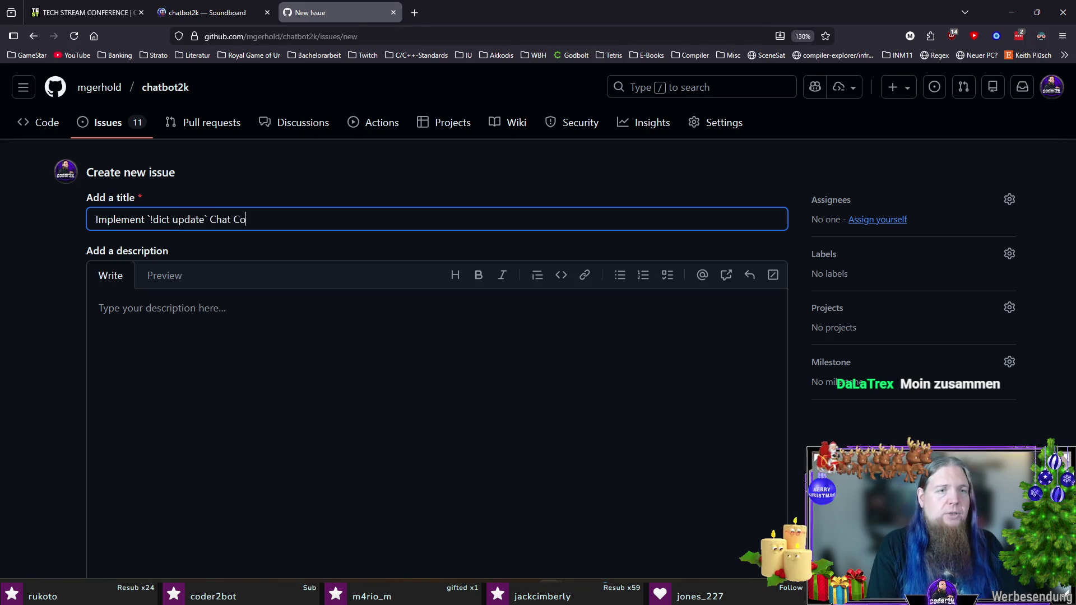
key("Return")
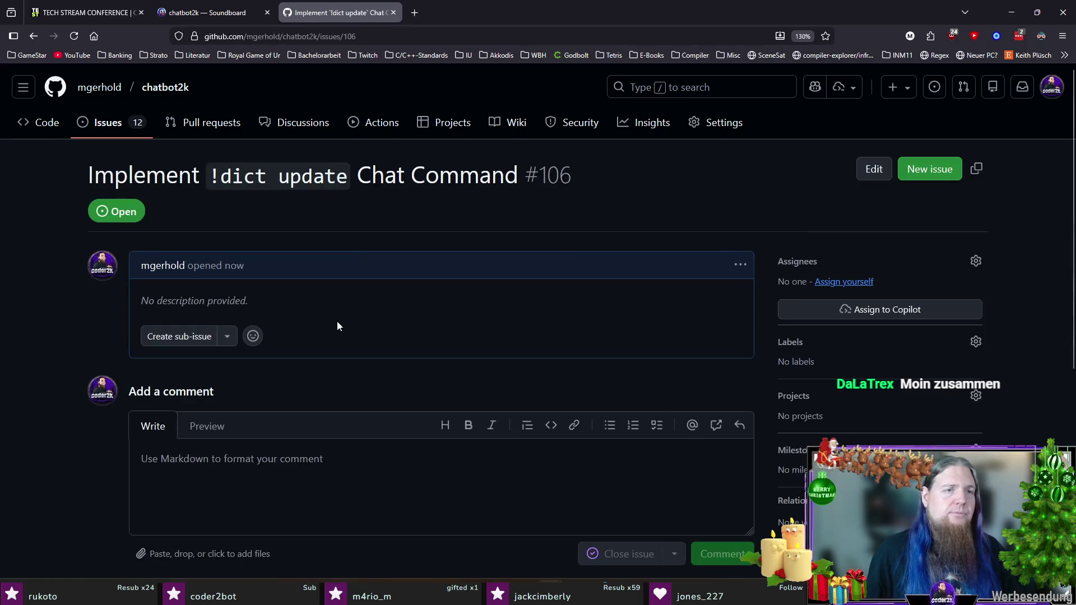
middle_click(369, 12)
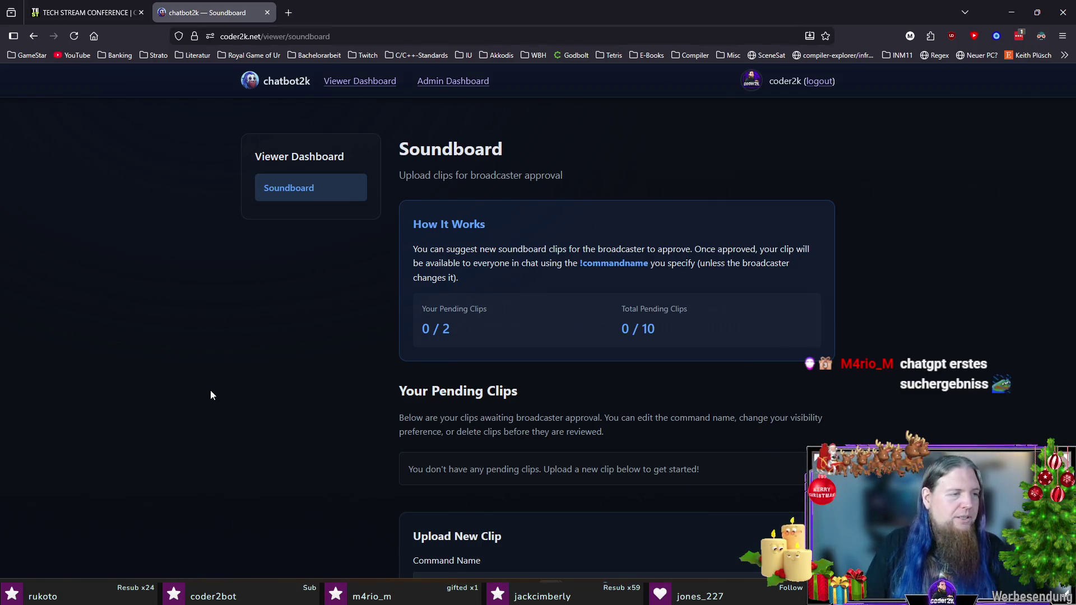
Step: Select and check the 0 / 2 and 0 / 10 pending clip counts on the Soundboard page
scroll(213, 300, "down", 2)
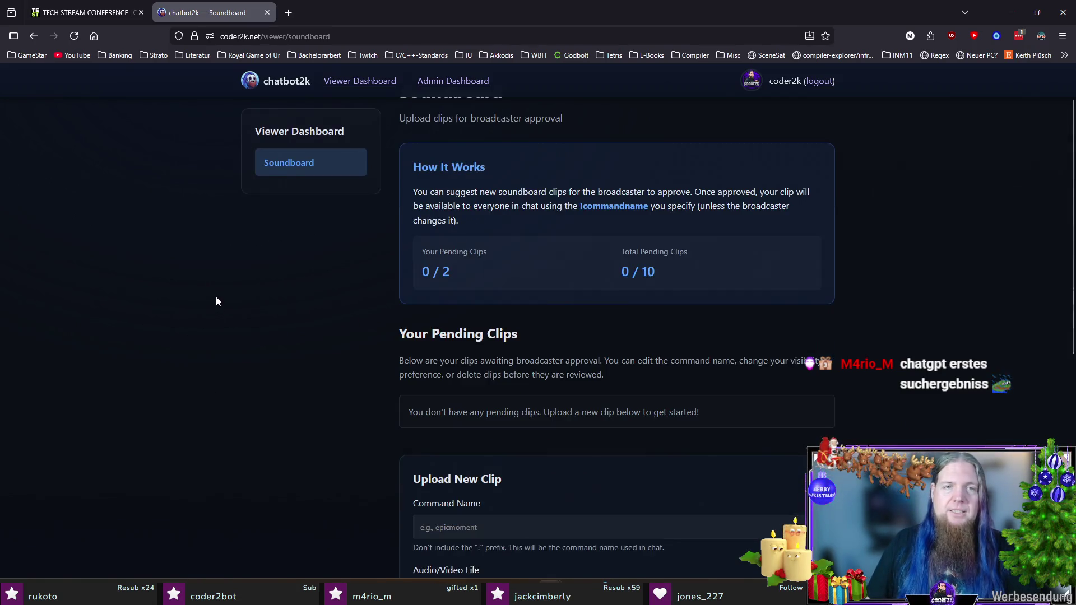
scroll(216, 297, "up", 2)
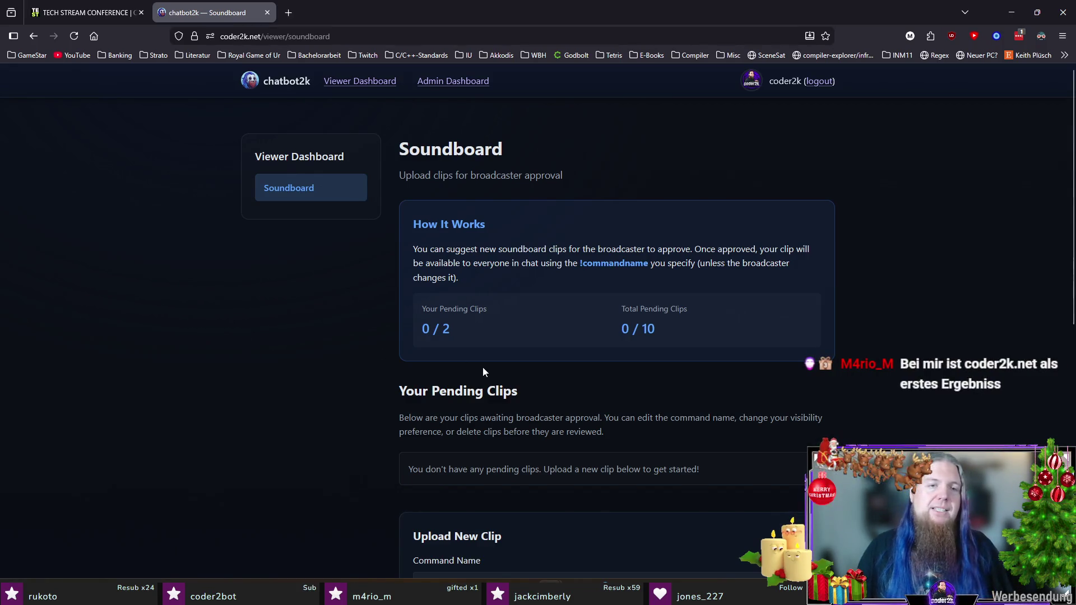
left_click_drag(457, 334, 426, 332)
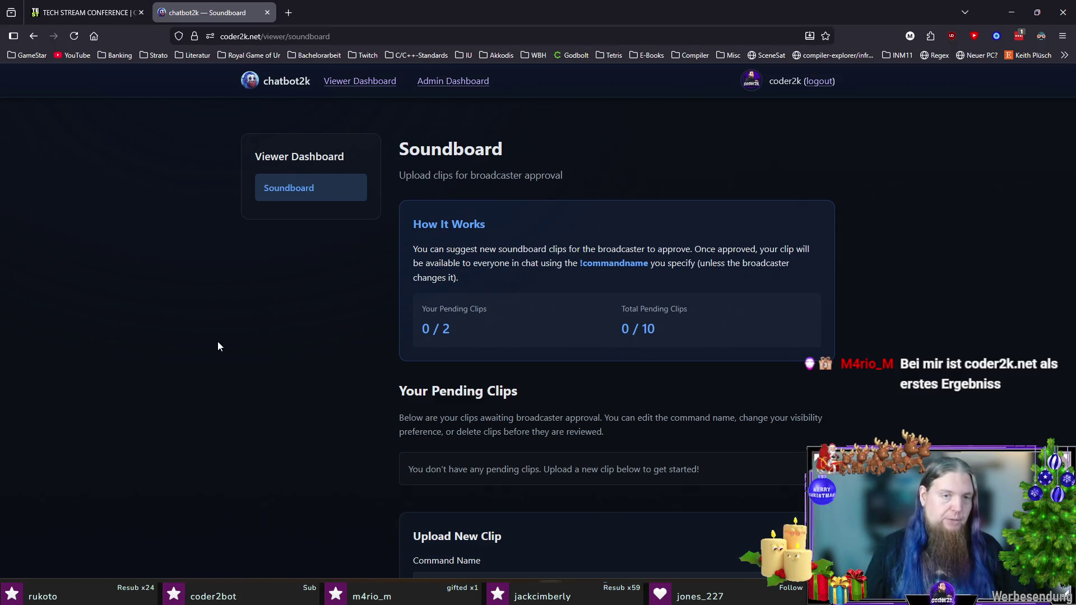
triple_click(650, 330)
left_click(671, 338)
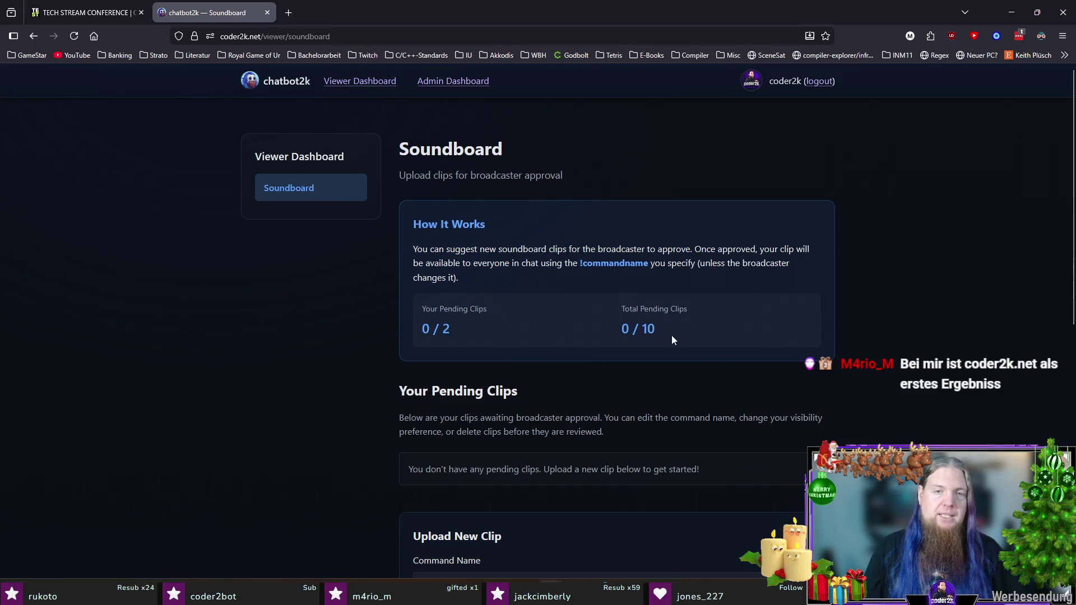
left_click_drag(672, 336, 621, 326)
left_click(528, 334)
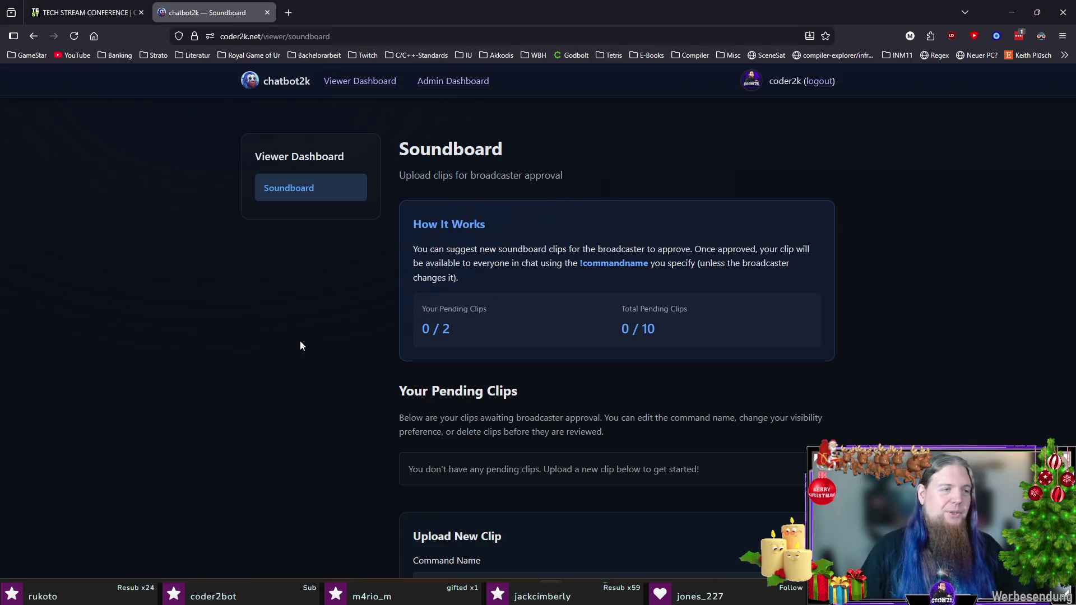
Step: Open a scratch tab, type 'ch' into the address bar, then close it unused
key("ctrl+t")
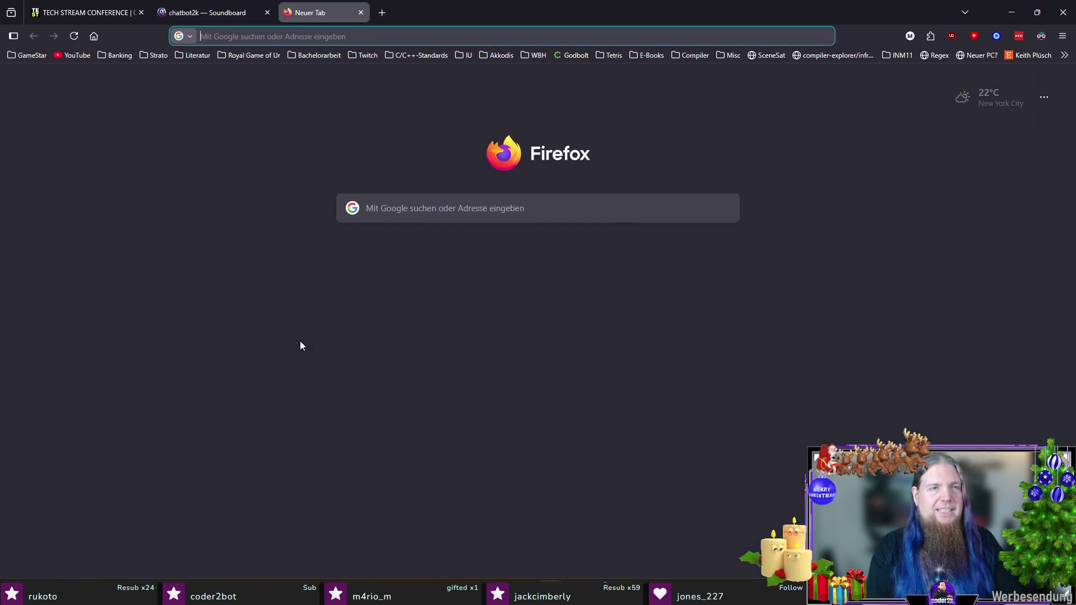
type("c")
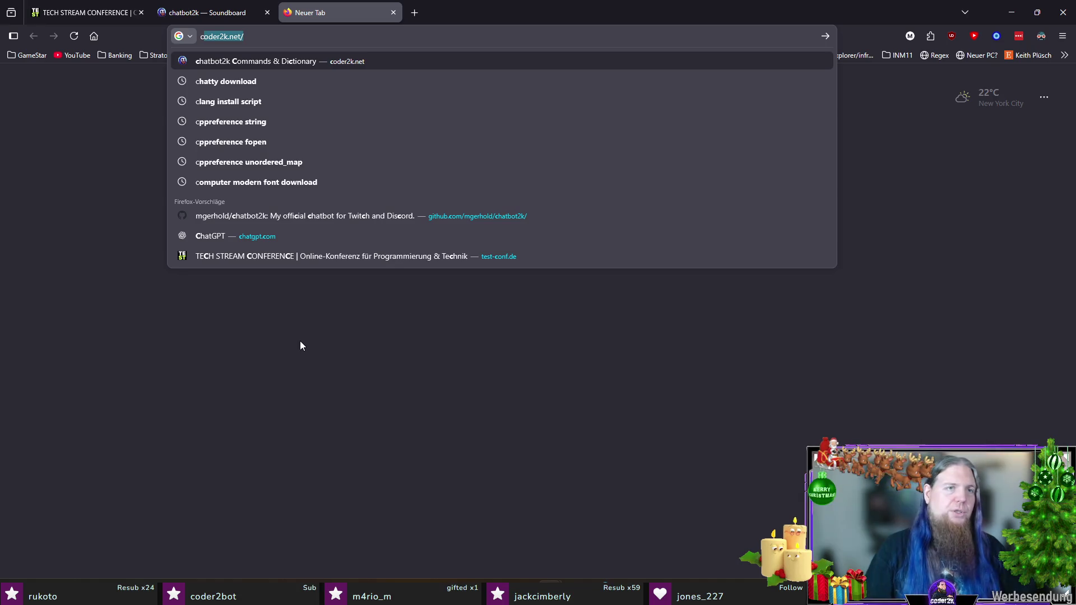
type("hatgpt.com/")
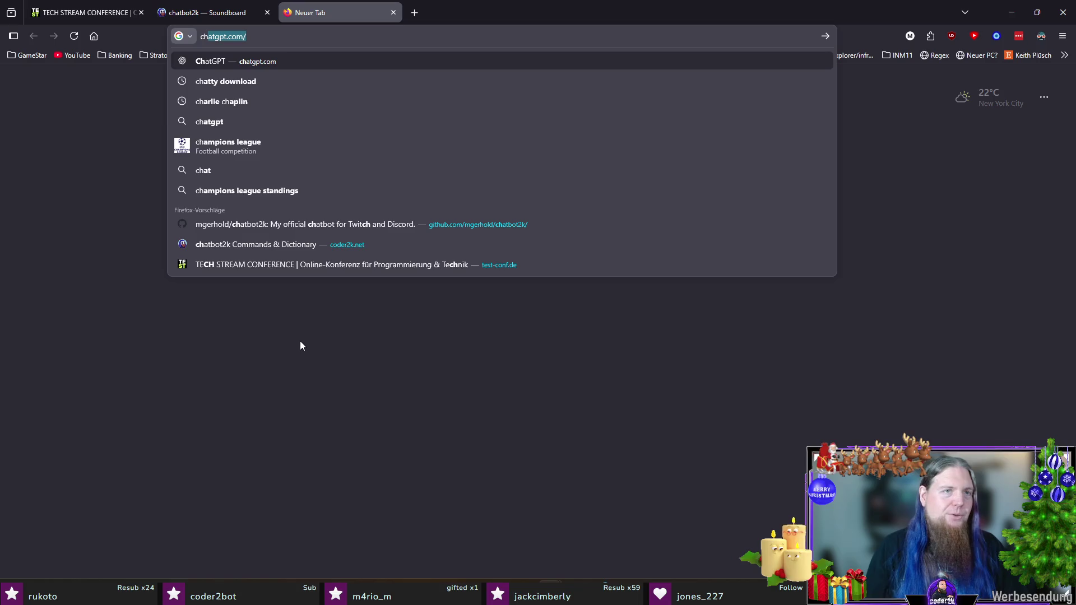
key("ctrl+w")
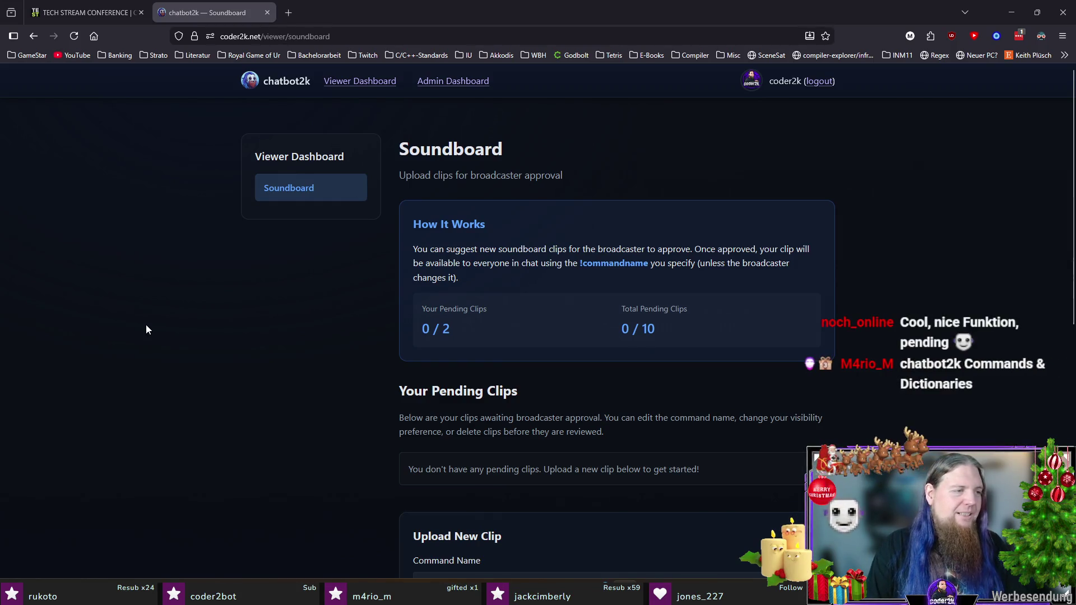
Step: Visit the admin and viewer dashboards, then show the soundboard clips on the commands overview
left_click(482, 81)
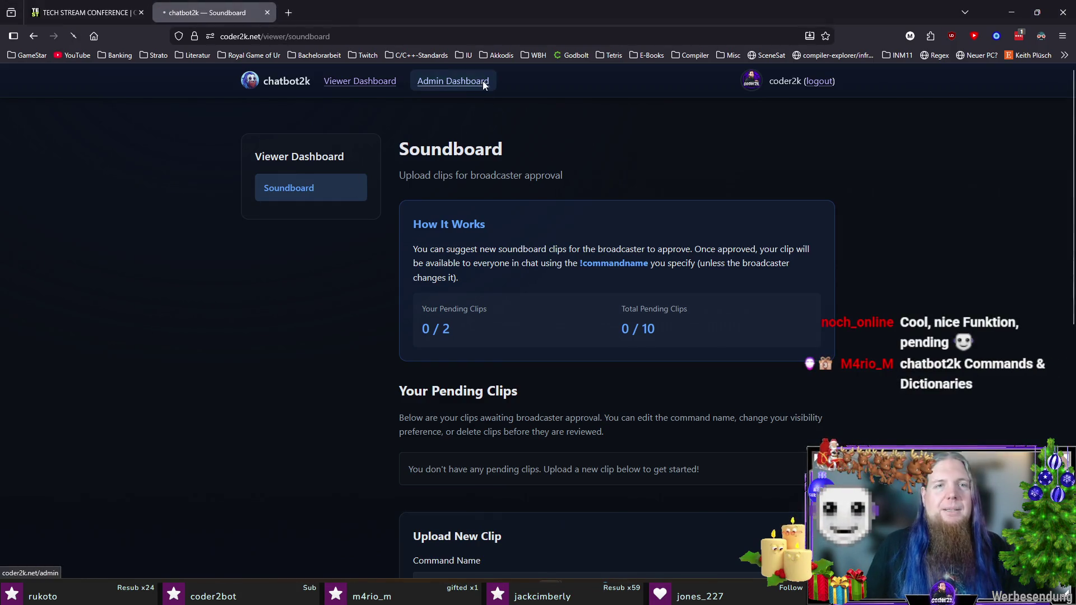
left_click(337, 83)
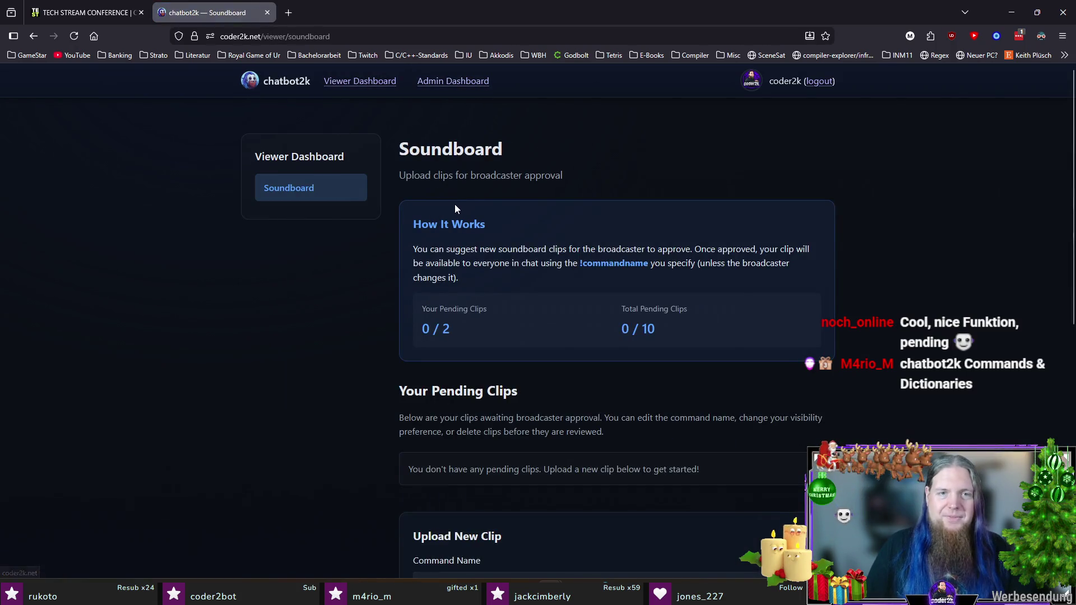
left_click(280, 84)
left_click(511, 216)
scroll(216, 287, "down", 5)
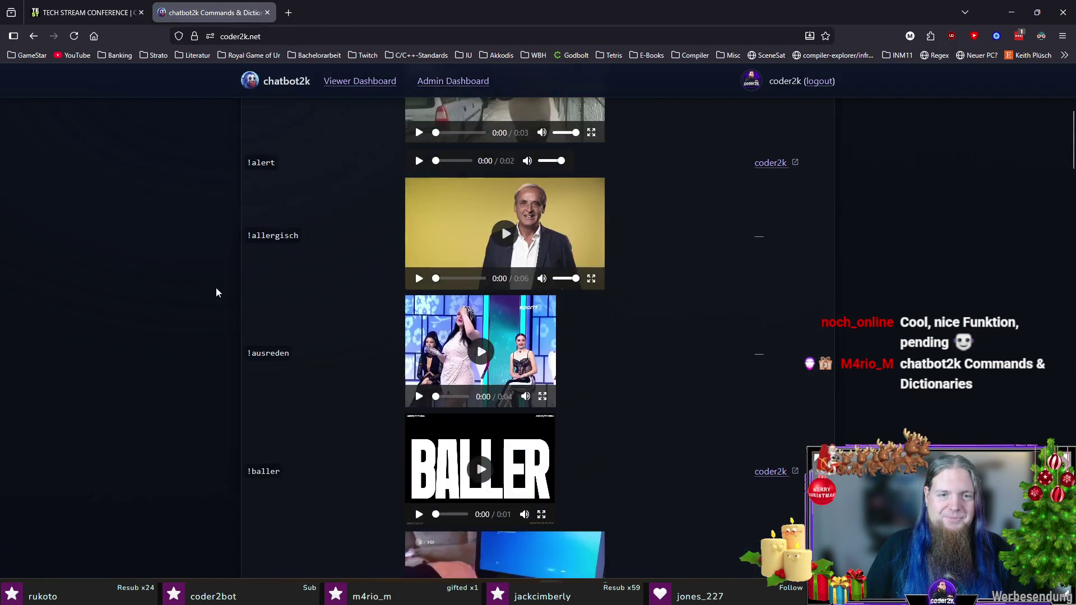
Step: Locate the !garkeinemehr clip by searching the page for 'kein', then scroll the command list
key("ctrl+f")
type("kein")
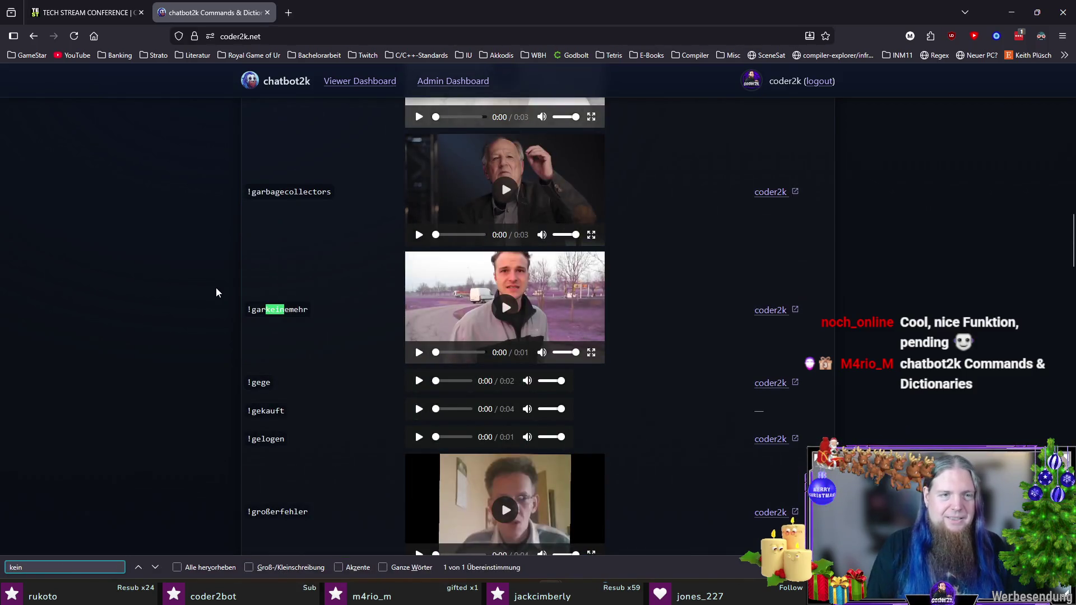
key("Escape")
scroll(196, 287, "up", 5)
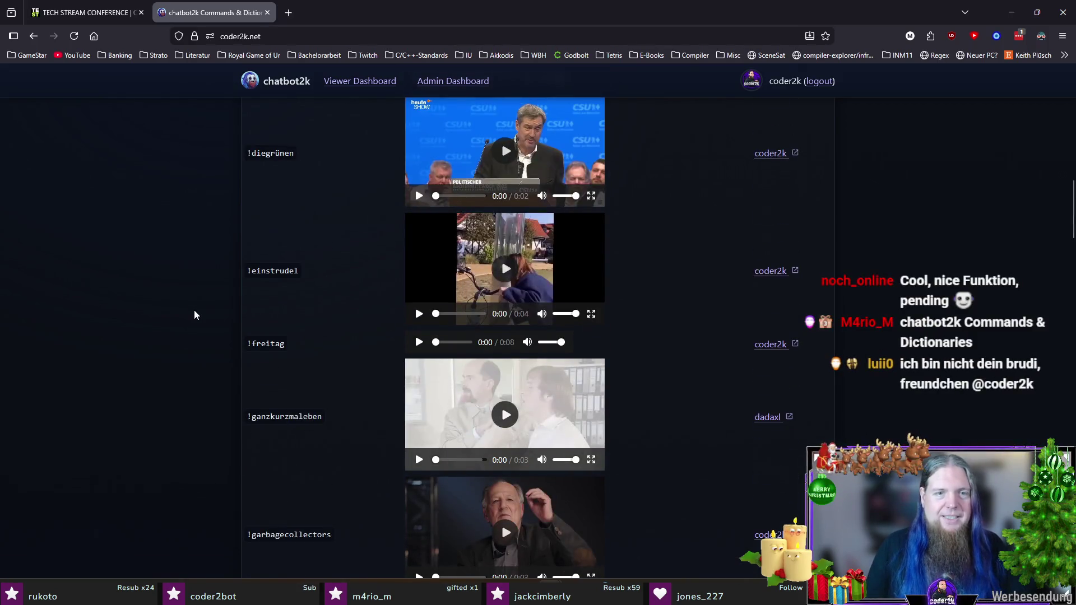
scroll(174, 315, "up", 8)
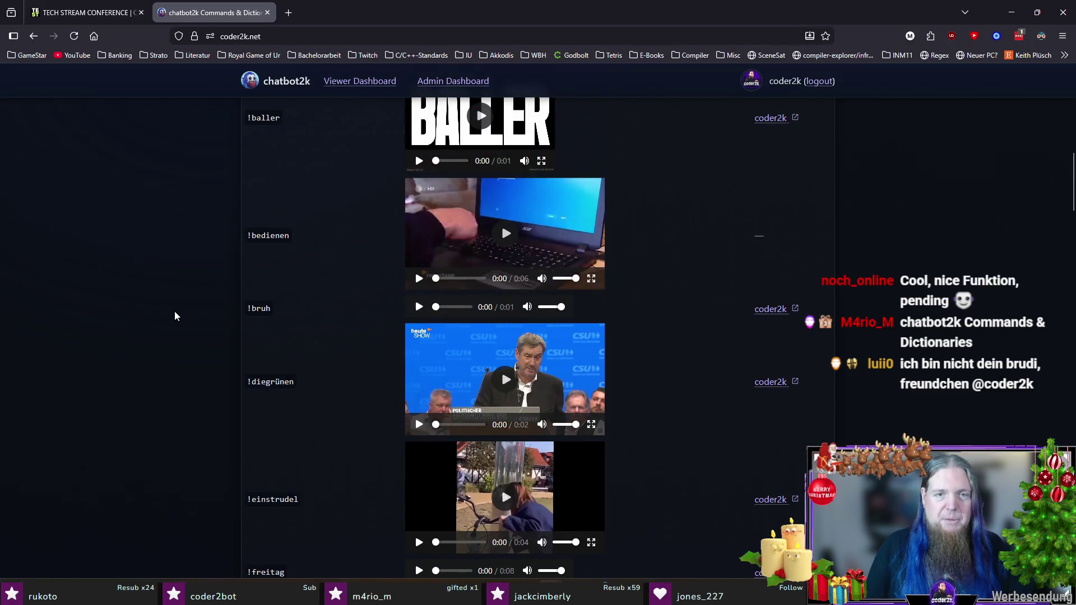
scroll(174, 316, "up", 8)
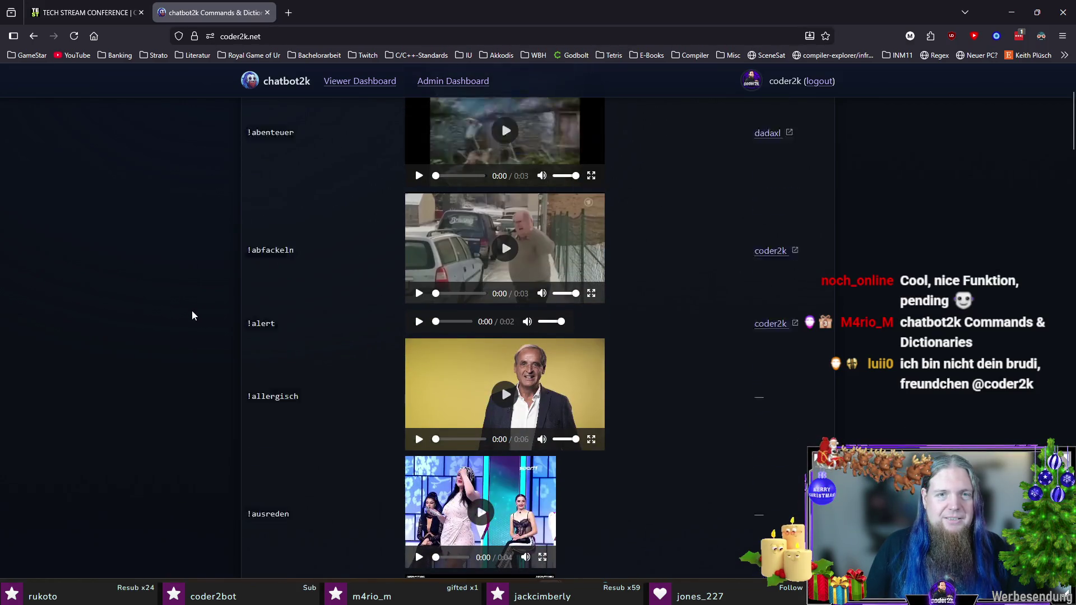
scroll(192, 310, "down", 11)
scroll(190, 324, "down", 7)
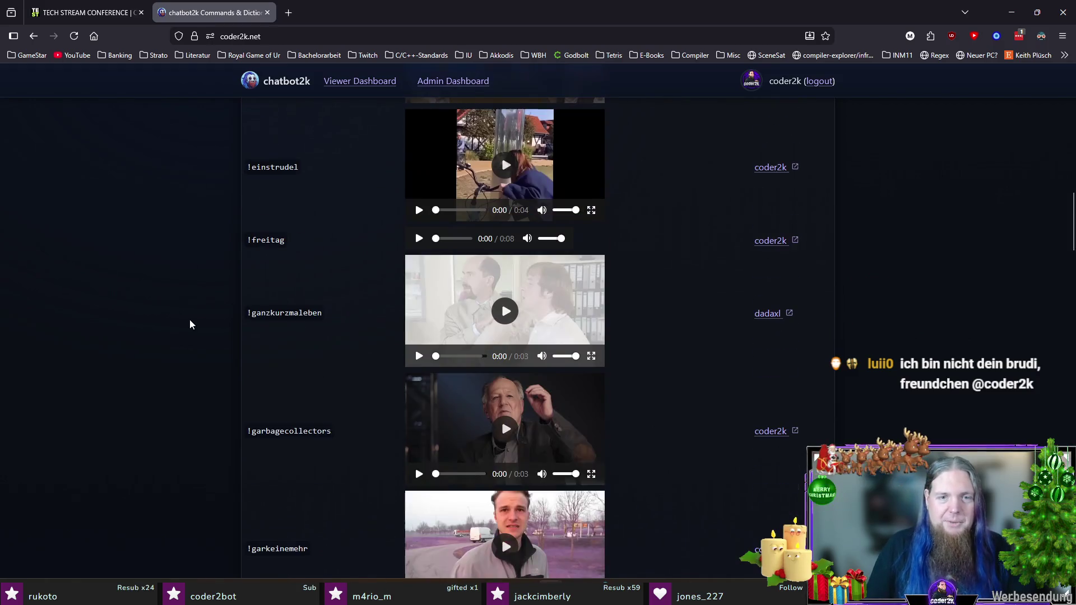
scroll(191, 324, "down", 6)
scroll(190, 324, "down", 1)
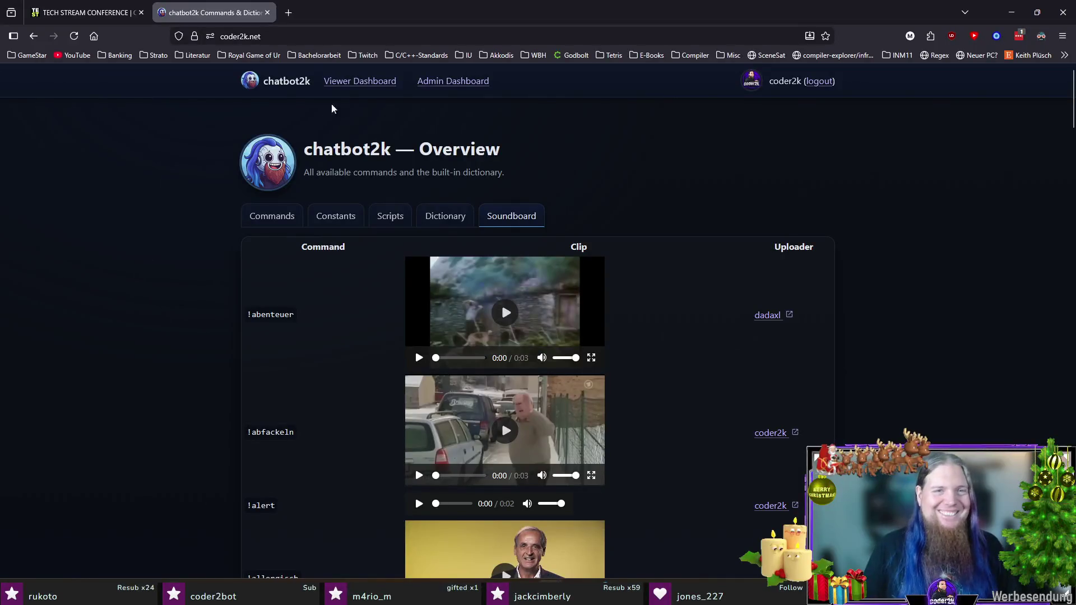
Step: Go from the Viewer Dashboard to the Admin Dashboard and open its Soundboard clip management
left_click(349, 81)
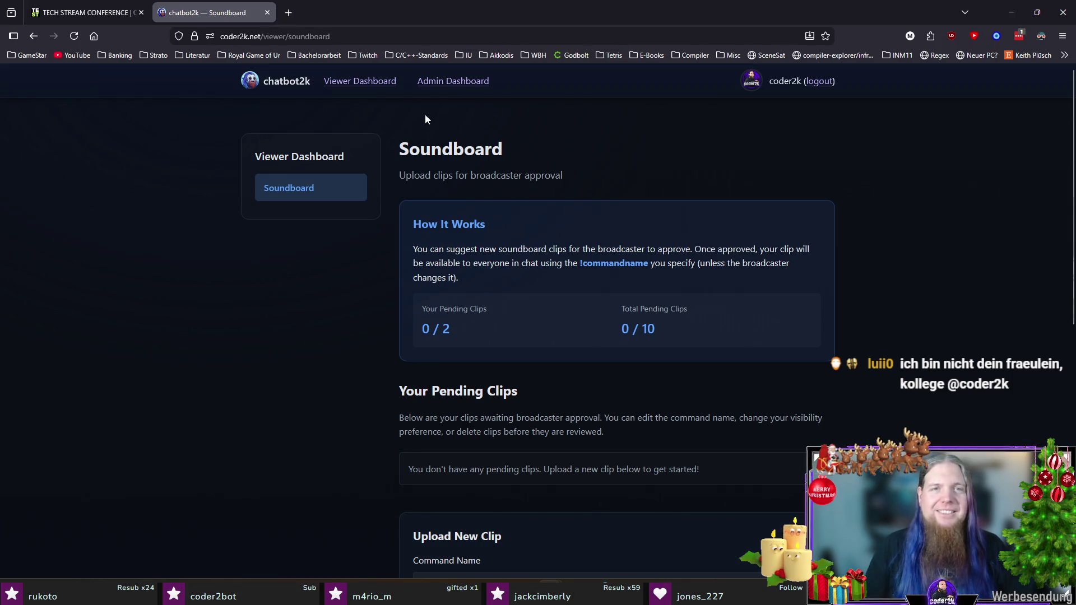
left_click(452, 82)
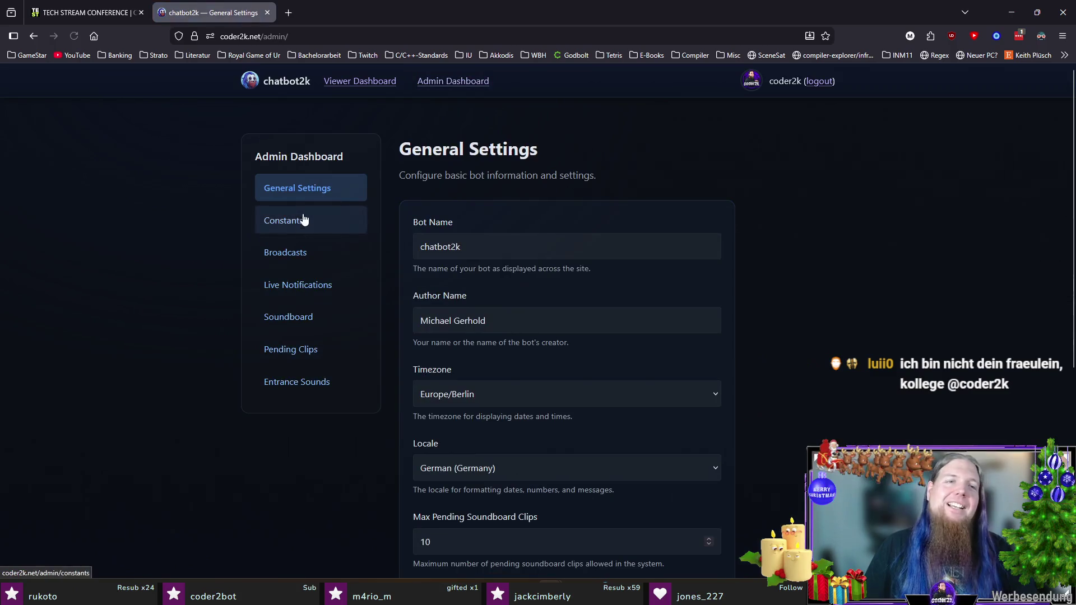
left_click(290, 315)
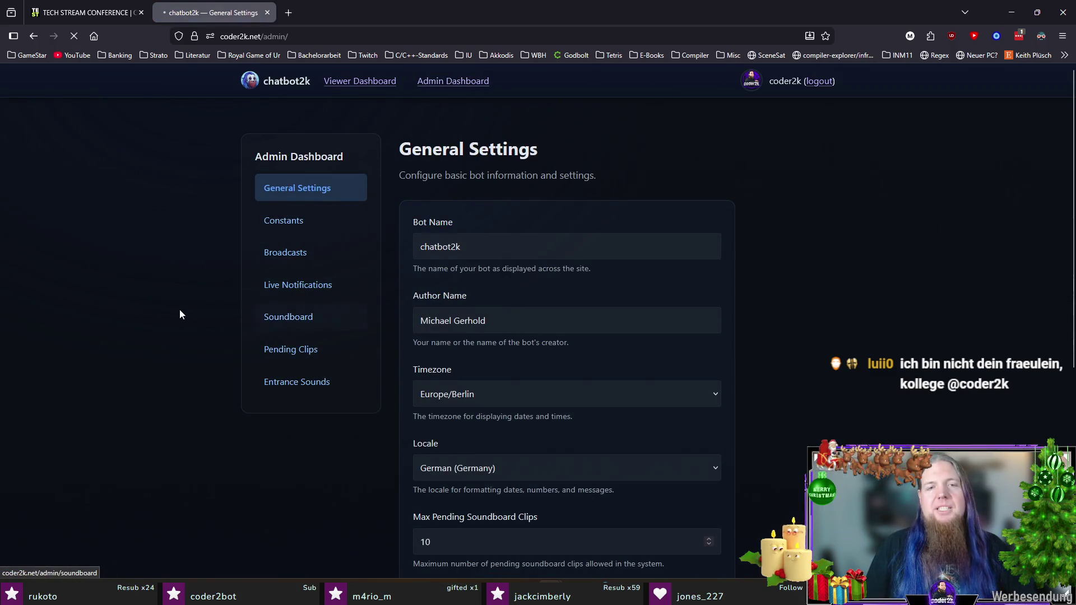
Step: Rename the diegrünen clip's command to diegruenen by replacing the ü with 'ue'
scroll(182, 311, "down", 5)
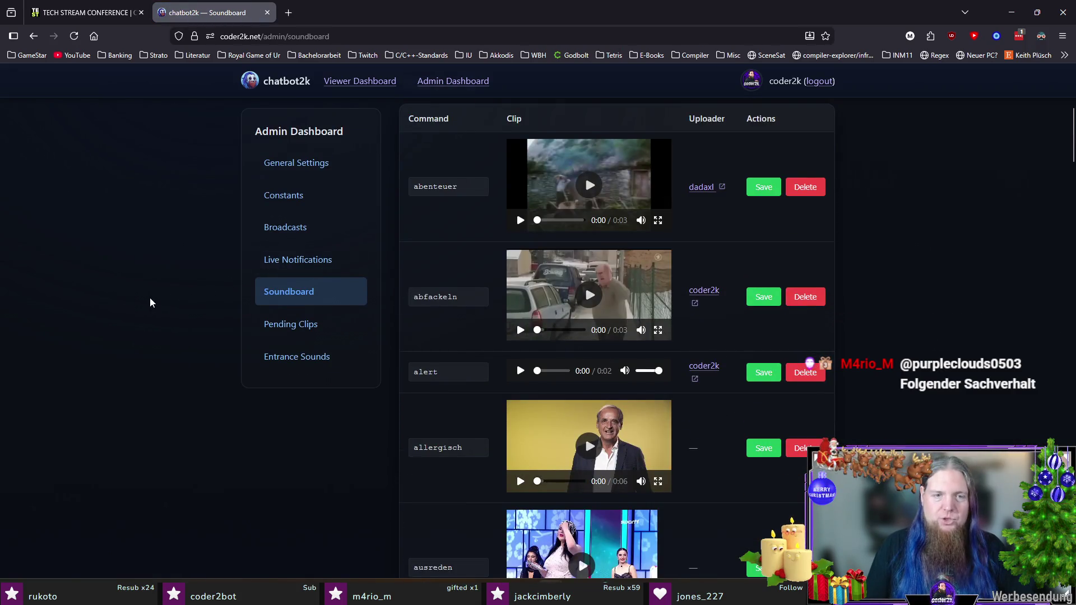
scroll(151, 302, "down", 3)
scroll(152, 301, "down", 4)
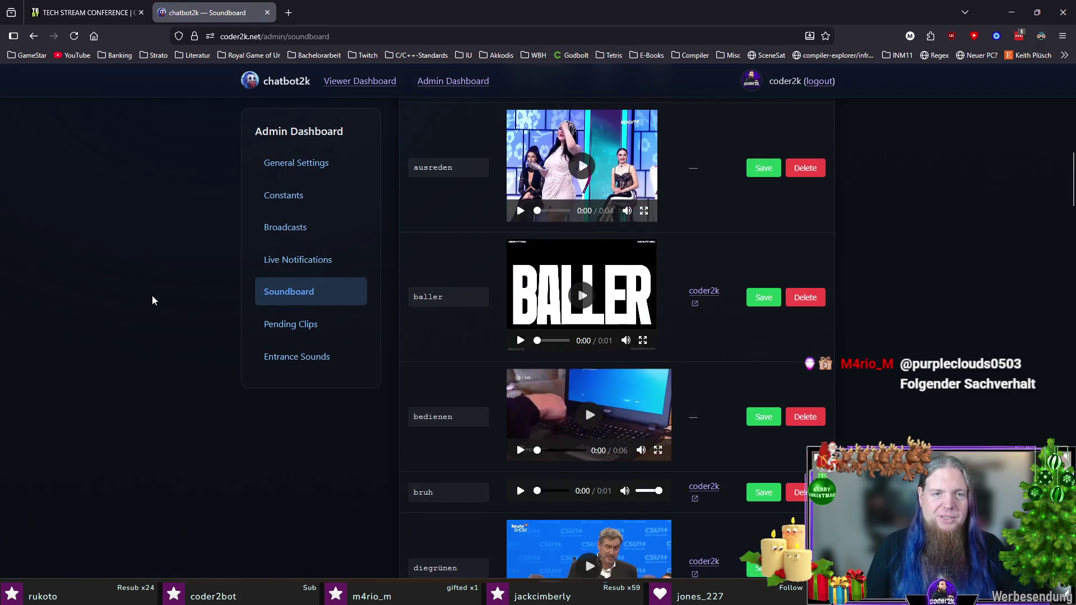
scroll(153, 301, "down", 5)
left_click(442, 226)
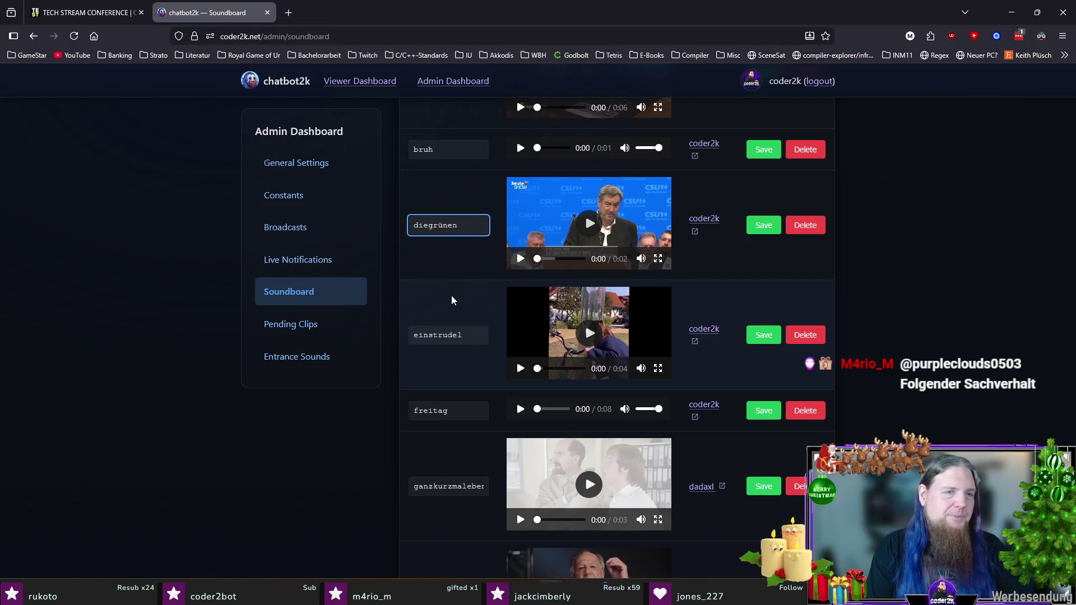
key("BackSpace")
type("ue")
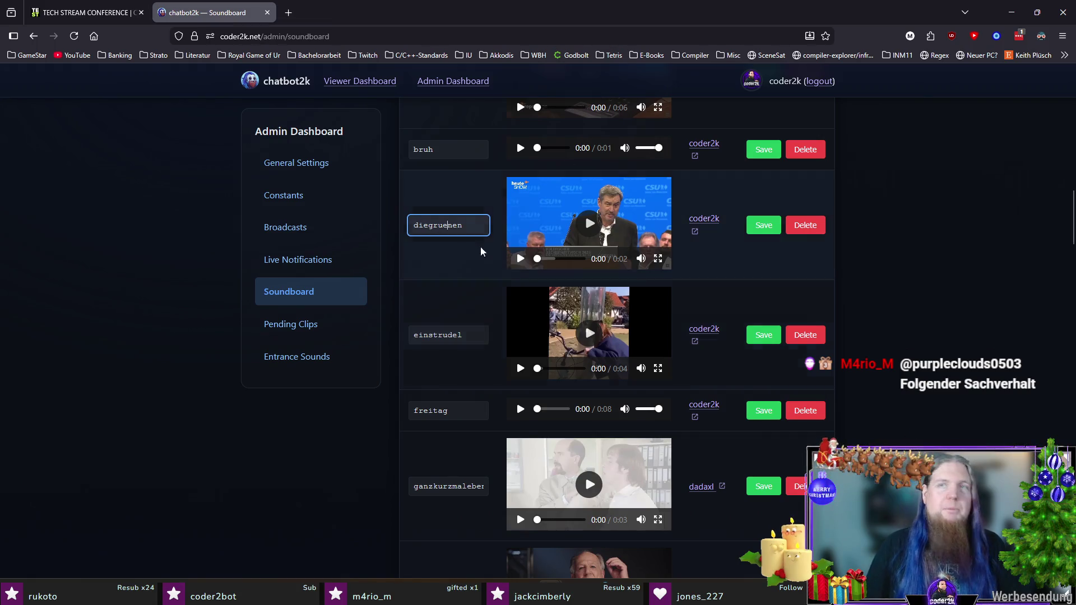
key("alt+Tab")
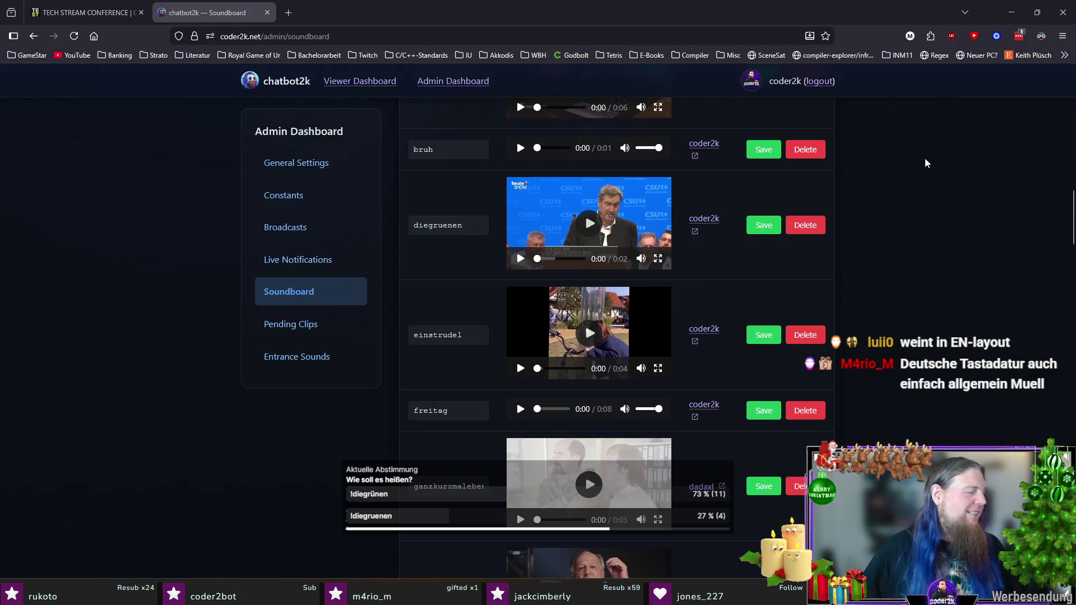
left_click(618, 237)
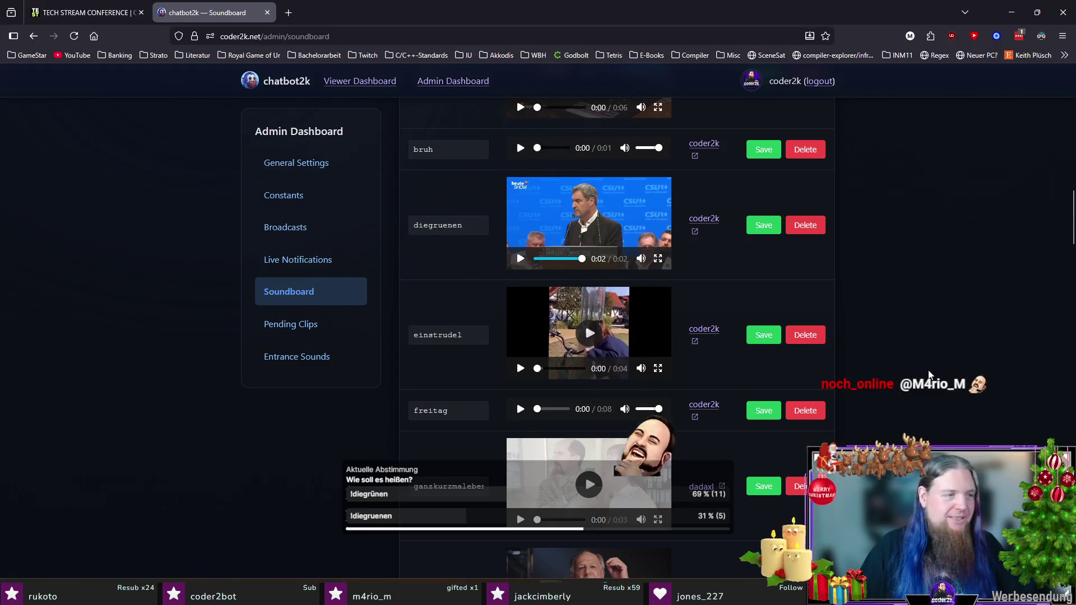
scroll(928, 374, "up", 4)
scroll(853, 365, "up", 2)
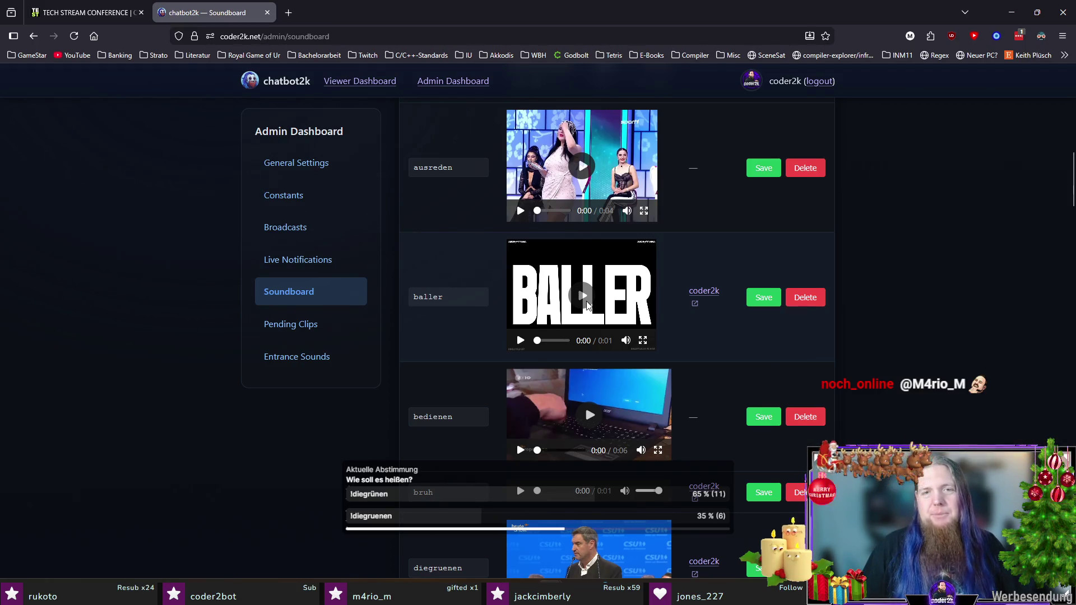
scroll(943, 347, "up", 1)
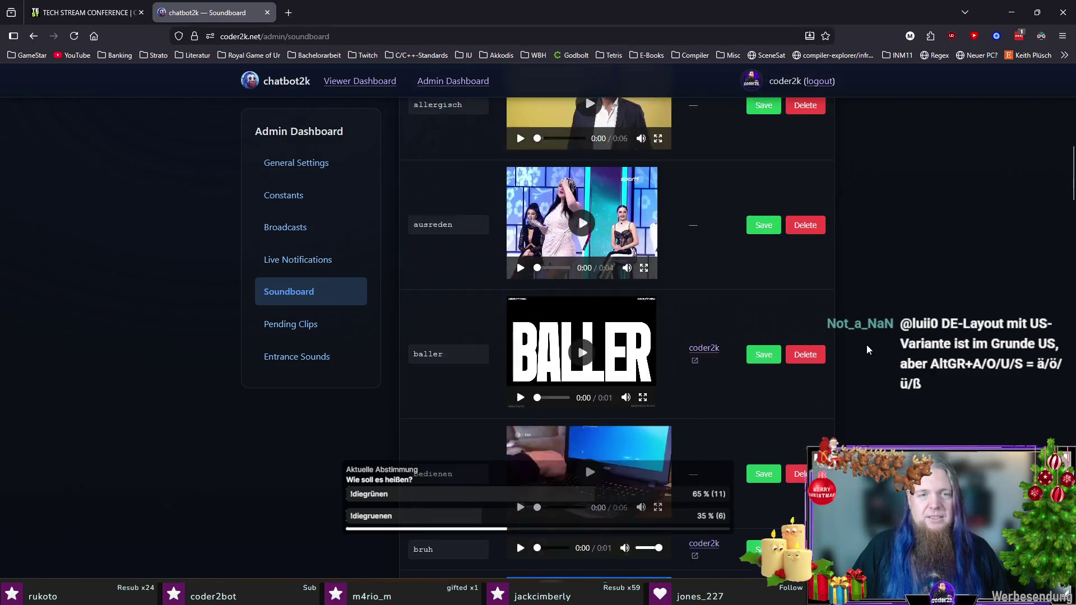
scroll(866, 347, "down", 5)
scroll(881, 346, "down", 5)
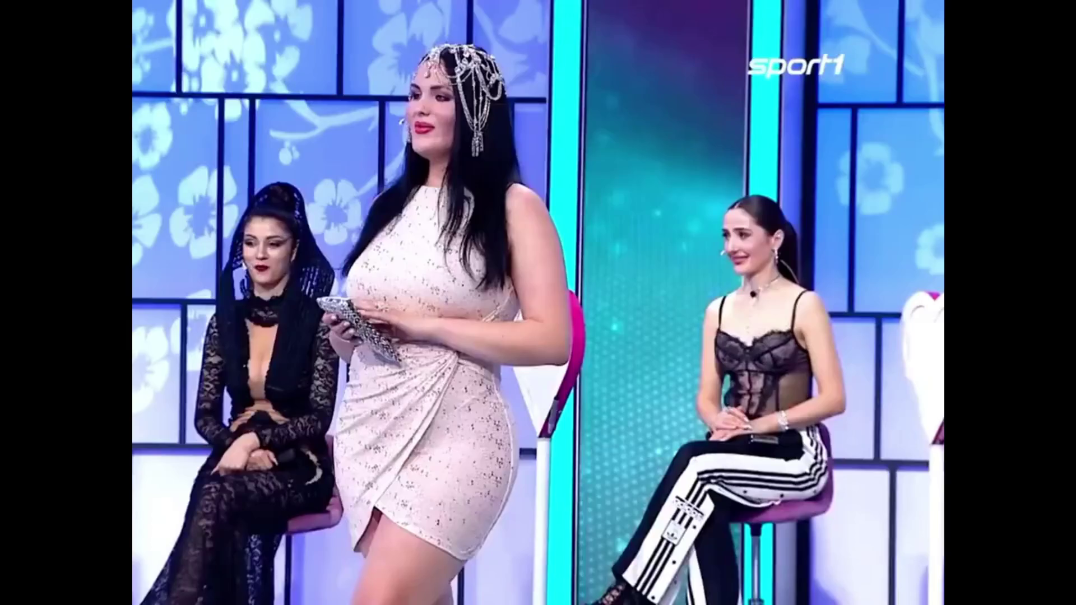
scroll(935, 391, "down", 2)
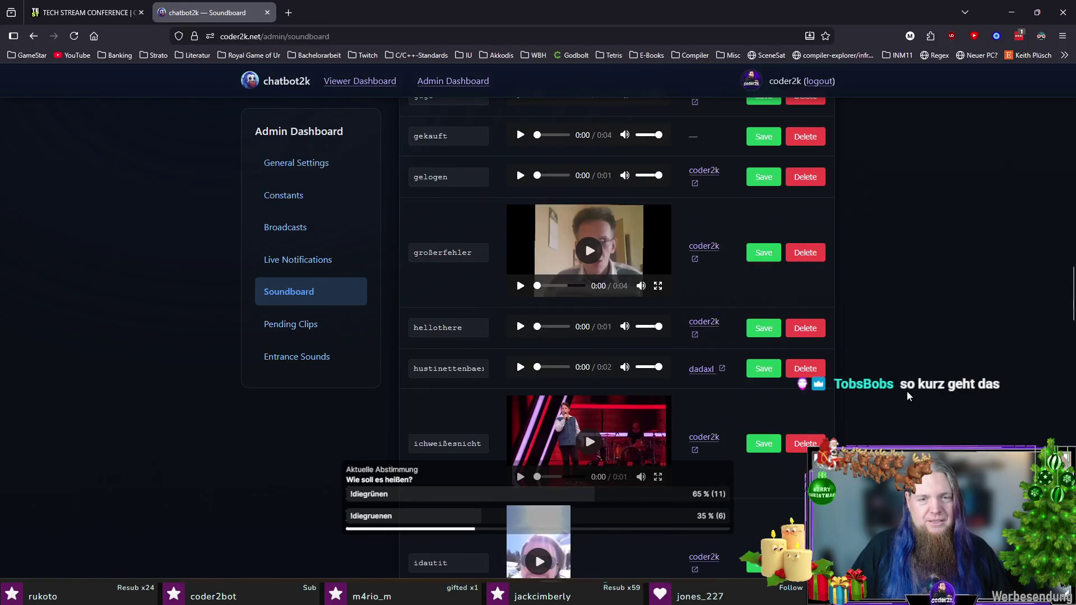
scroll(922, 418, "down", 3)
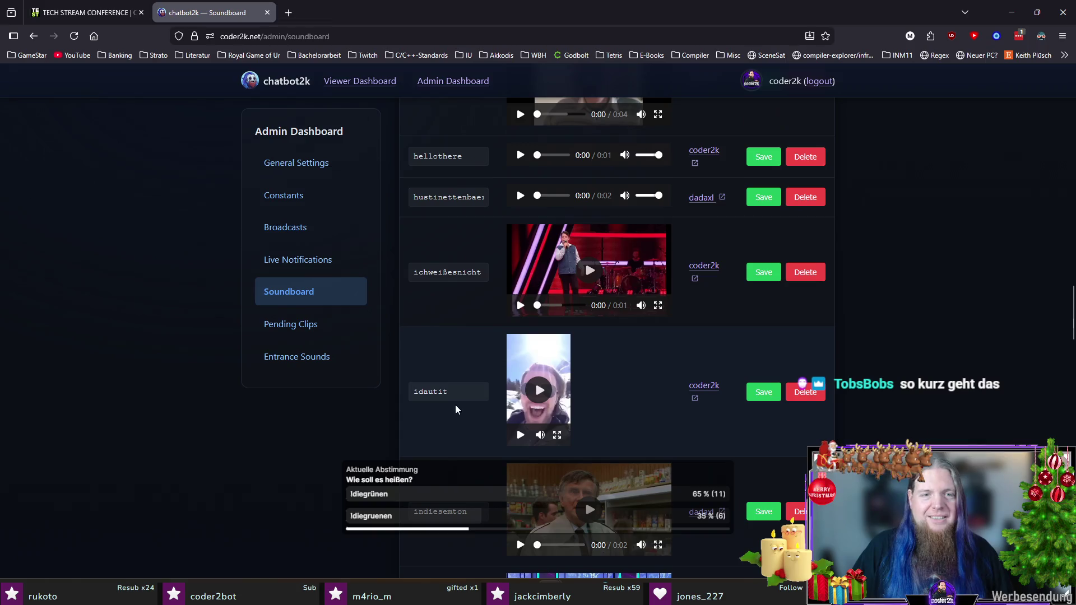
left_click_drag(418, 392, 436, 393)
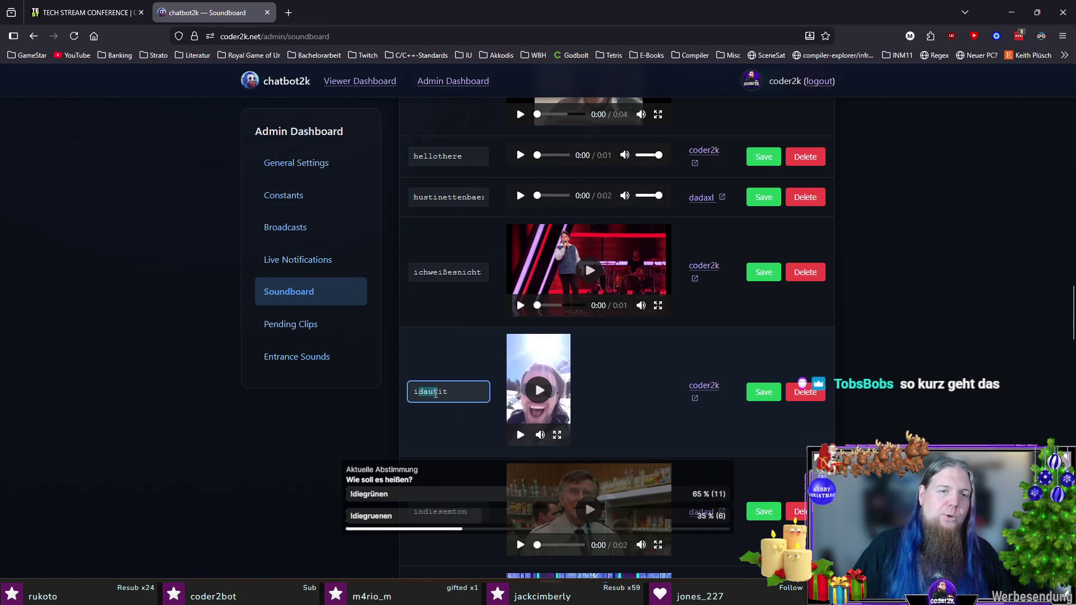
left_click(289, 464)
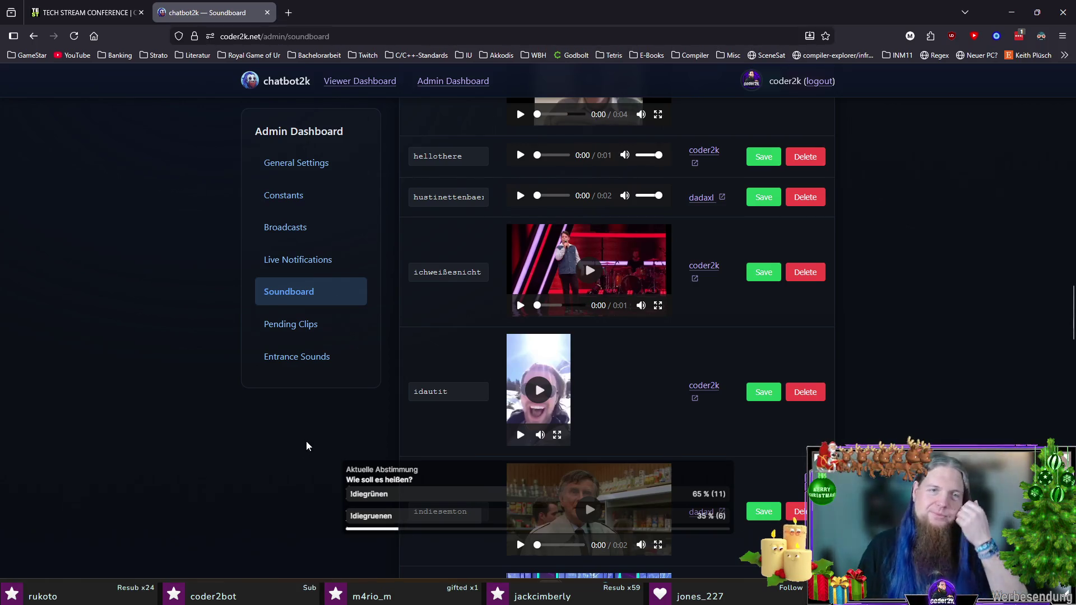
scroll(306, 442, "down", 5)
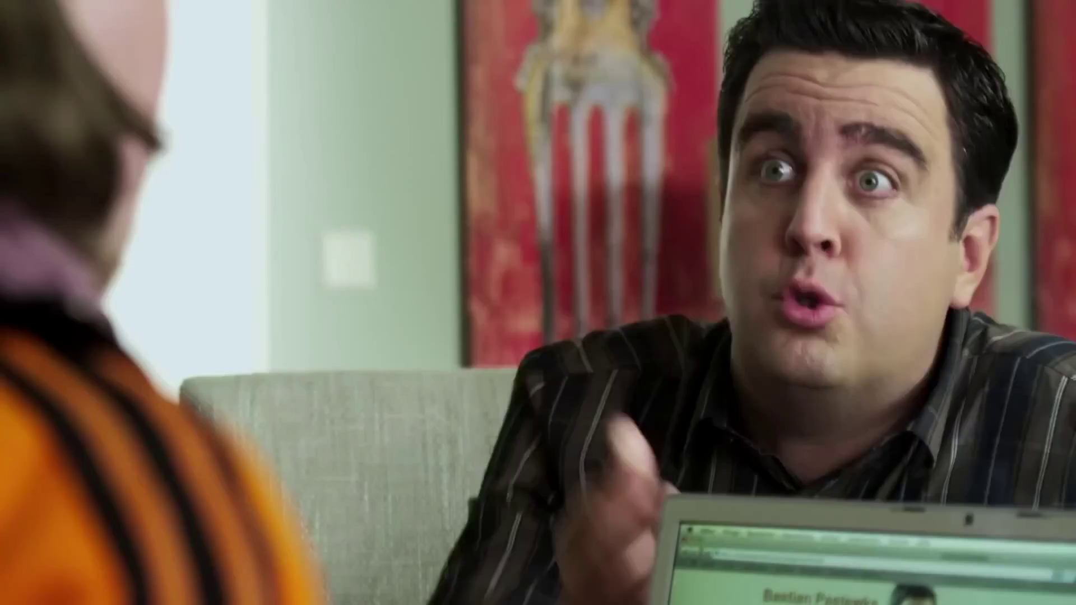
scroll(226, 442, "down", 5)
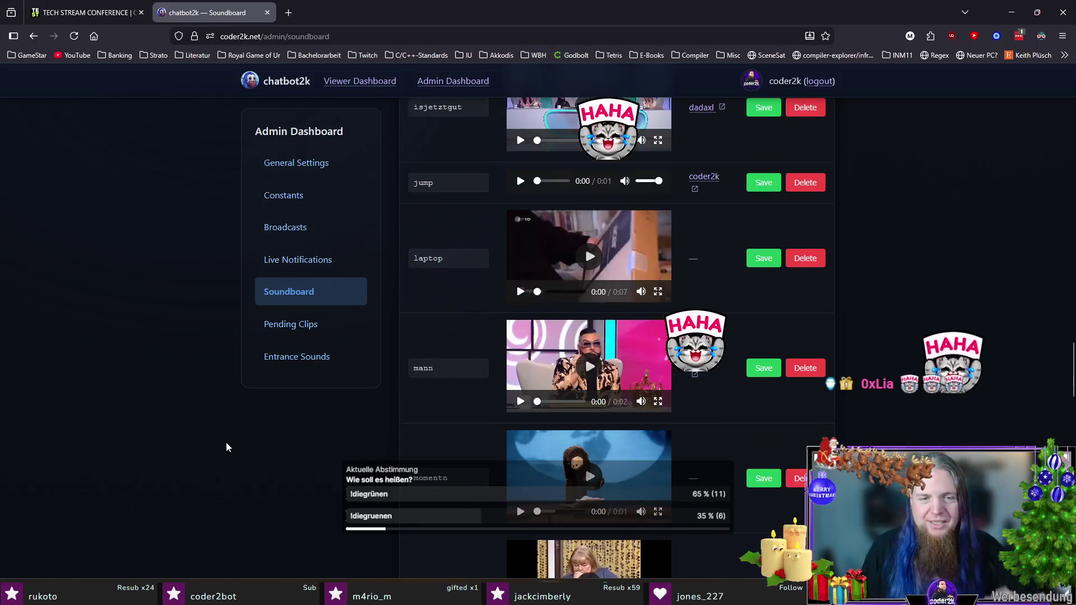
scroll(226, 442, "down", 4)
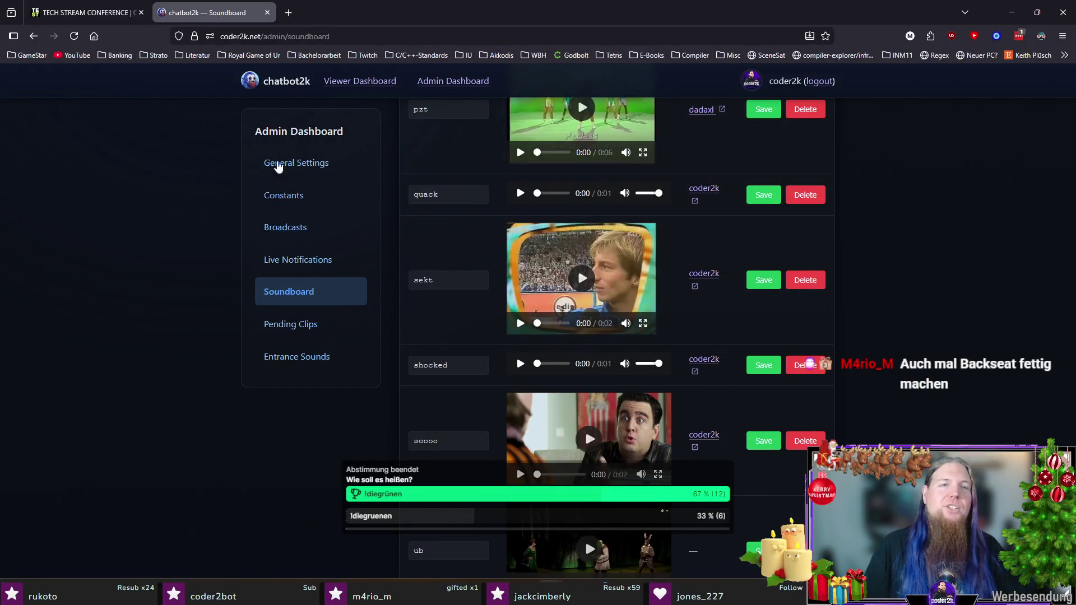
Step: Check the viewer soundboard, open the admin's clips awaiting approval, then close that chatbot2k tab
left_click(355, 82)
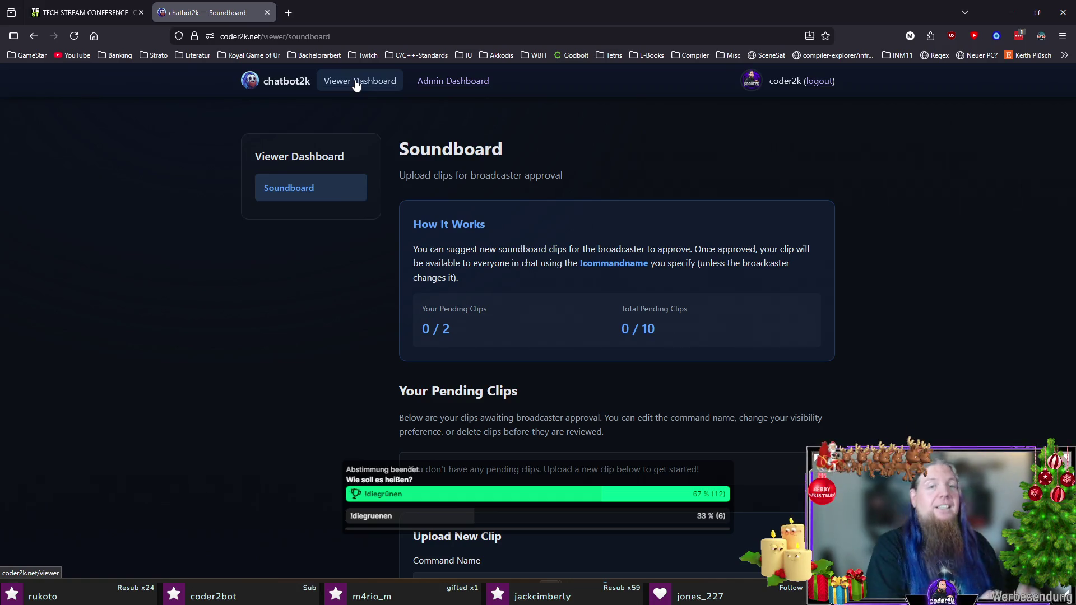
scroll(482, 289, "down", 3)
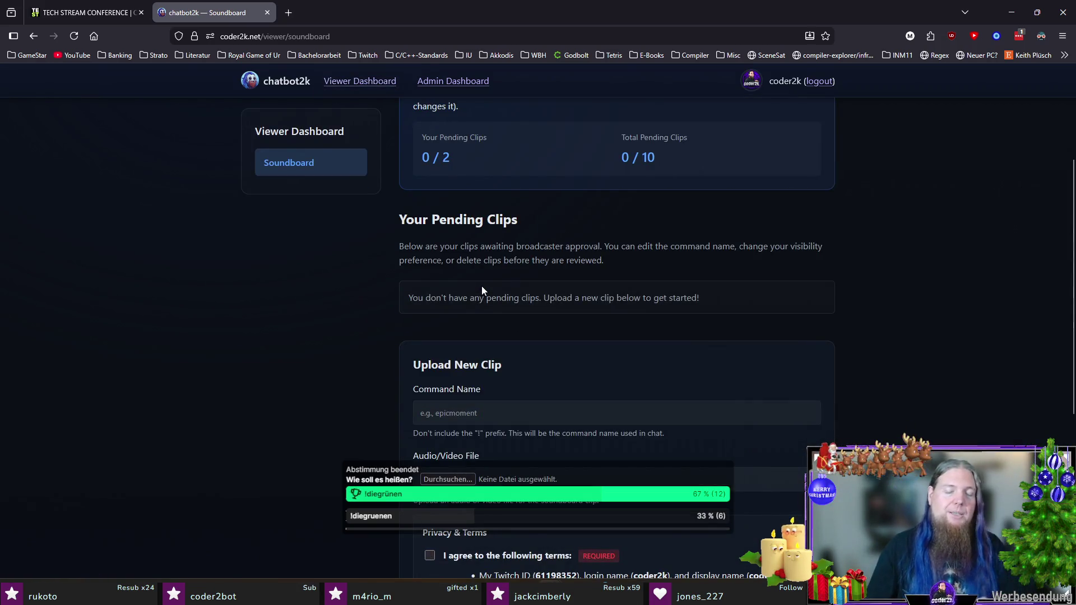
scroll(305, 321, "up", 3)
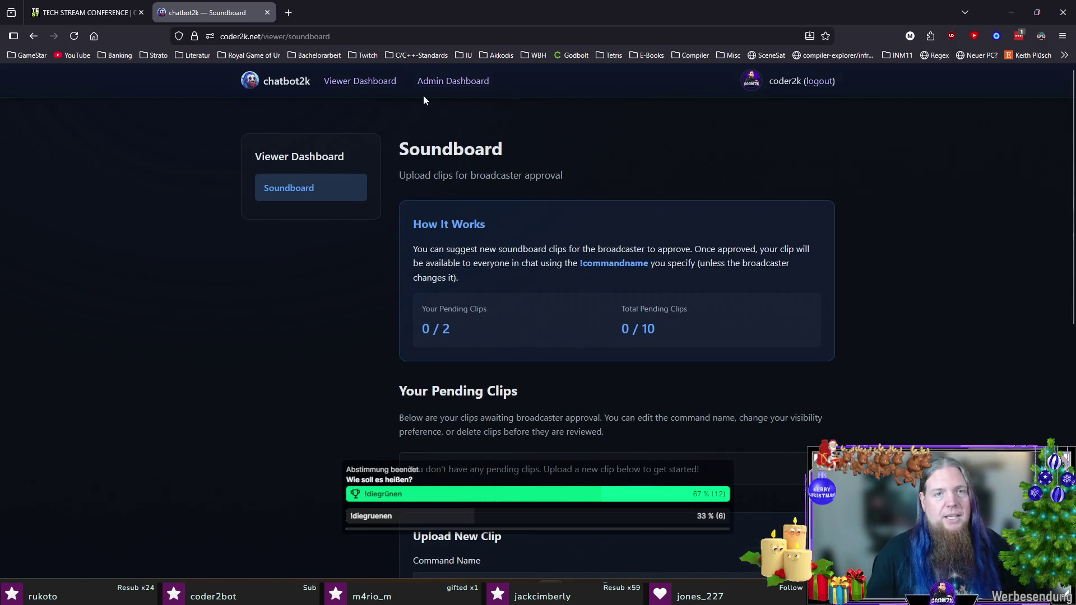
left_click(448, 82)
left_click(302, 349)
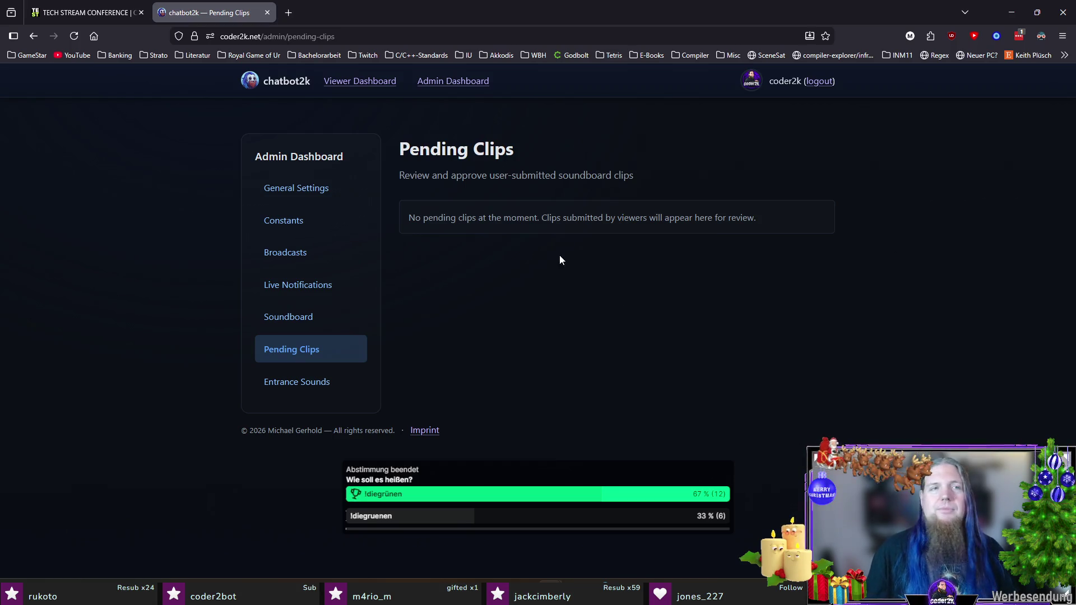
middle_click(208, 11)
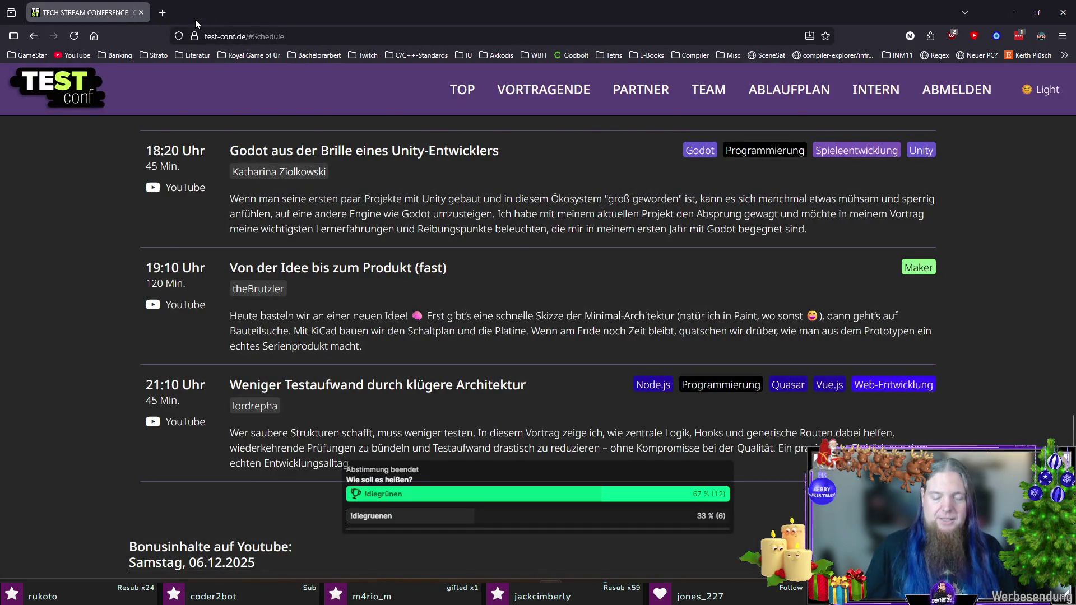
Step: Switch from Firefox back to TeXstudio showing kapitel05.tex and its PDF preview
key("alt+Tab")
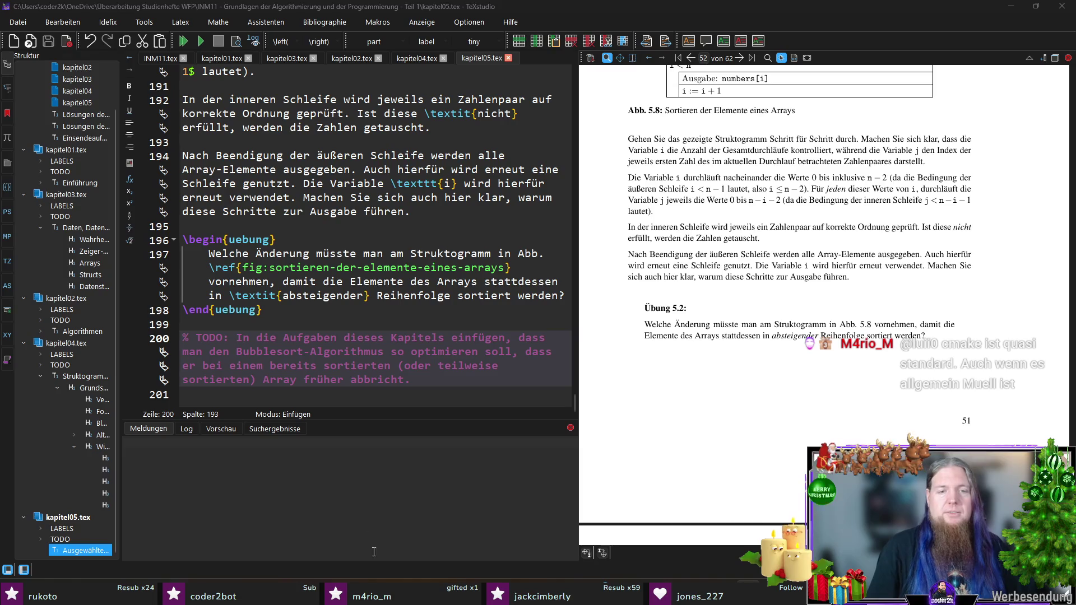
Step: Search the Start menu for 'every', then dismiss it to return to TeXstudio
key("super")
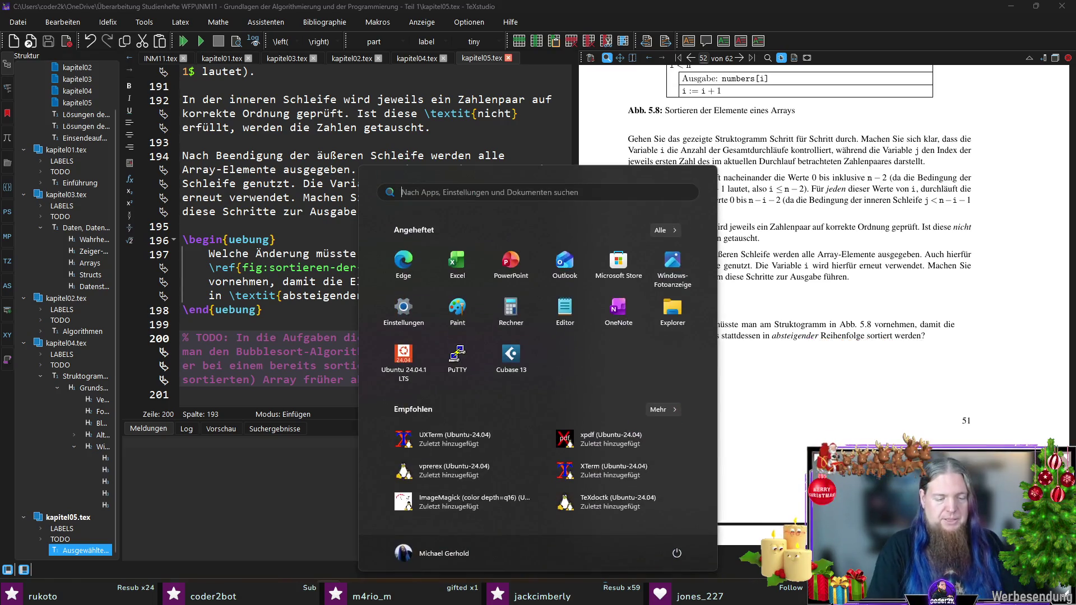
type("every")
key("Return")
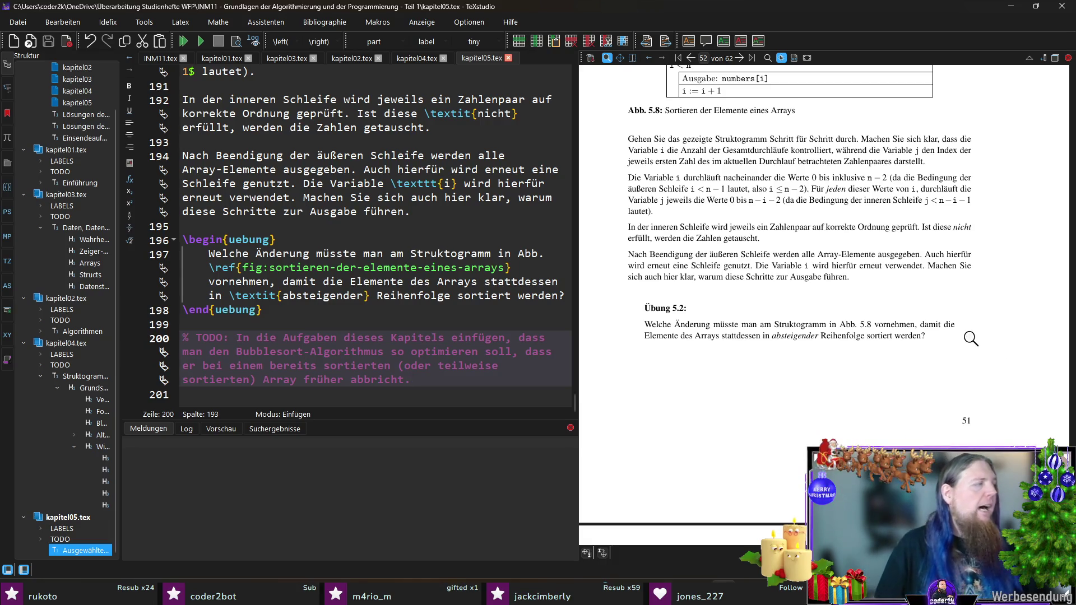
Step: Scroll the PDF preview to page 52, where the full Übung 5.2 appears
scroll(955, 340, "up", 5)
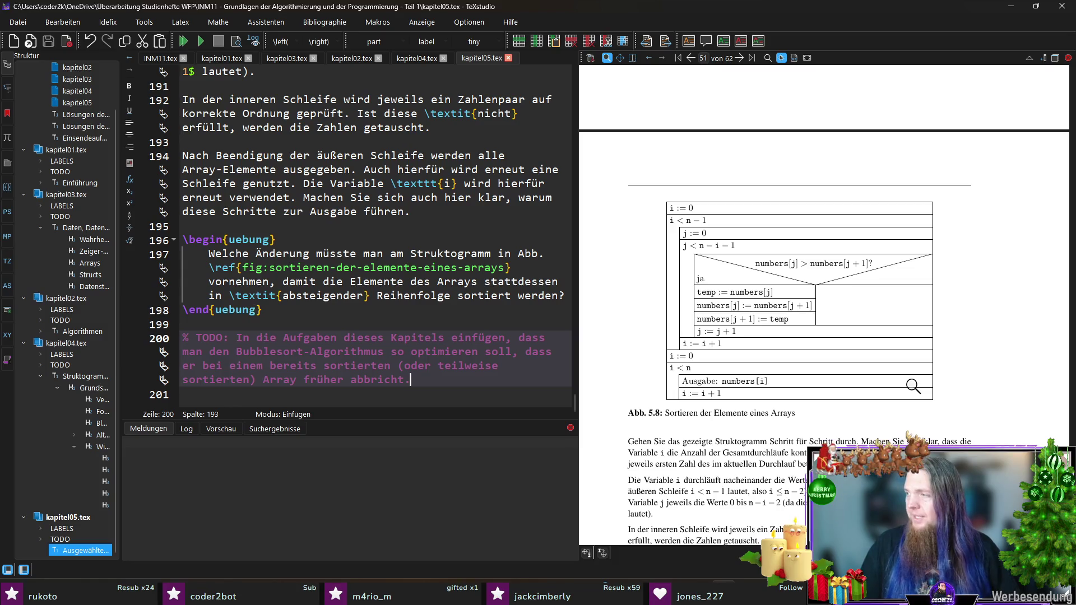
scroll(913, 387, "down", 4)
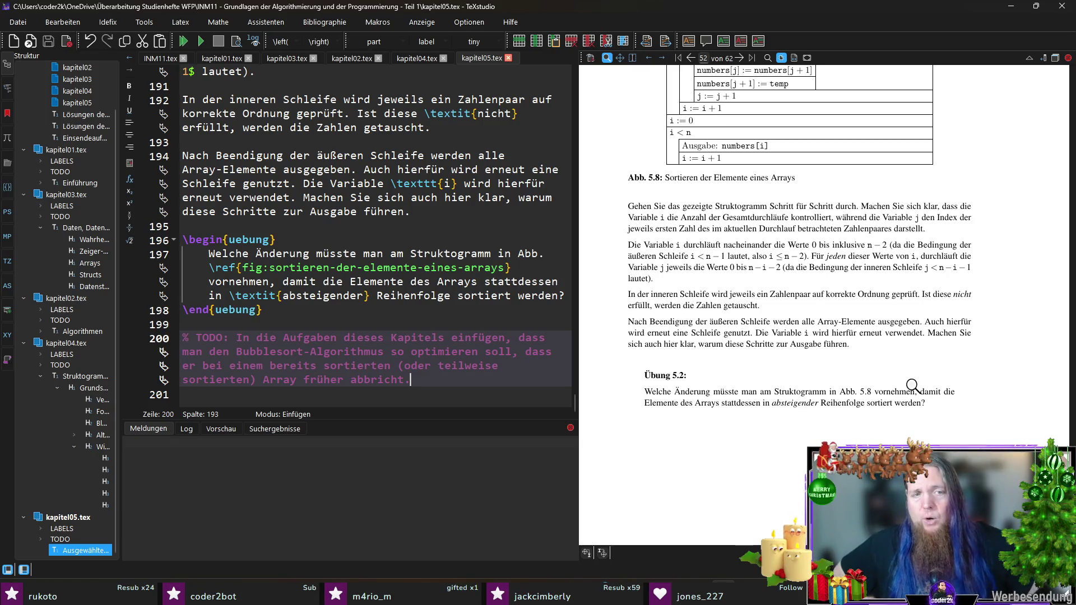
Step: Insert a \begin{zusammenfassung} block on a new line above the Bubblesort TODO
key("shift+Home")
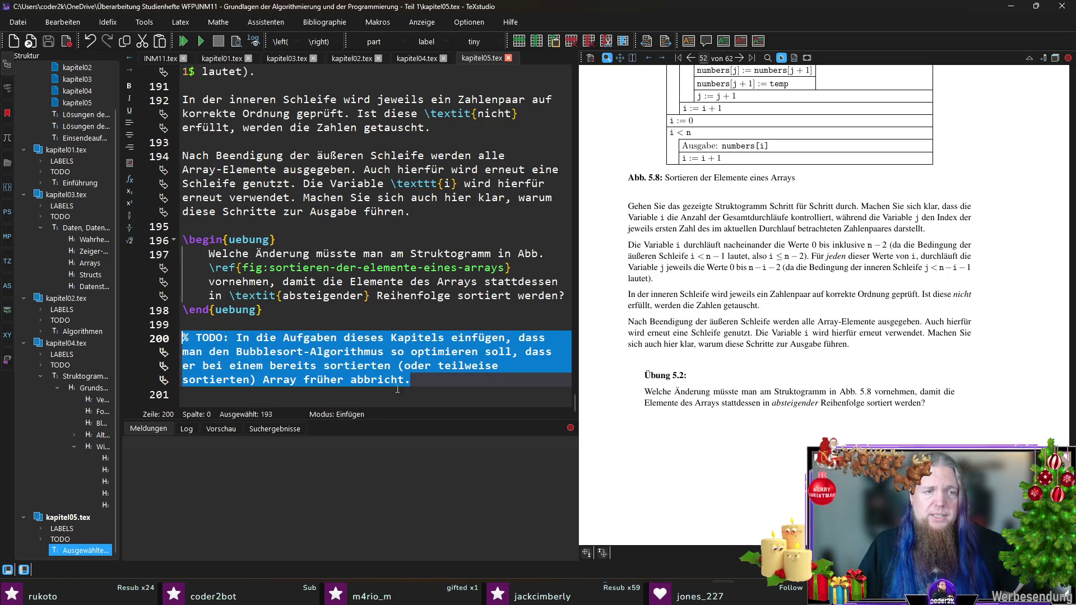
left_click(473, 384)
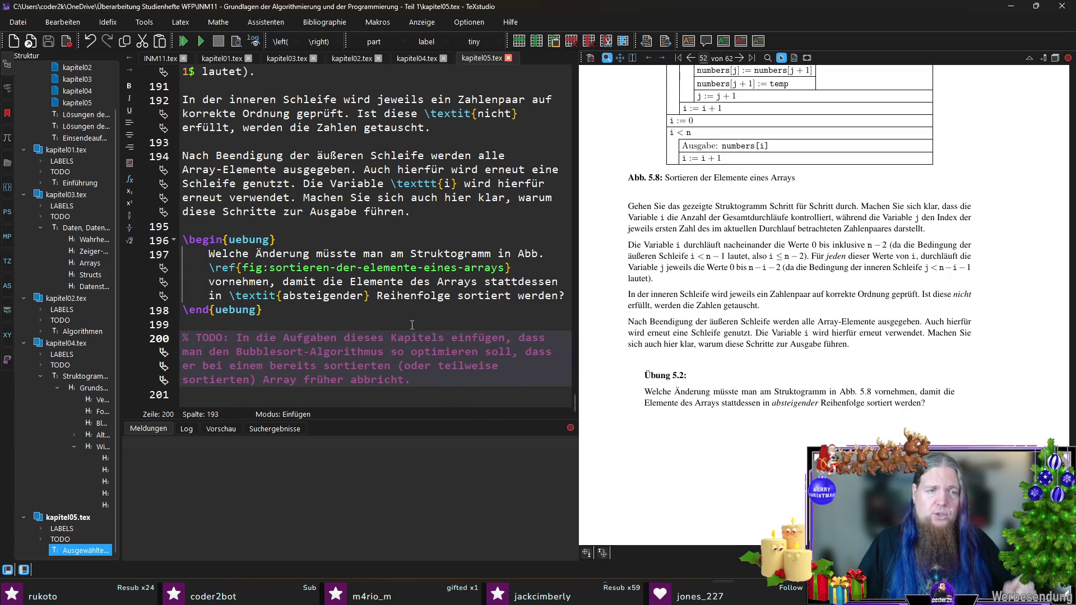
left_click(428, 317)
key("Return")
key("Return")
key("Up")
type("\begin")
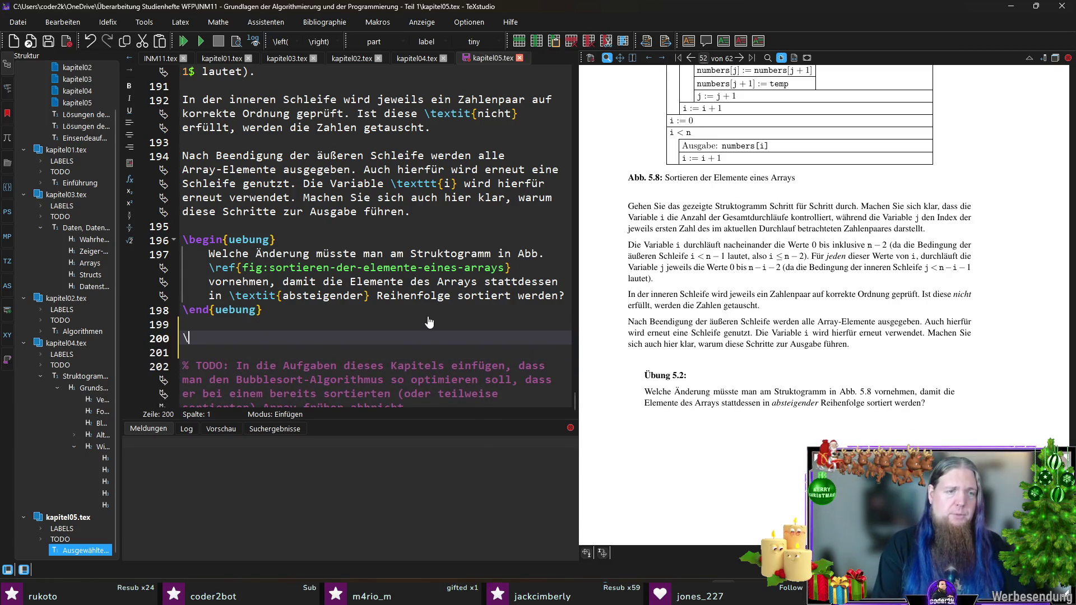
type("{zusa")
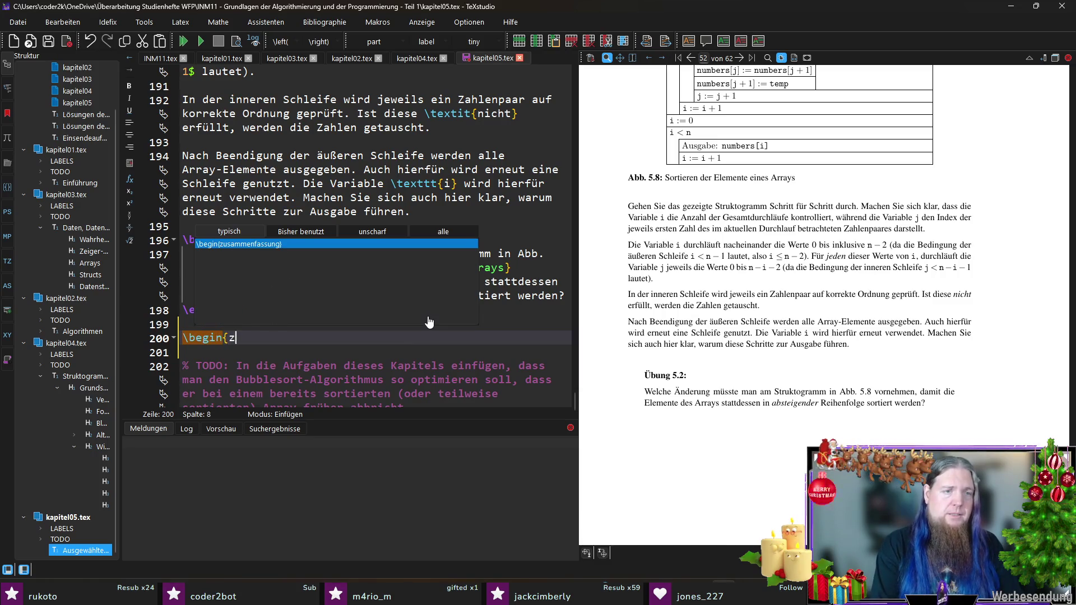
key("Return")
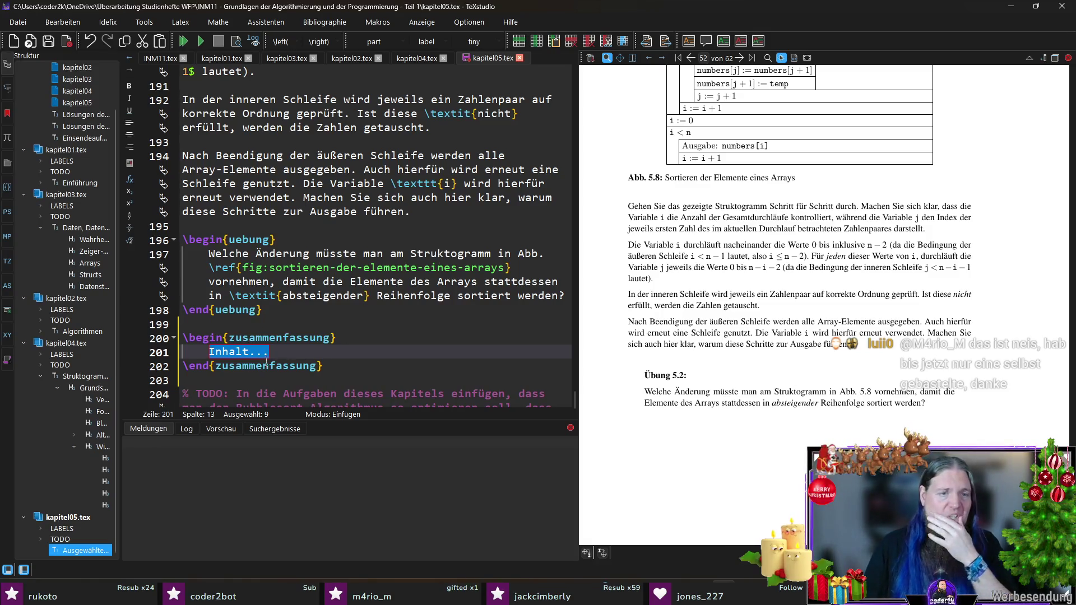
Step: Replace the Inhalt... placeholder with the summary about algorithmic solutions modelled as Struktogramme
left_click_drag(268, 352, 209, 351)
type("In")
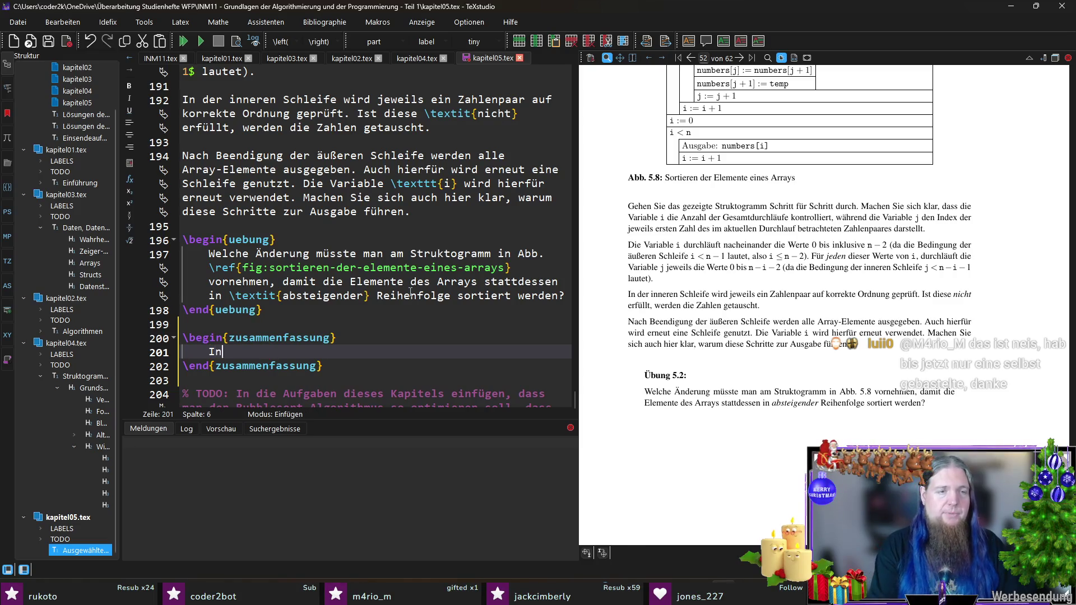
type(" diesem Kapitel haben Sie anhan")
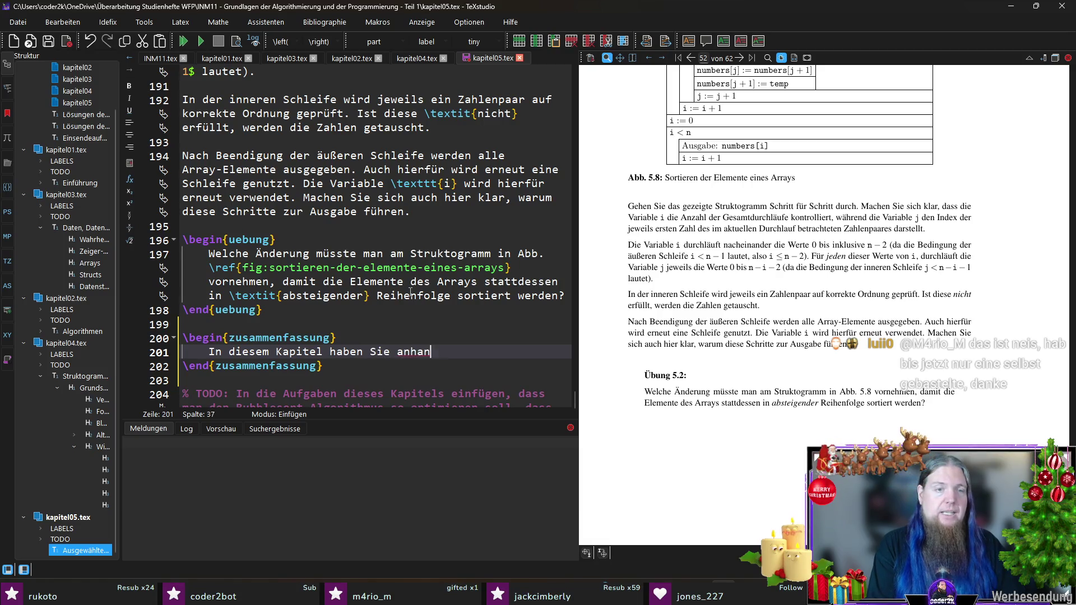
type("d mehrerer")
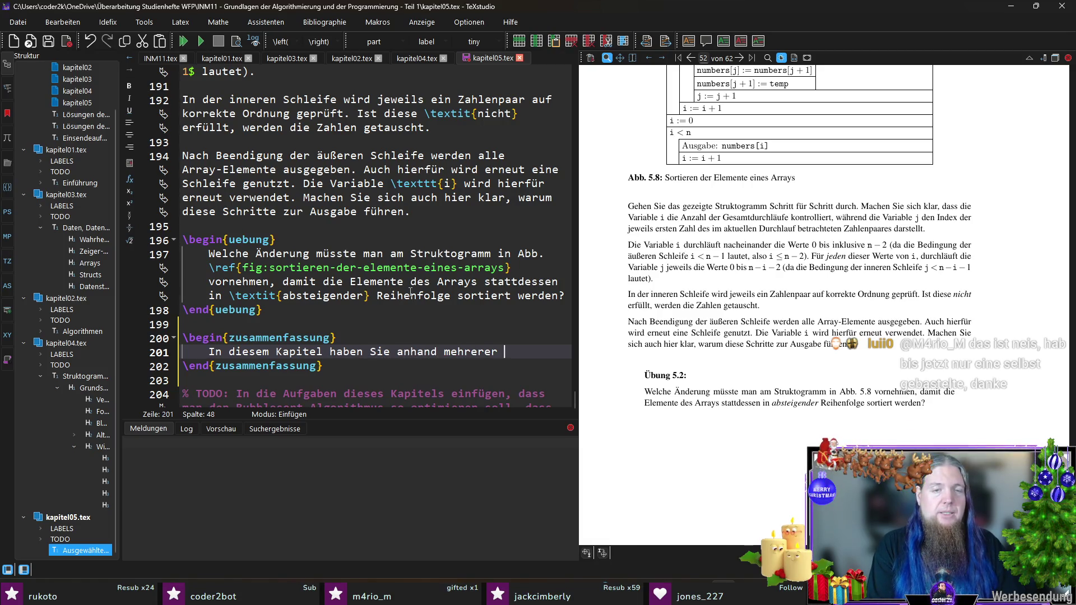
type("Praxisbeispiele")
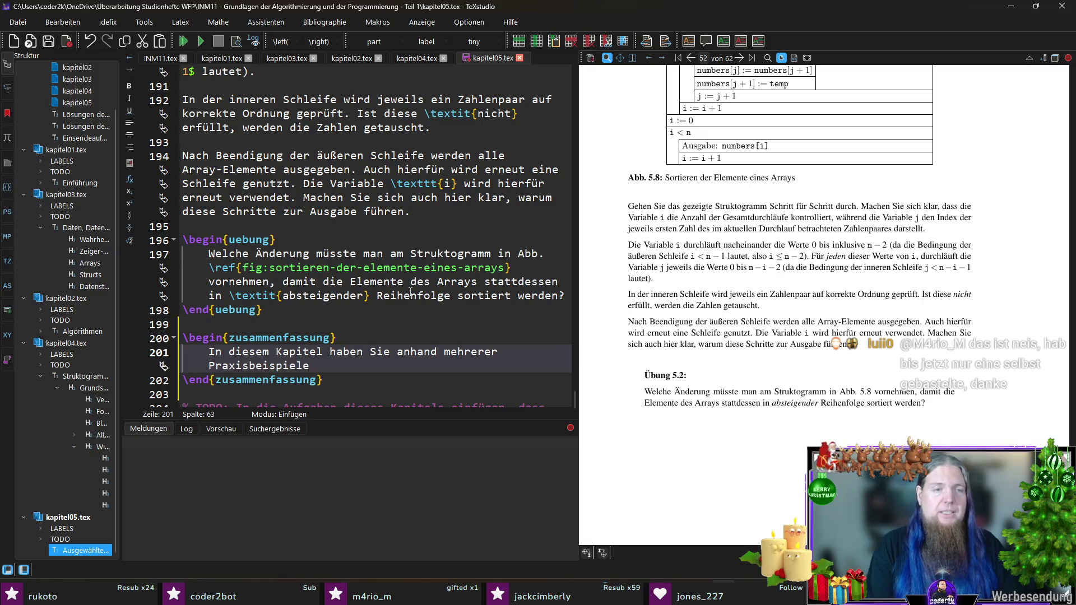
key("ctrl+BackSpace")
type("Beispiele ge")
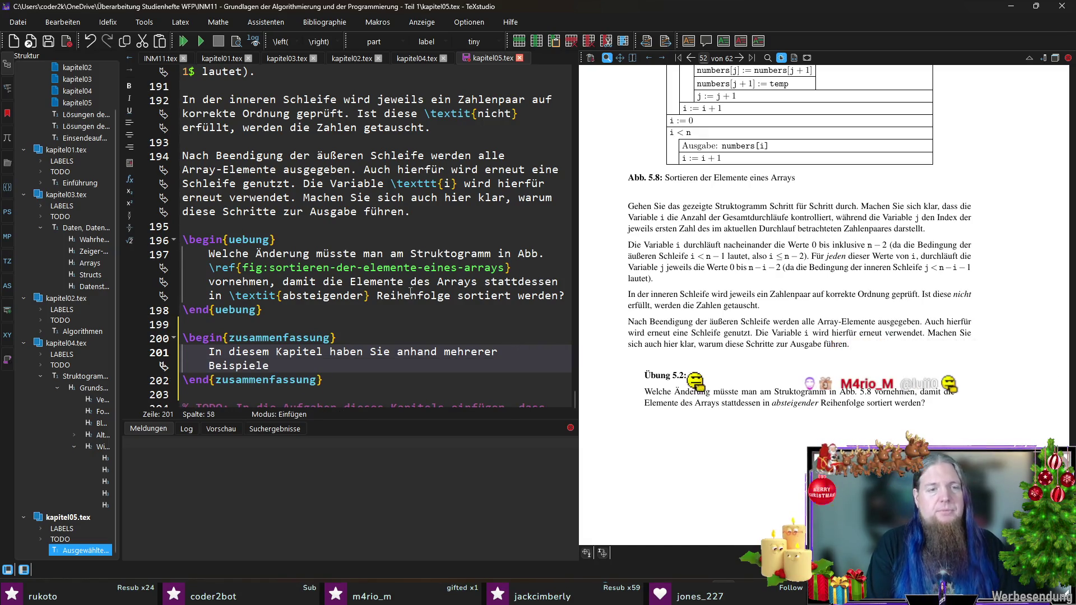
type("lernt, ")
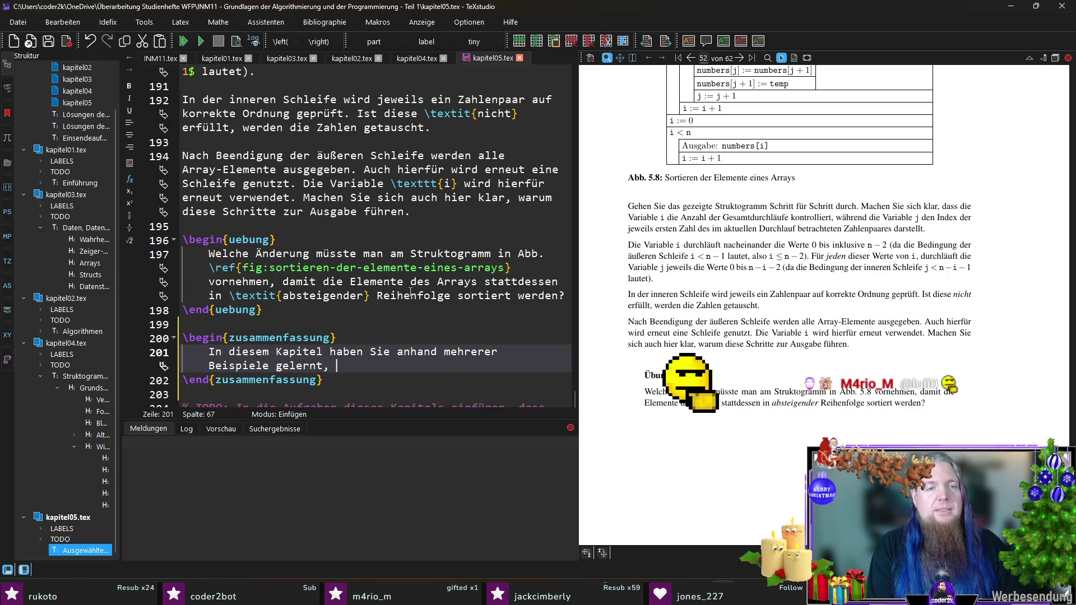
type("wie ")
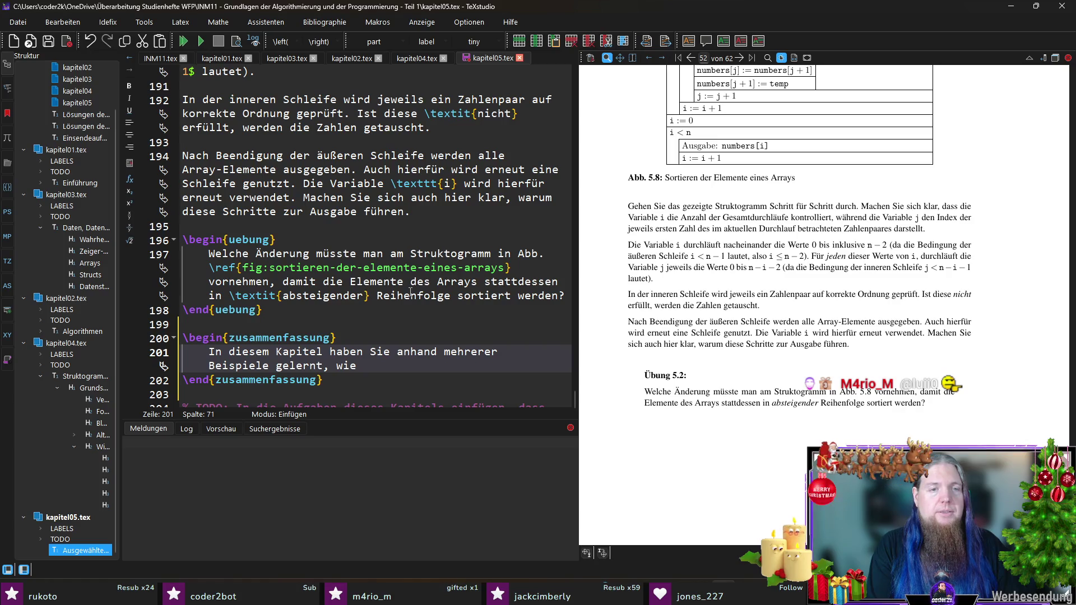
type("algorithmische Lös")
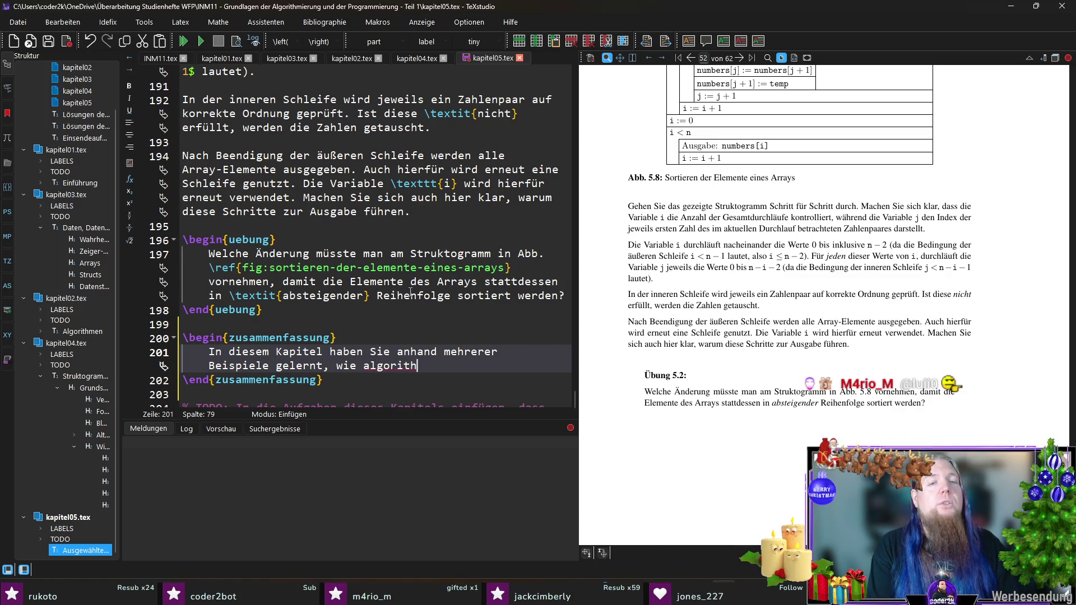
type("ungen für ")
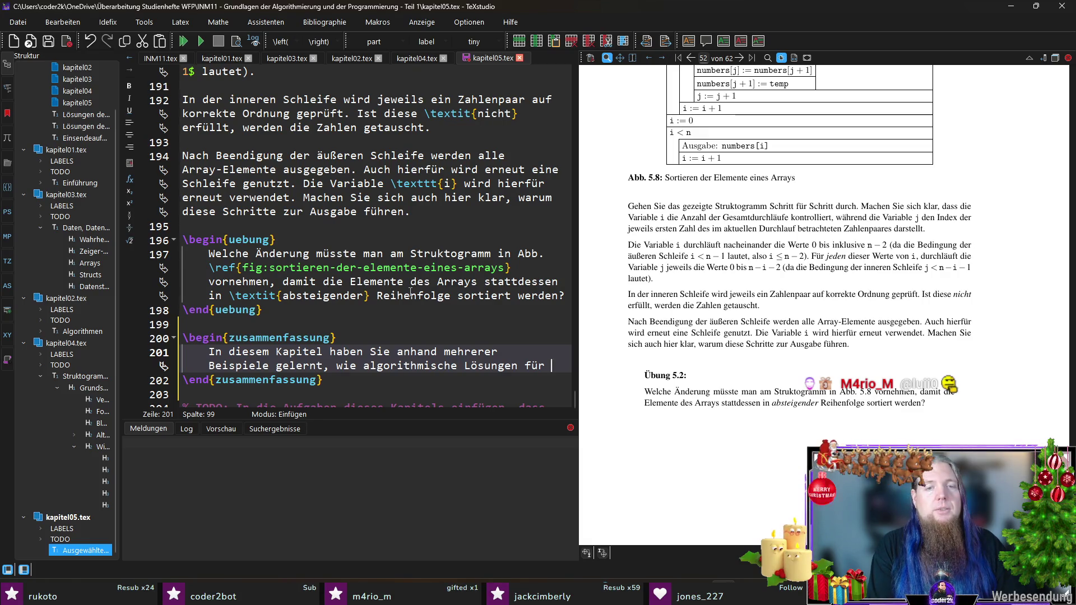
type("vorgegebene Prob")
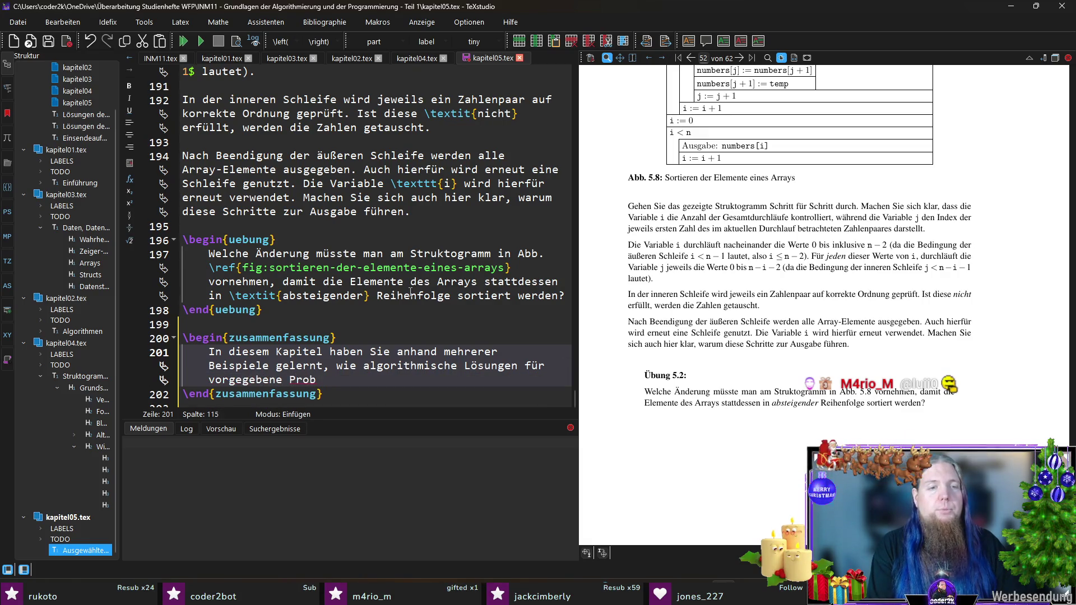
type("lemstellungen gfe")
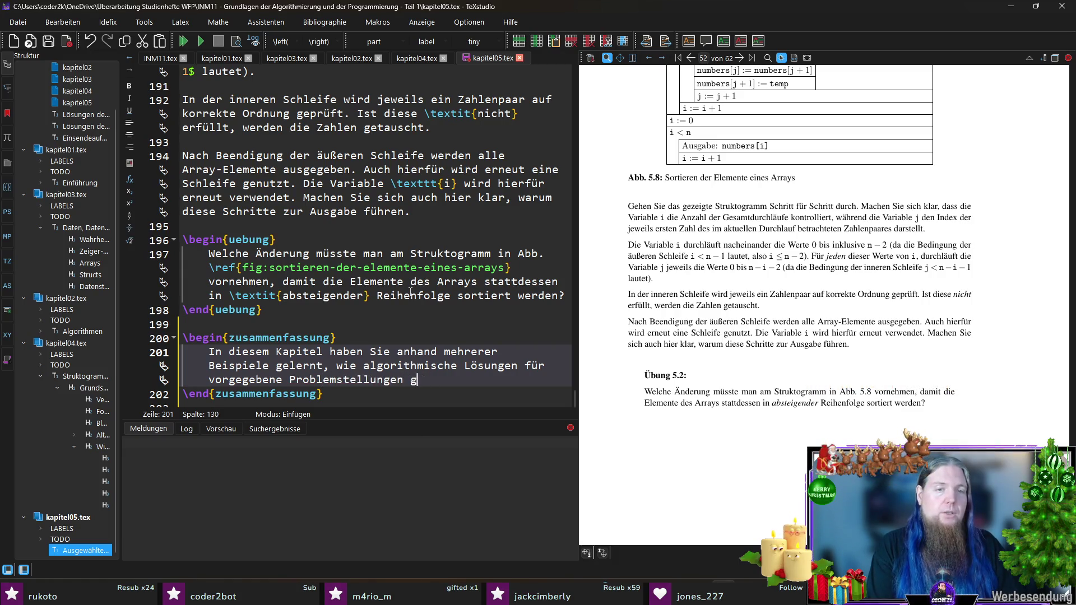
type("efunden")
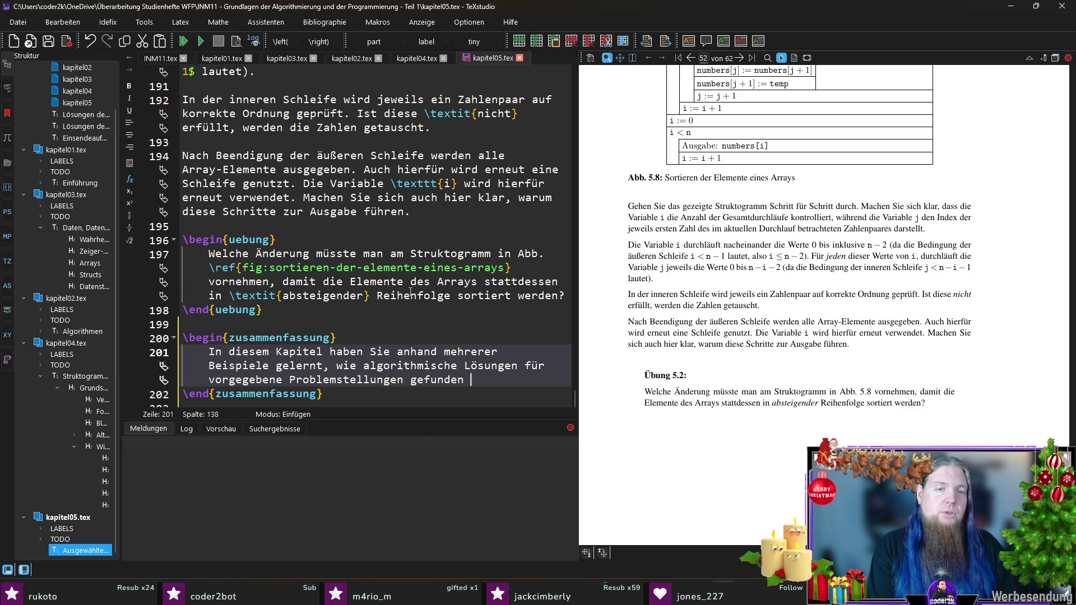
type("und danach als S")
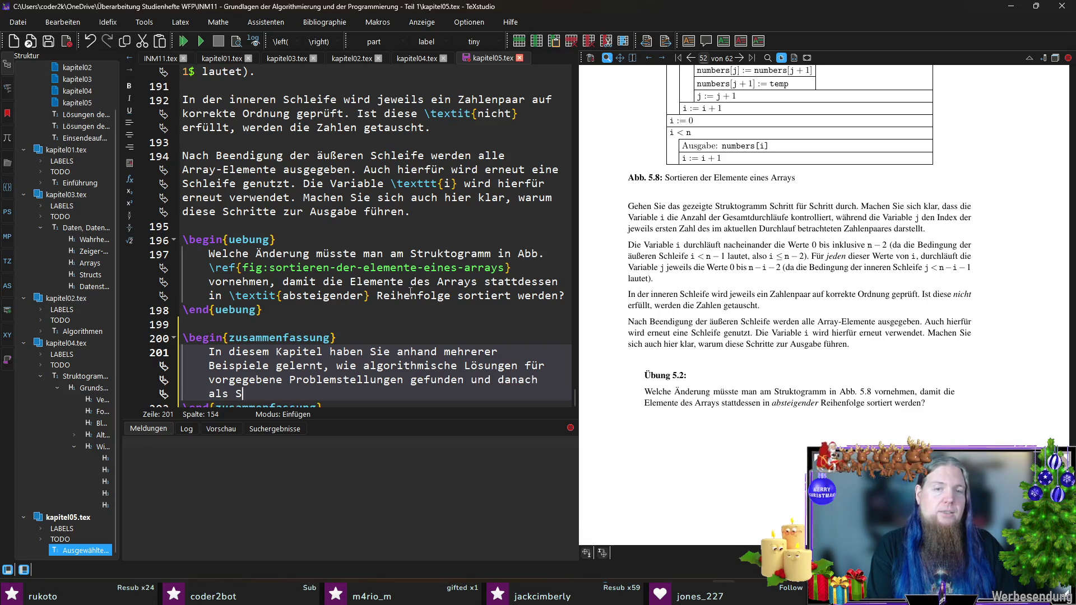
type("ogramme")
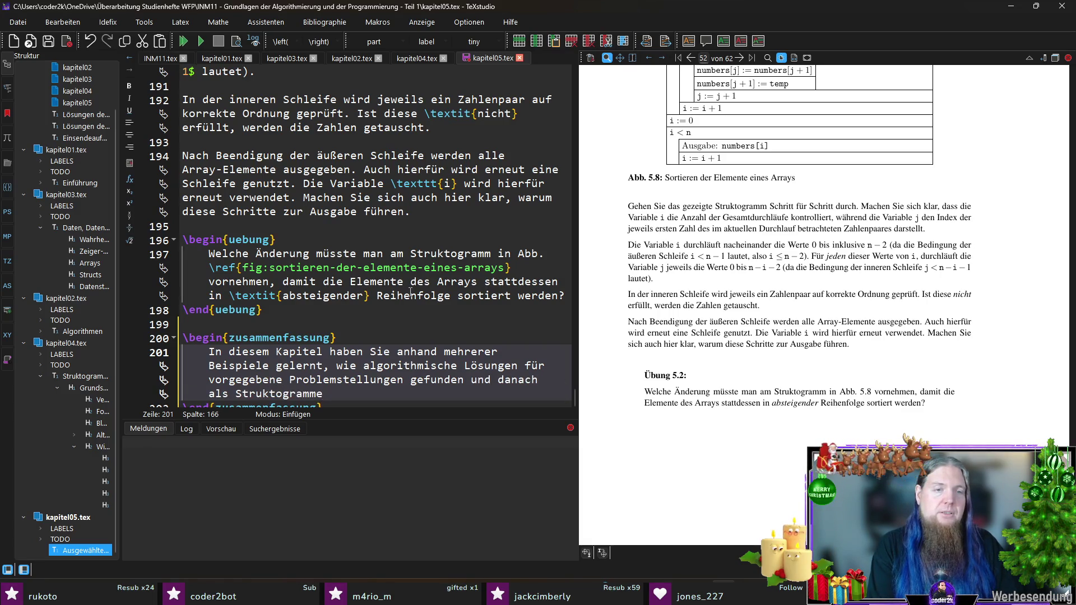
type("odelliert werden können.")
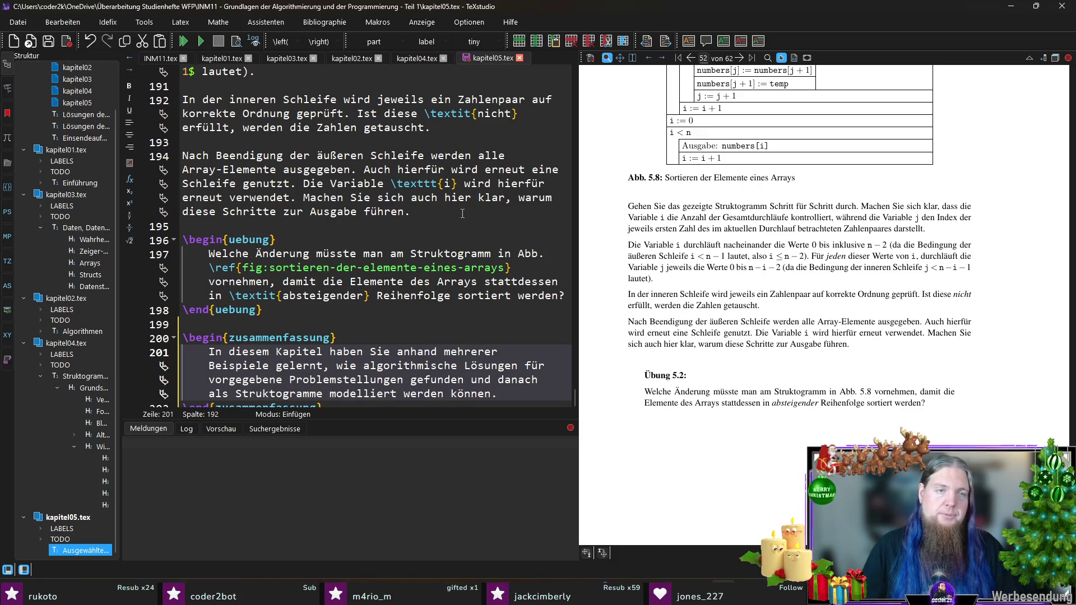
scroll(462, 213, "down", 2)
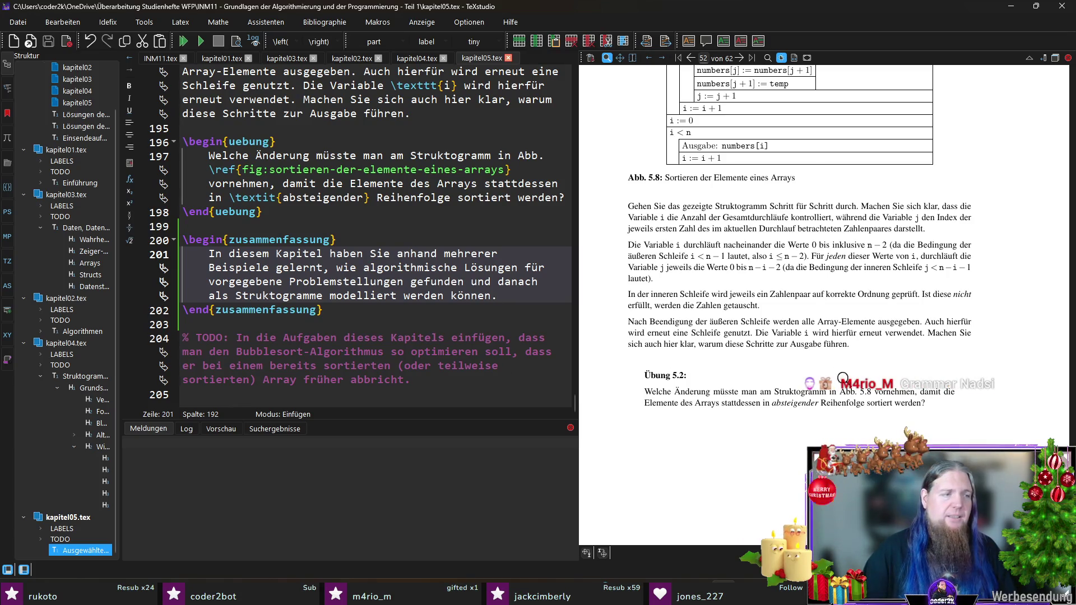
scroll(816, 334, "up", 15)
scroll(816, 334, "up", 10)
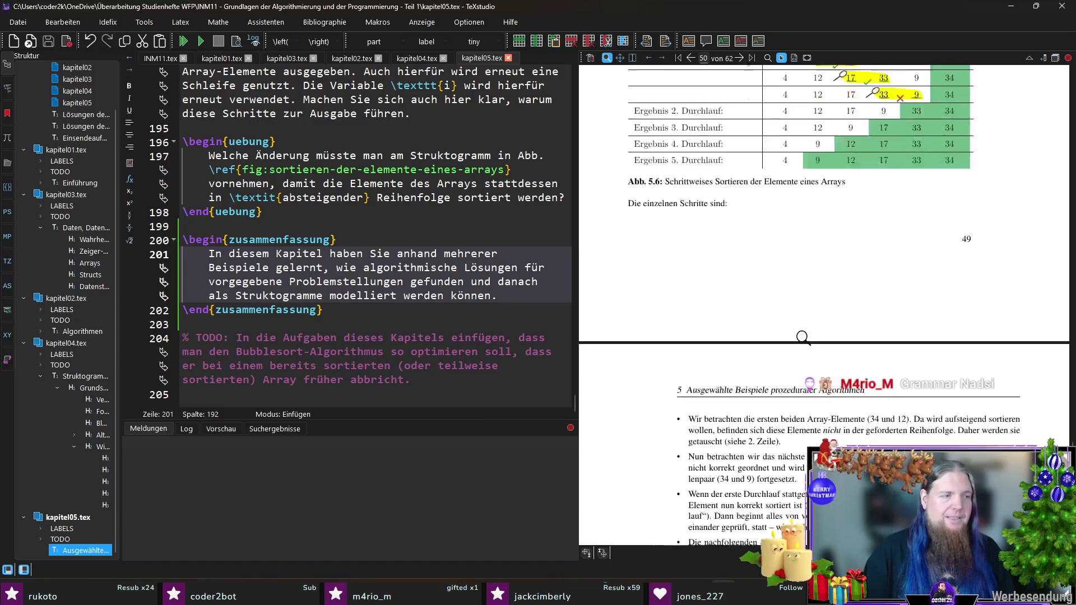
scroll(795, 337, "up", 8)
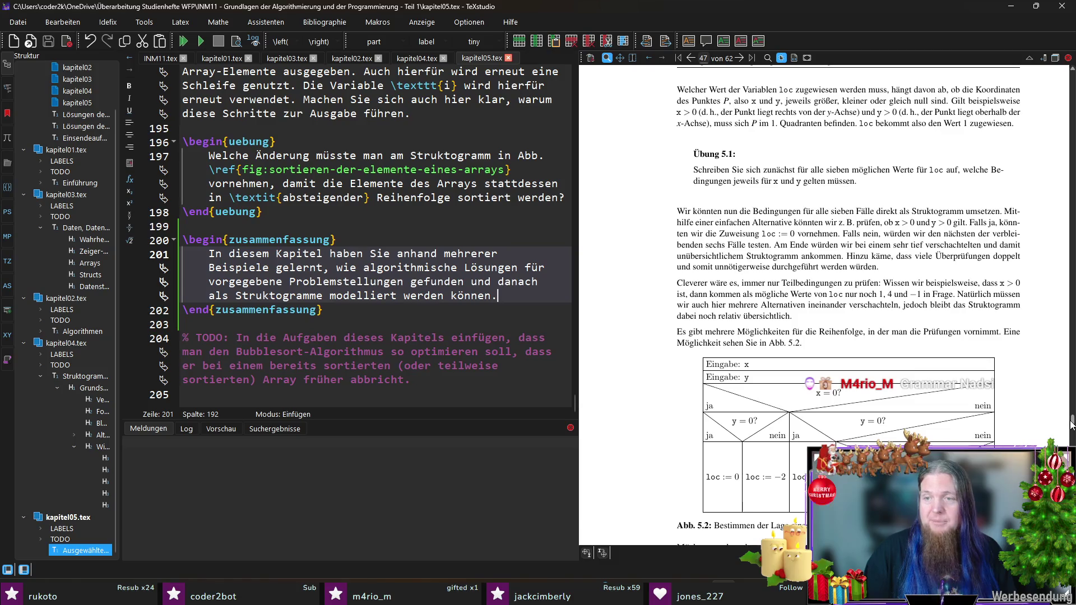
scroll(1071, 415, "up", 10)
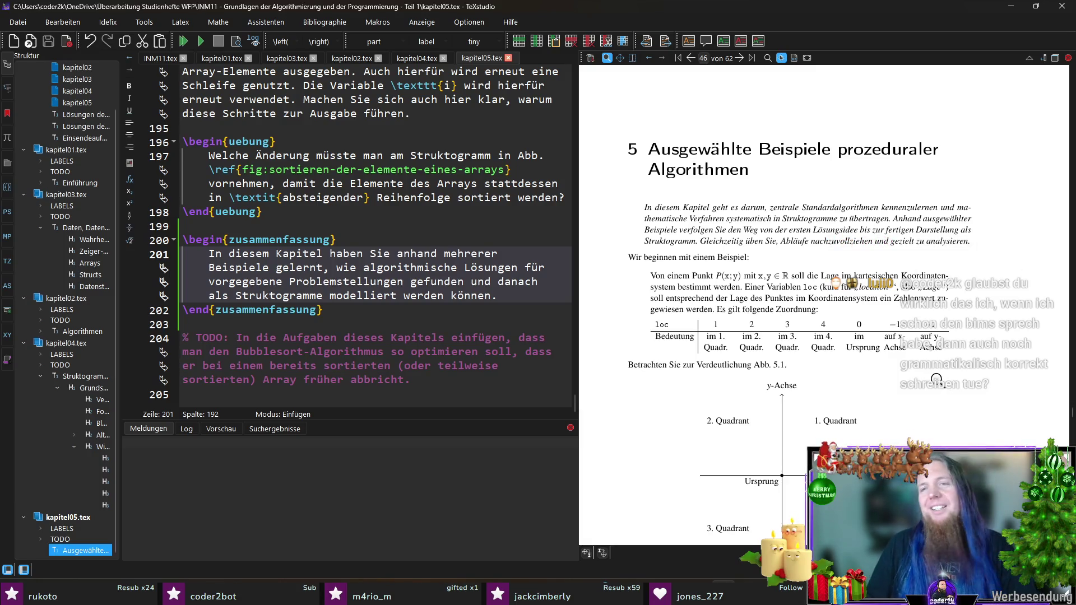
scroll(971, 386, "down", 2)
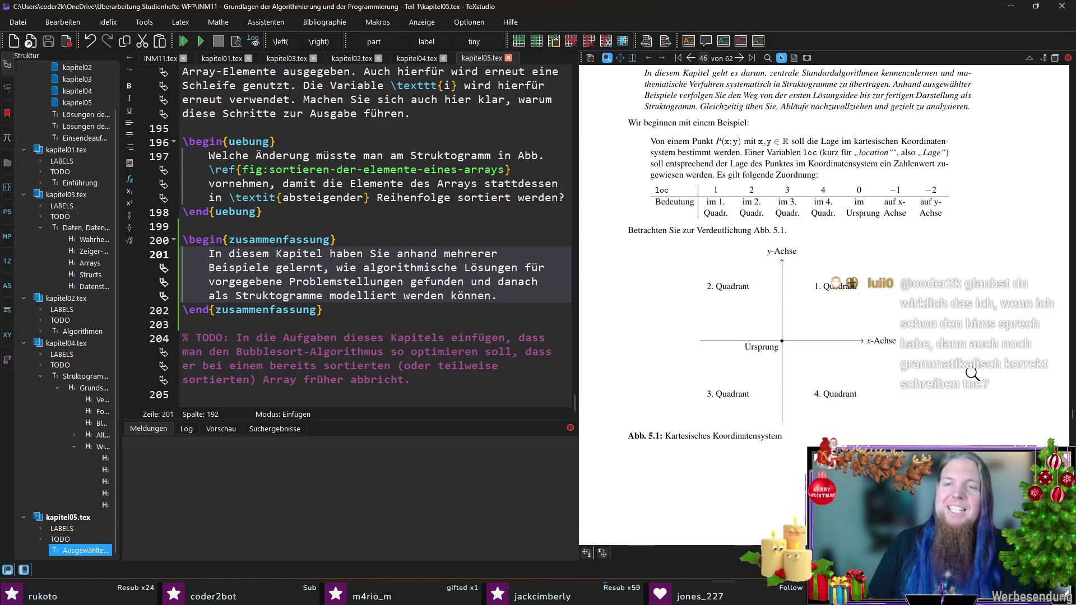
scroll(976, 370, "down", 8)
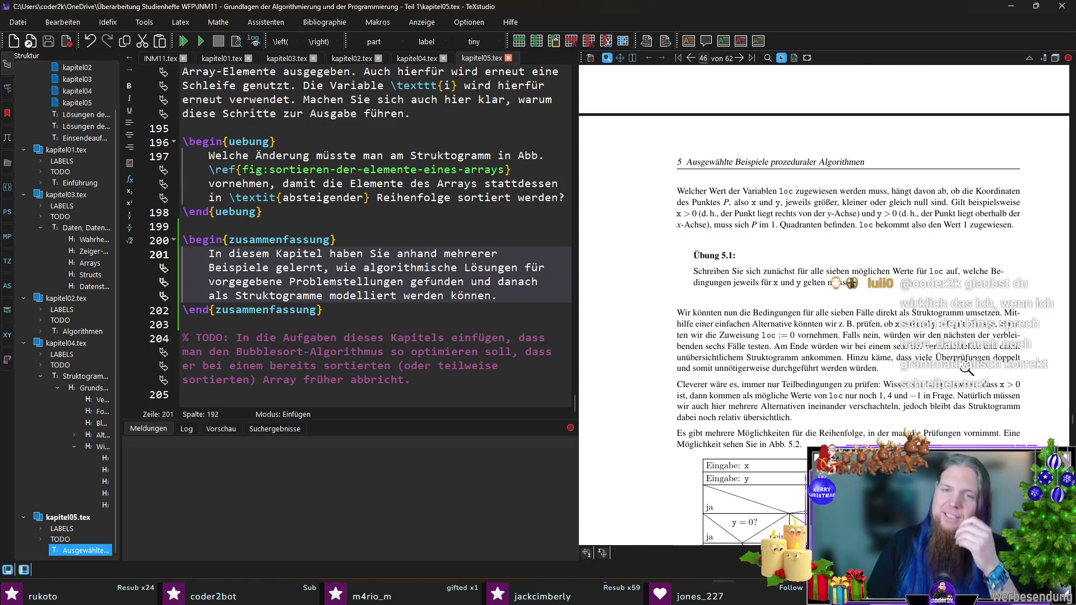
scroll(957, 362, "up", 4)
scroll(956, 362, "up", 1)
scroll(930, 341, "down", 7)
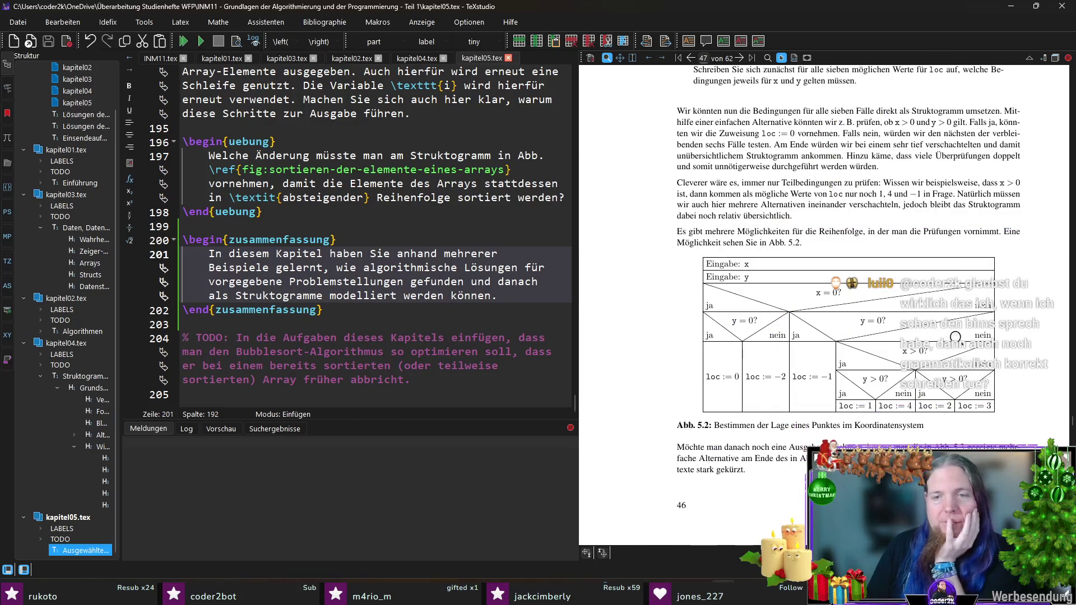
scroll(919, 331, "down", 6)
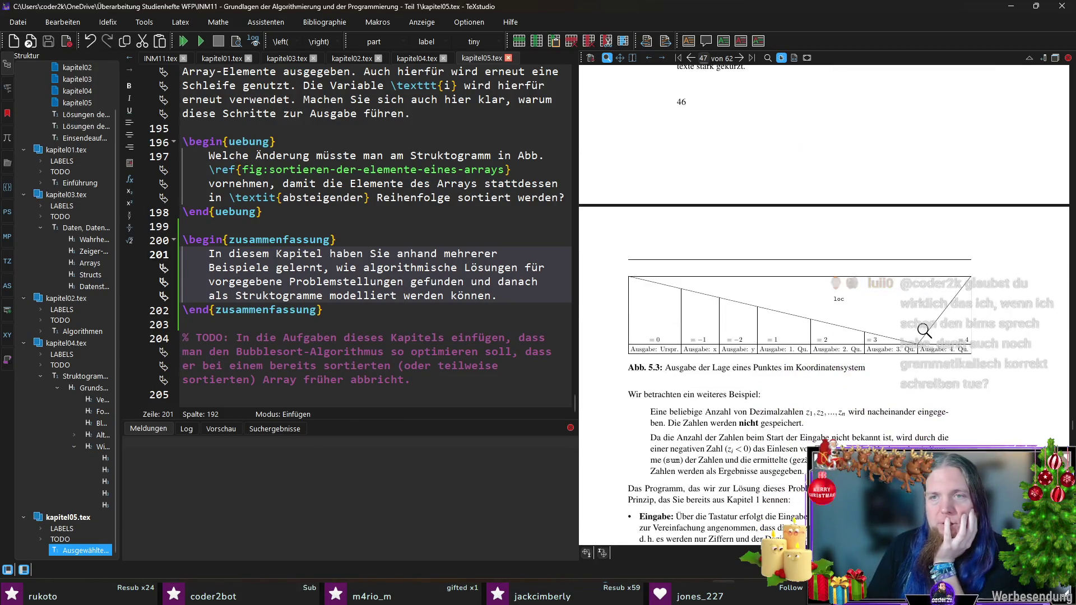
scroll(923, 331, "down", 4)
scroll(924, 331, "down", 4)
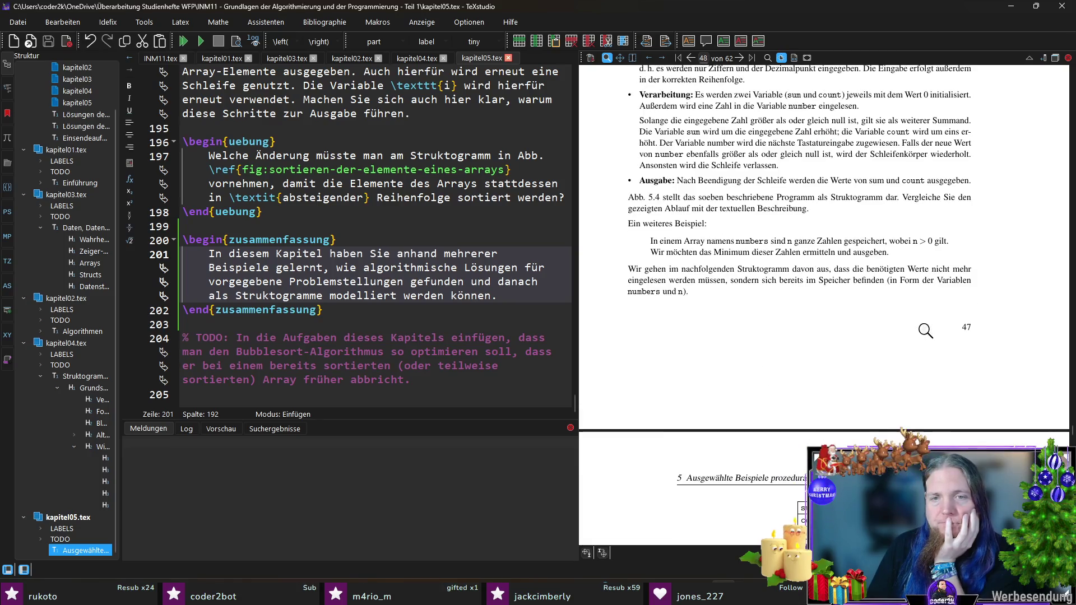
scroll(844, 309, "up", 3)
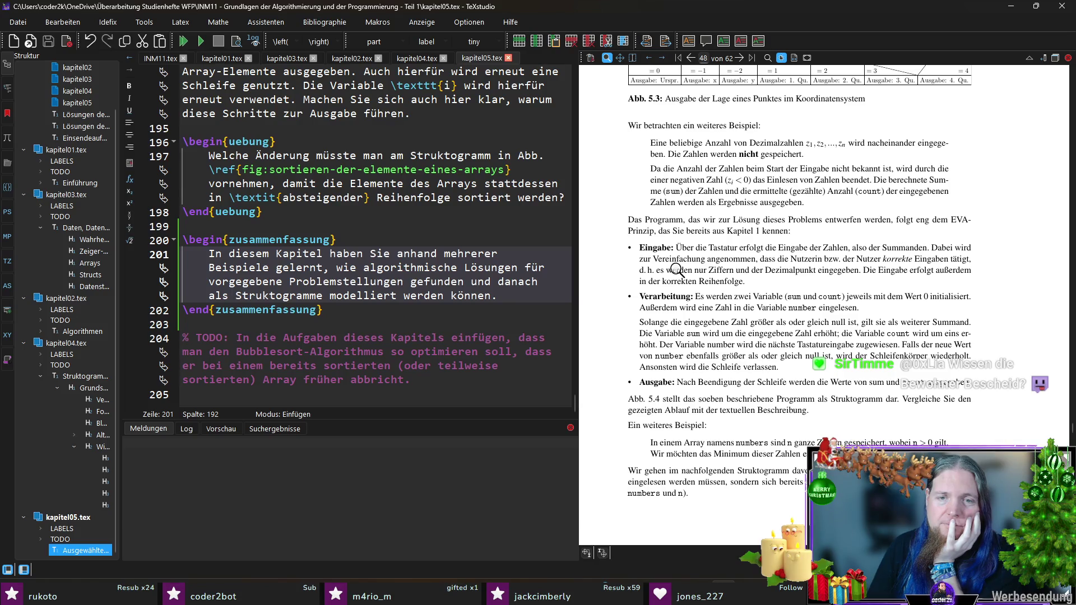
scroll(677, 272, "up", 1)
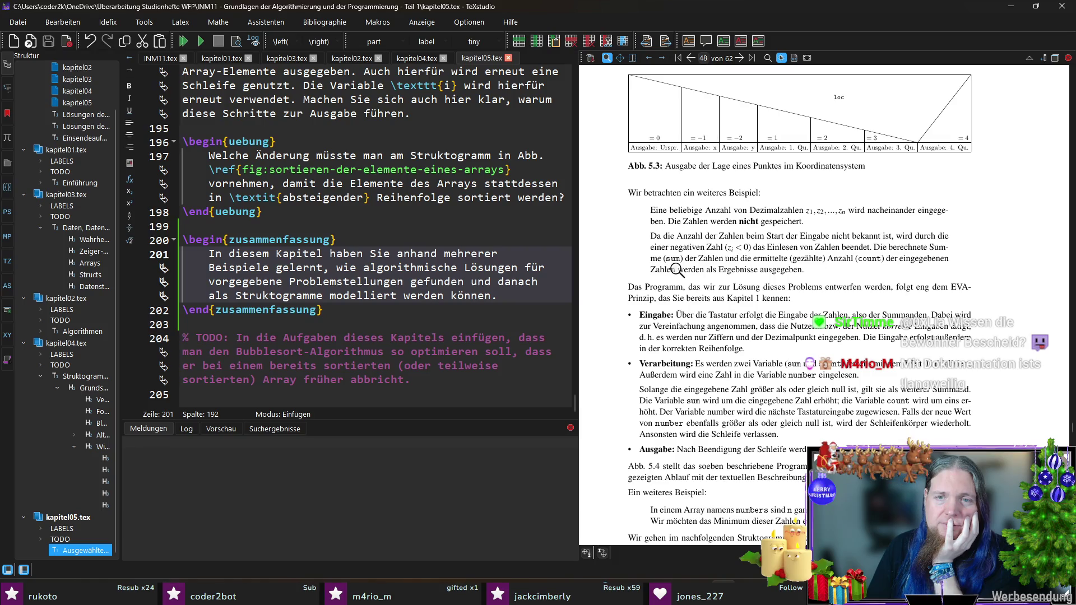
scroll(677, 271, "down", 15)
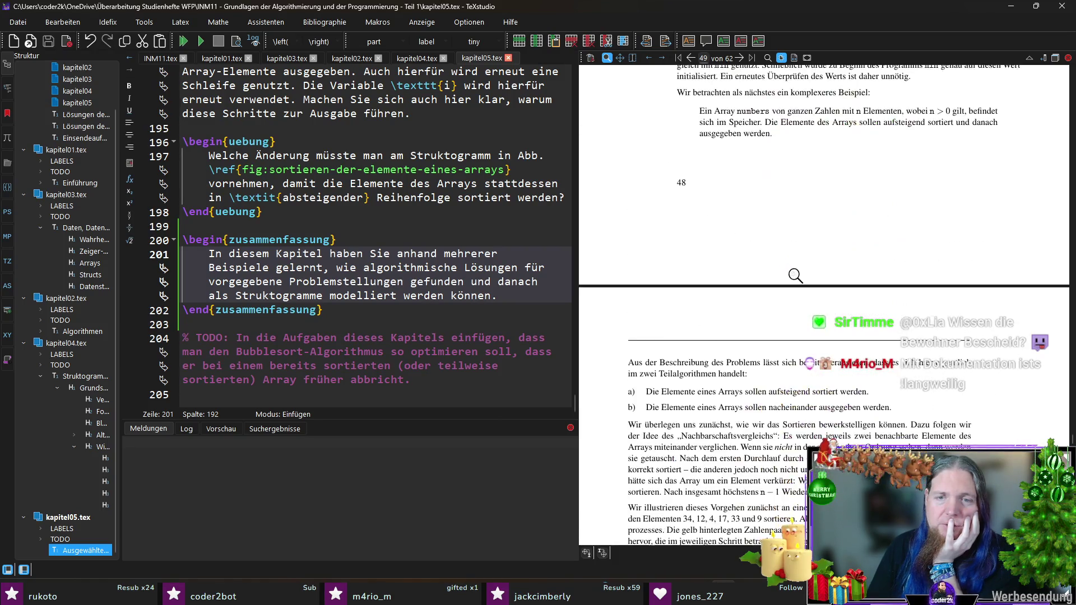
scroll(795, 275, "down", 20)
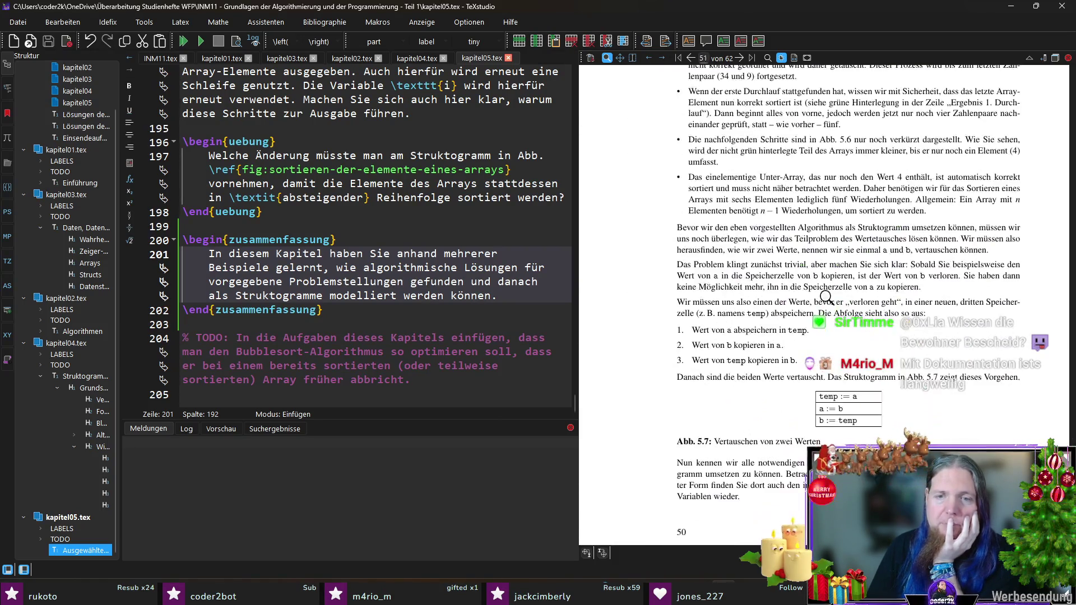
scroll(825, 297, "down", 8)
scroll(824, 310, "up", 12)
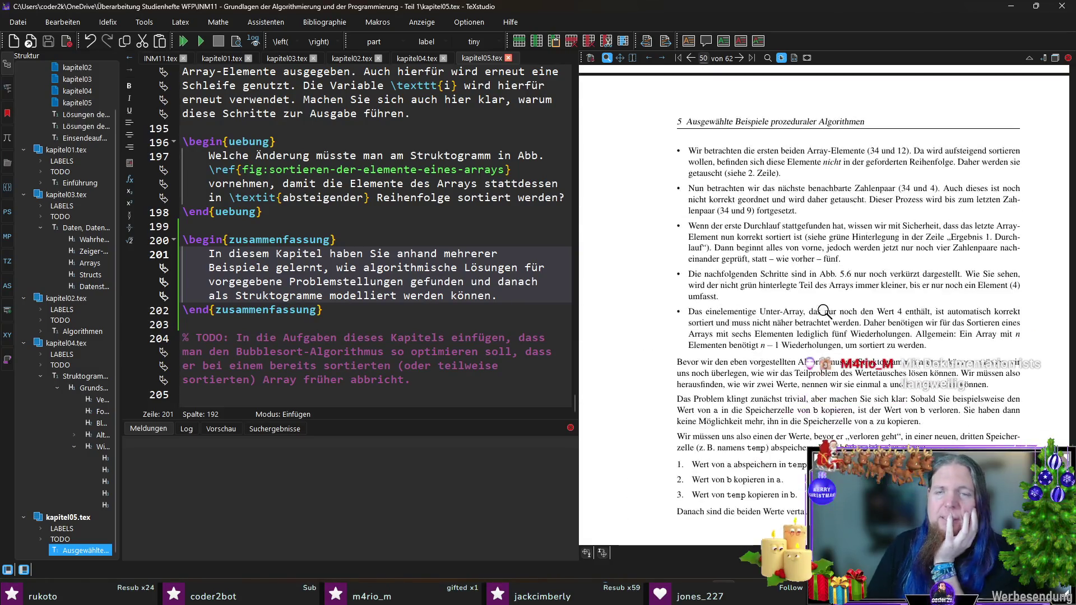
scroll(823, 311, "up", 20)
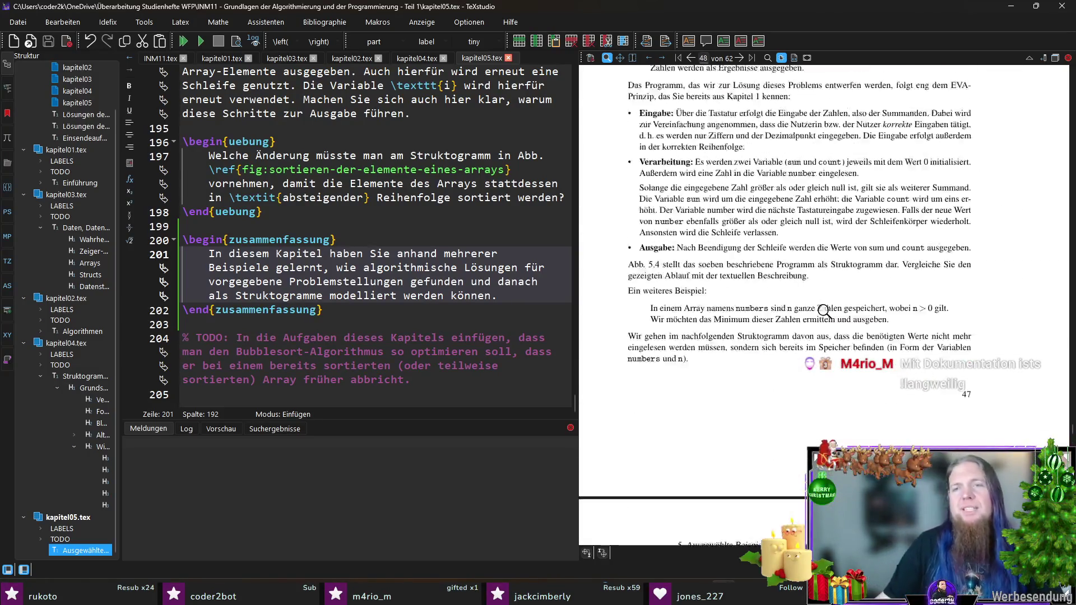
scroll(824, 311, "up", 15)
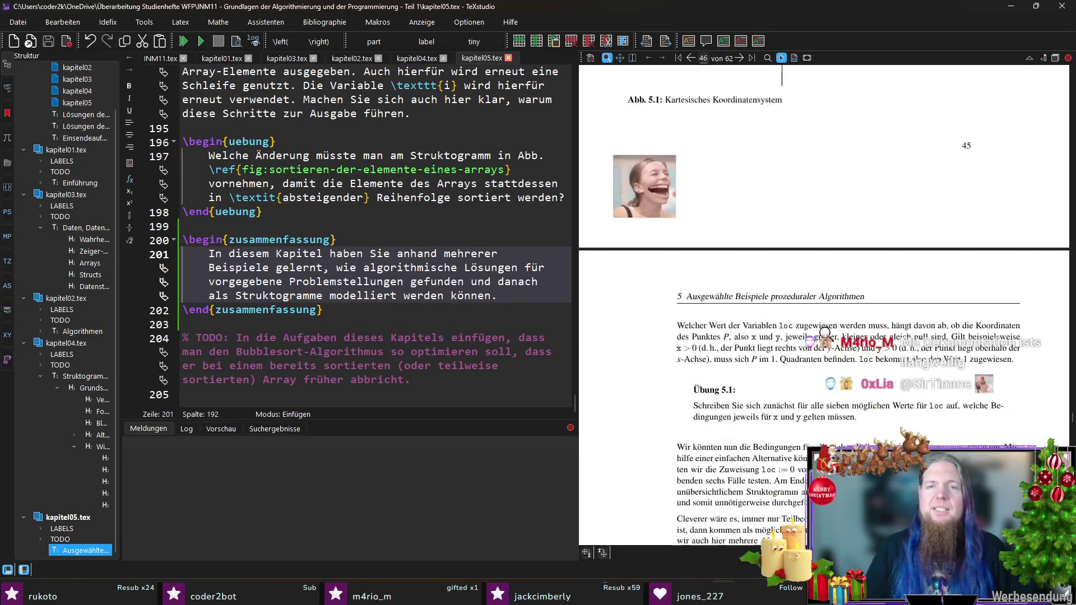
scroll(824, 332, "up", 8)
scroll(786, 329, "down", 8)
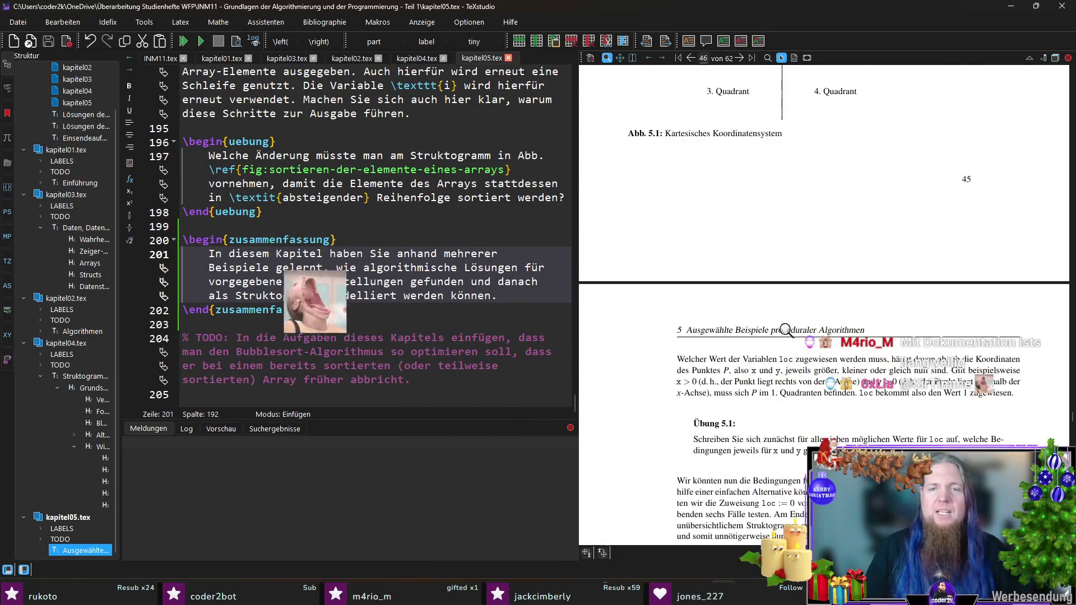
scroll(787, 329, "down", 5)
scroll(788, 330, "down", 3)
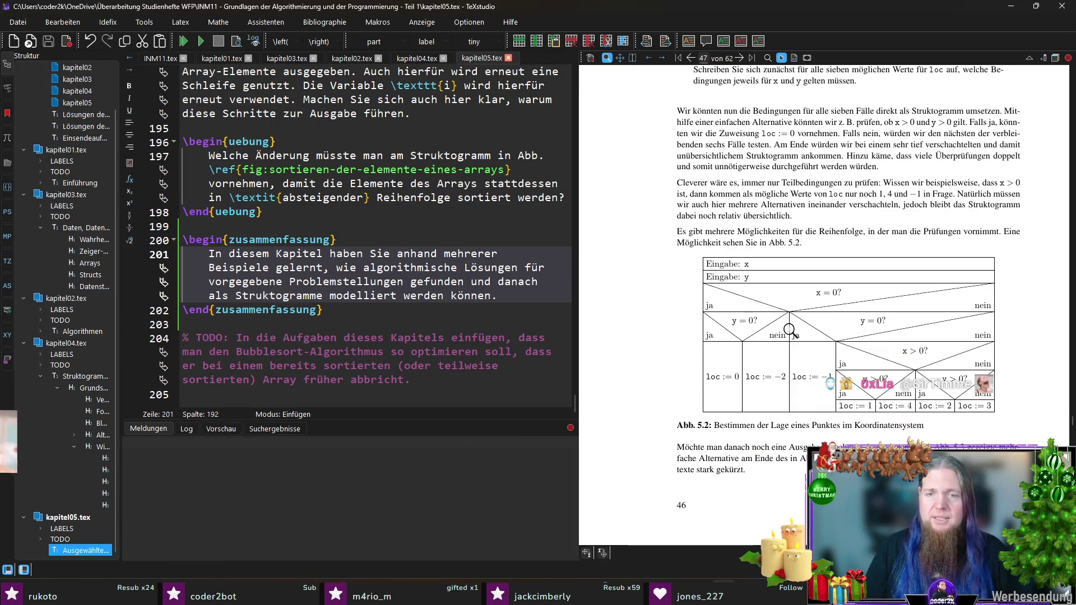
scroll(789, 329, "down", 8)
scroll(849, 404, "down", 4)
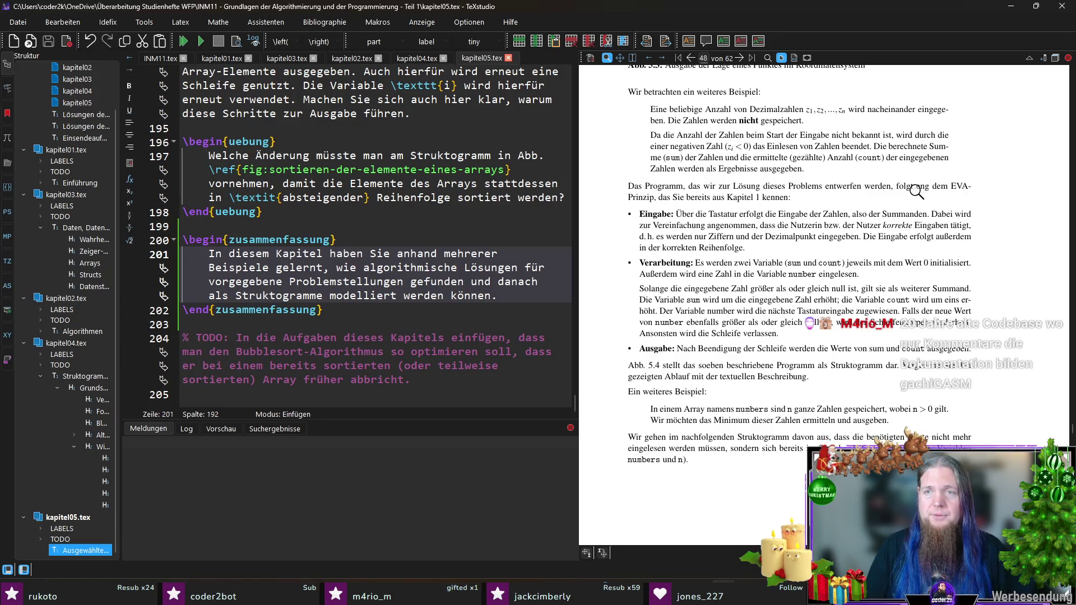
Step: Insert '- wie auch die anderen Beispiele in diesem Kapitel -' after 'folgt' on line 81 and recompile
left_click(909, 190, "ctrl")
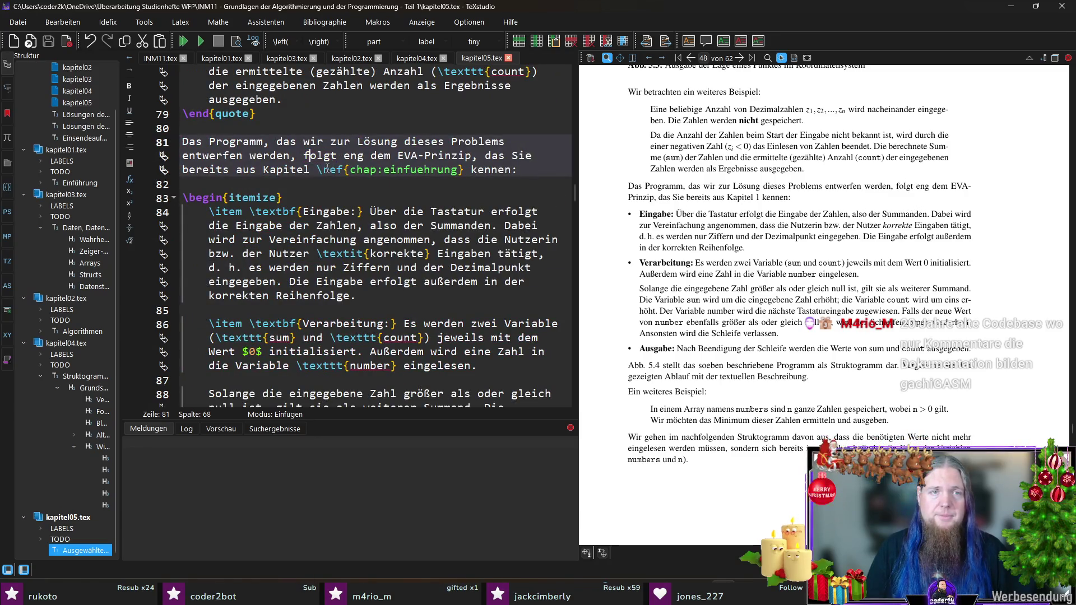
left_click(339, 155)
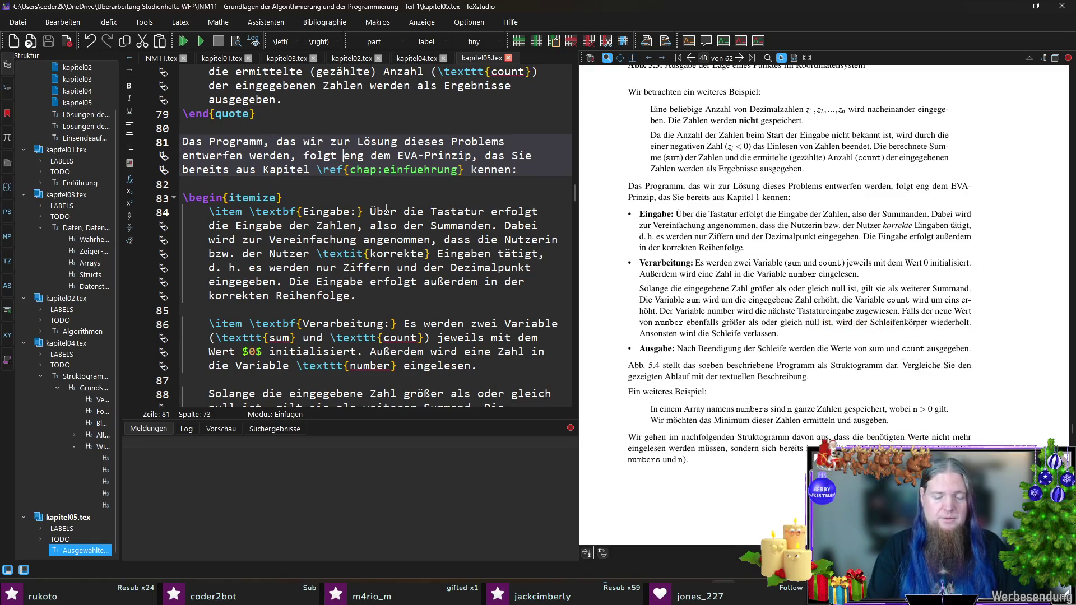
type("- wie auch die anderen Be")
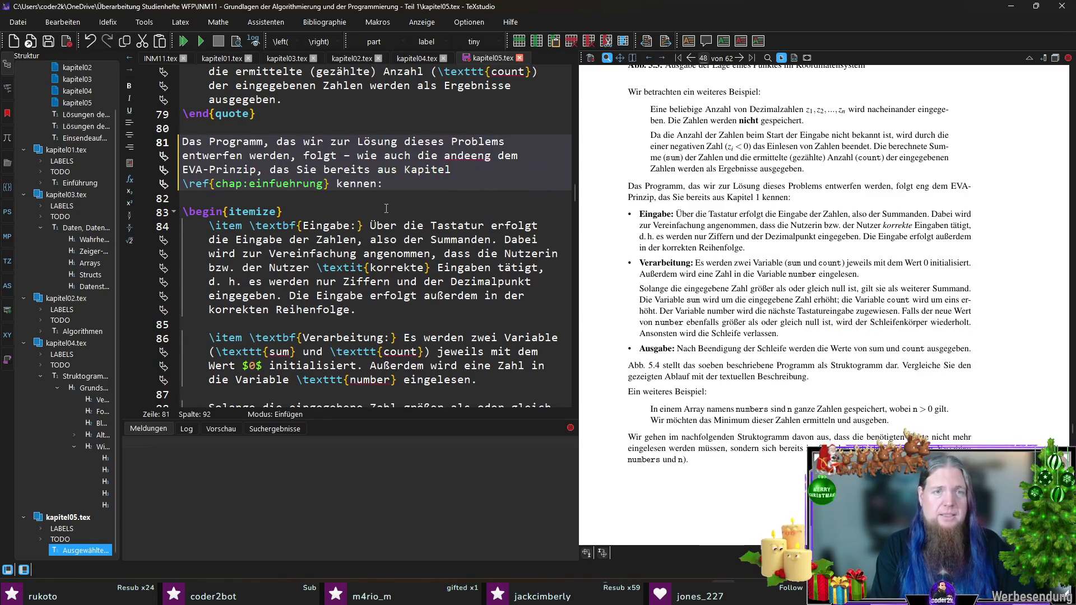
type("ispiele in diesem Kapite")
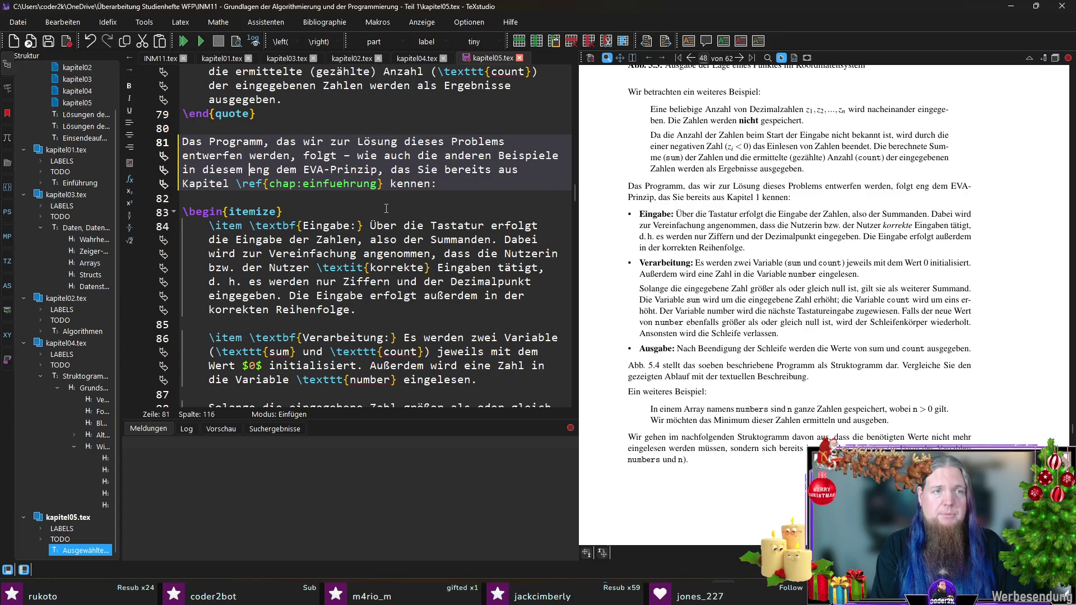
type("l -")
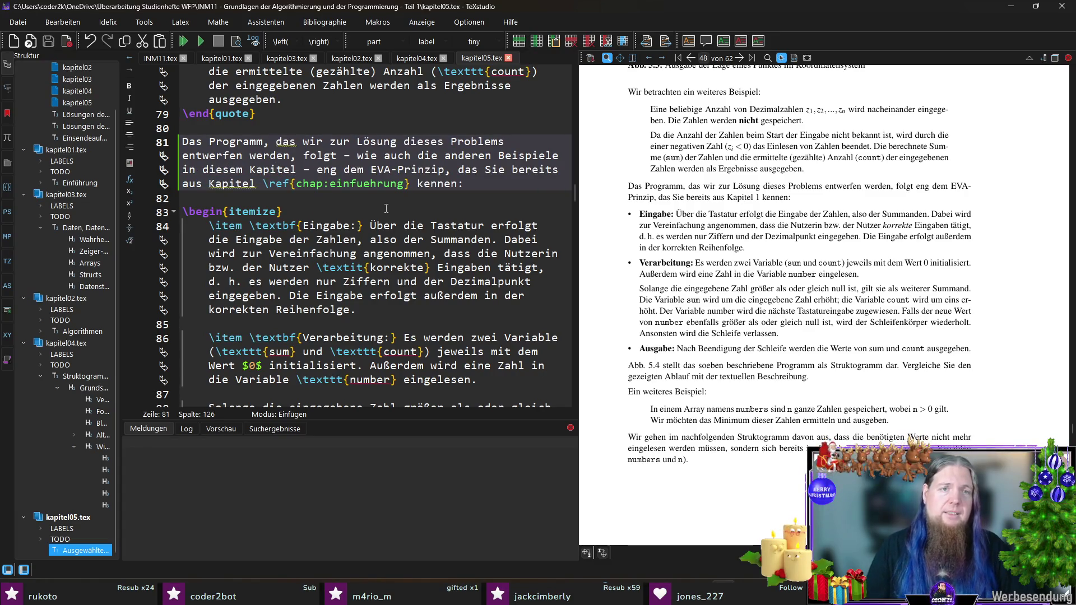
key("F5")
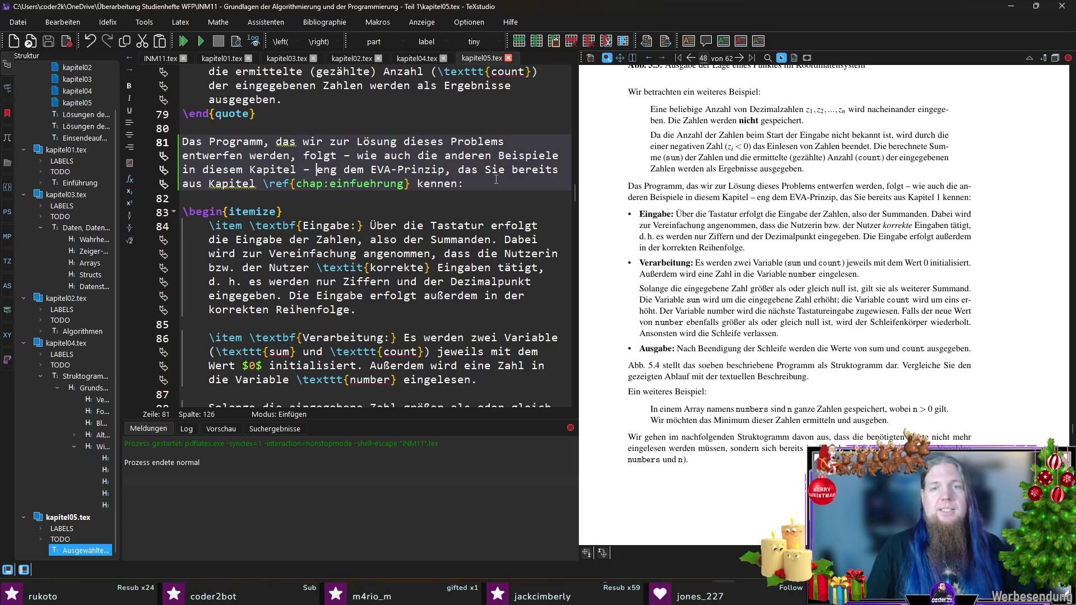
Step: Scroll the PDF preview down to the chapter 5 Zusammenfassung on page 52
left_click(479, 184)
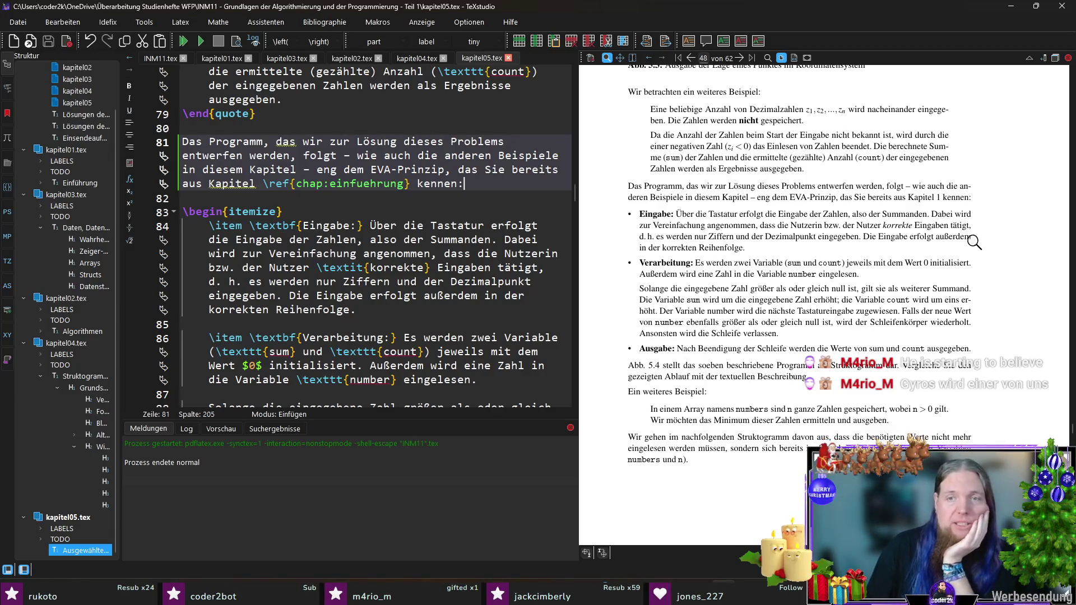
scroll(981, 253, "down", 1)
scroll(982, 252, "down", 1)
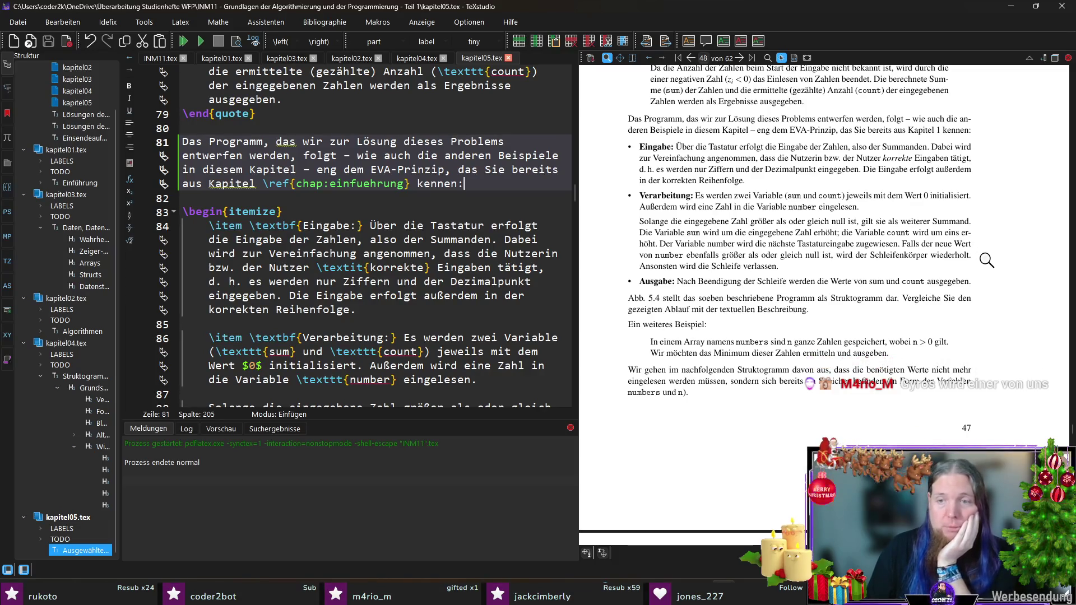
scroll(1006, 252, "down", 2)
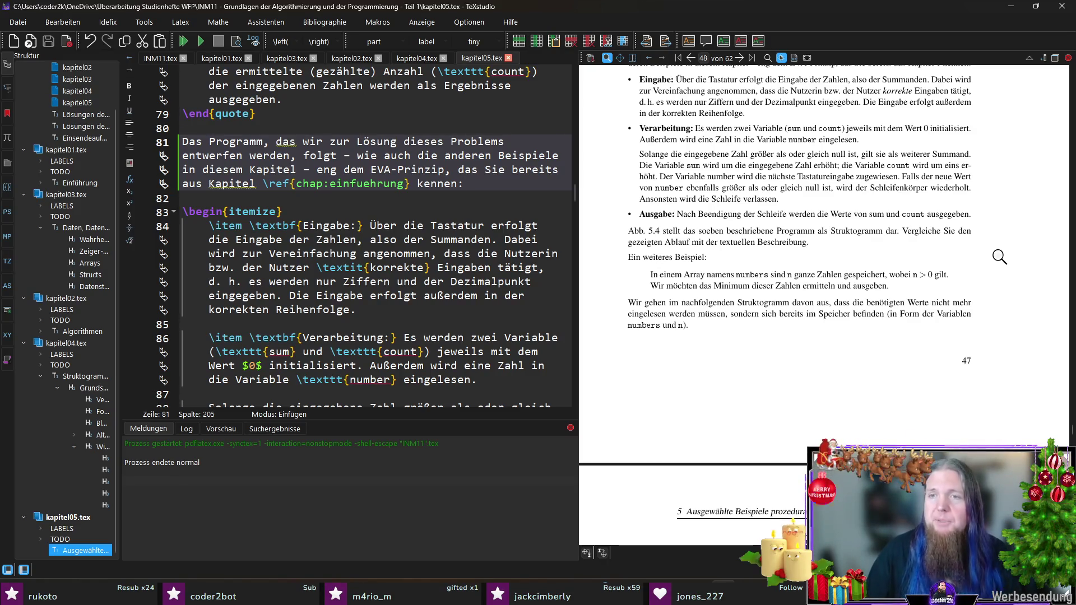
scroll(991, 248, "down", 2)
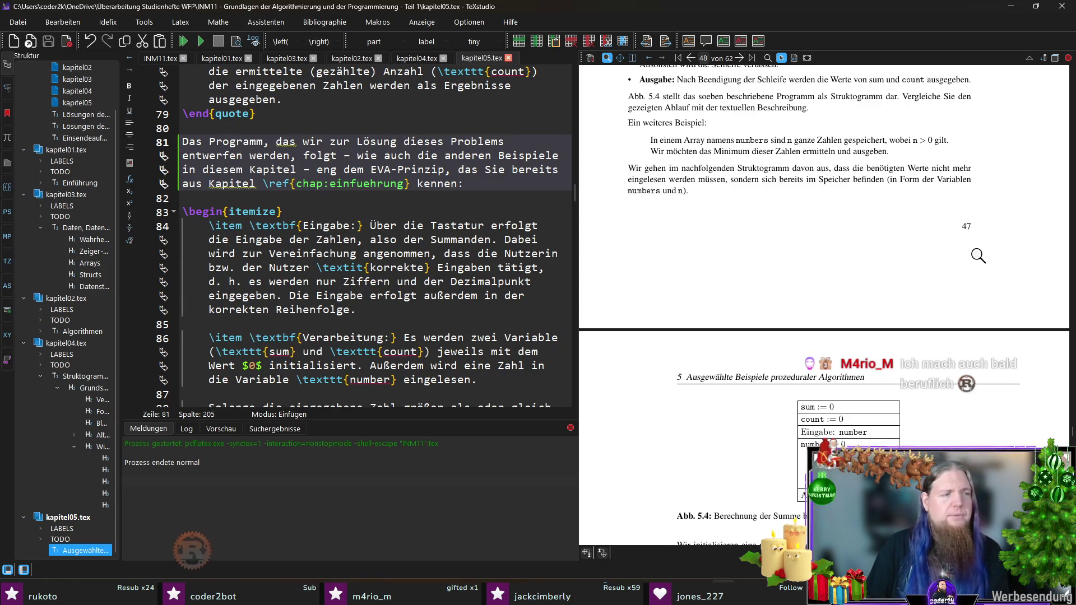
scroll(981, 253, "down", 1)
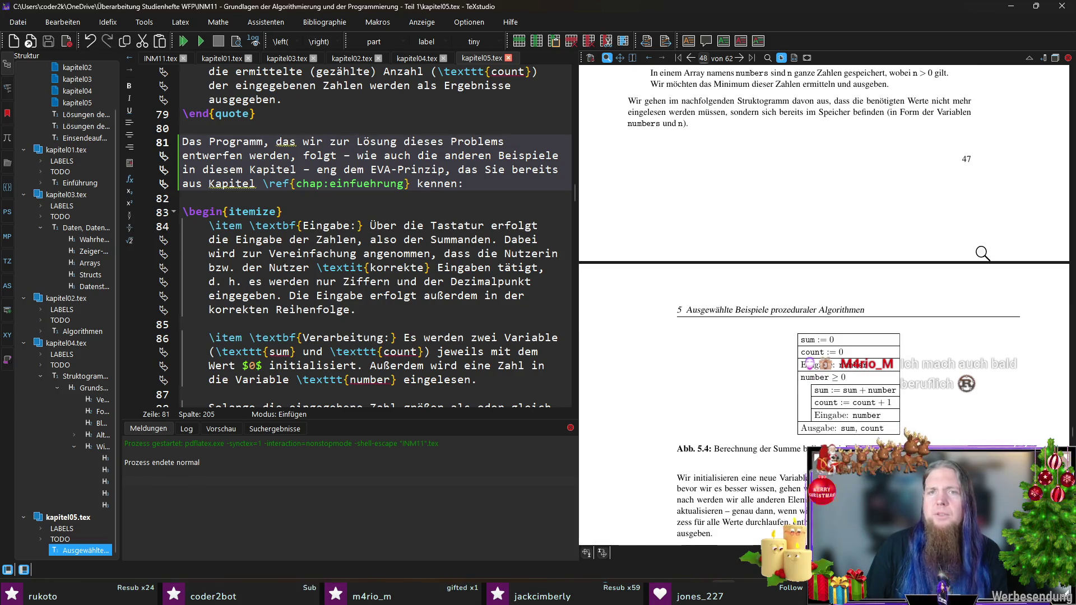
scroll(982, 253, "down", 3)
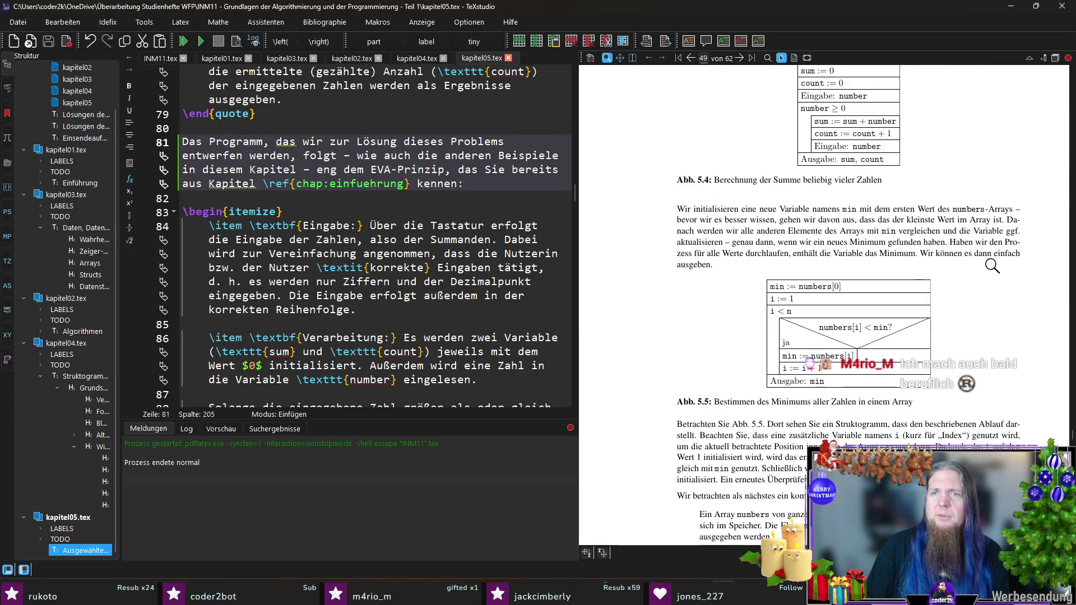
scroll(1017, 290, "down", 3)
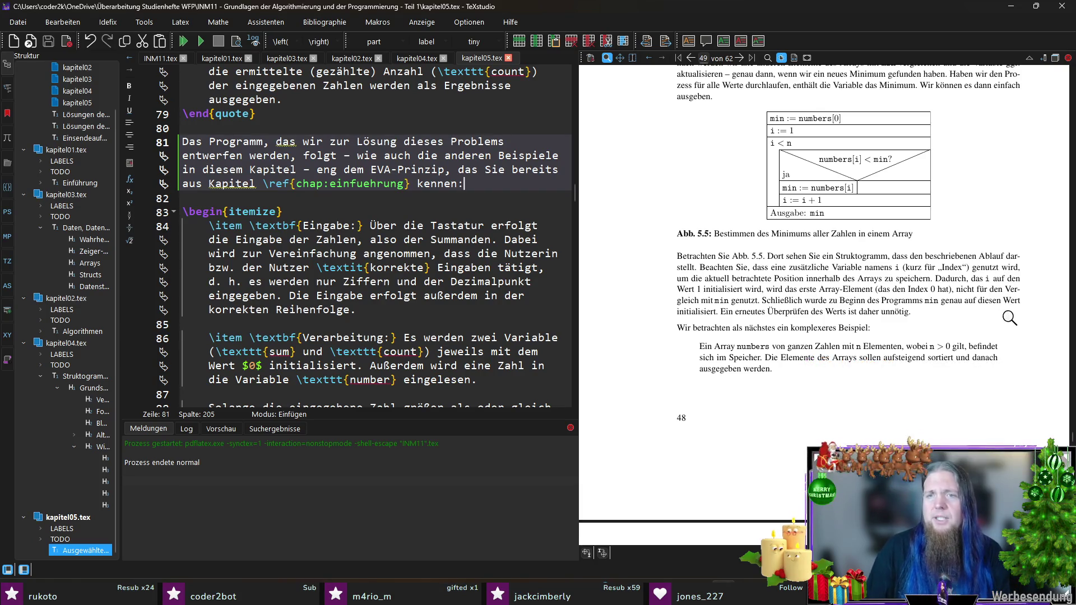
scroll(1011, 314, "down", 15)
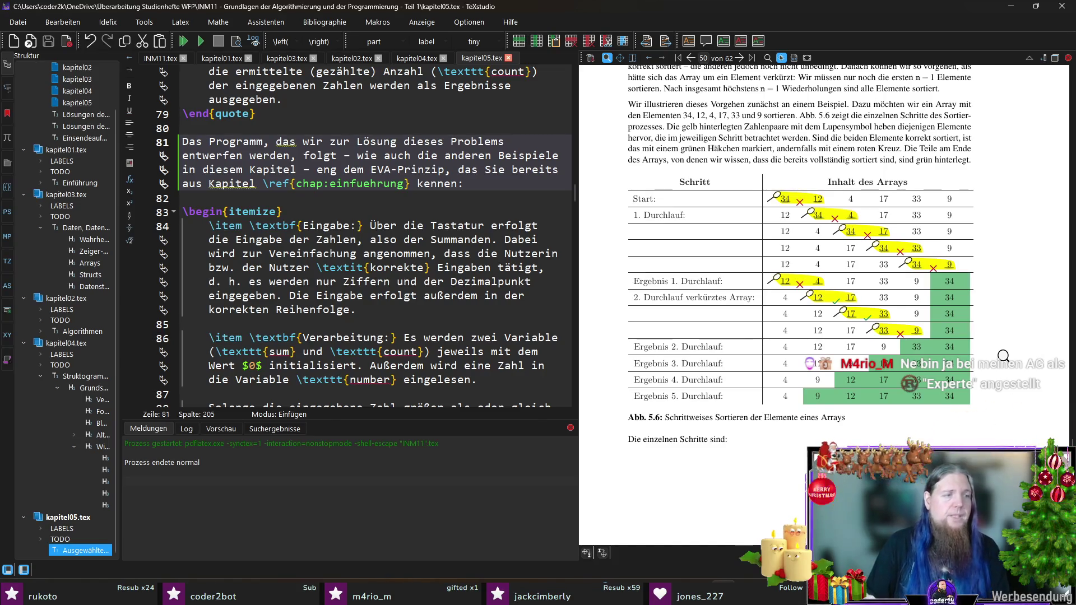
scroll(942, 327, "down", 3)
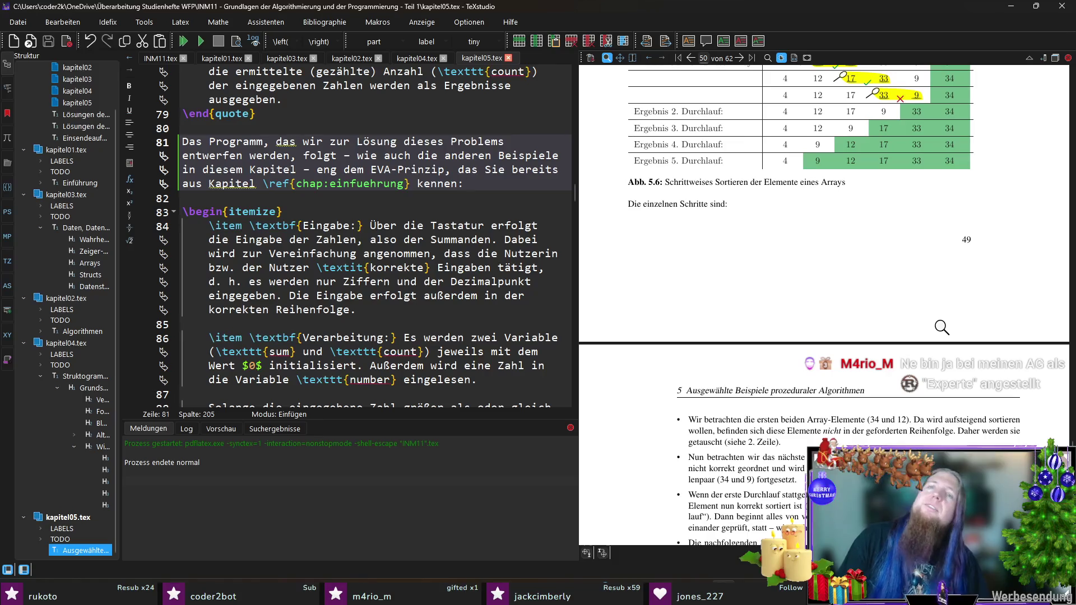
scroll(938, 319, "up", 2)
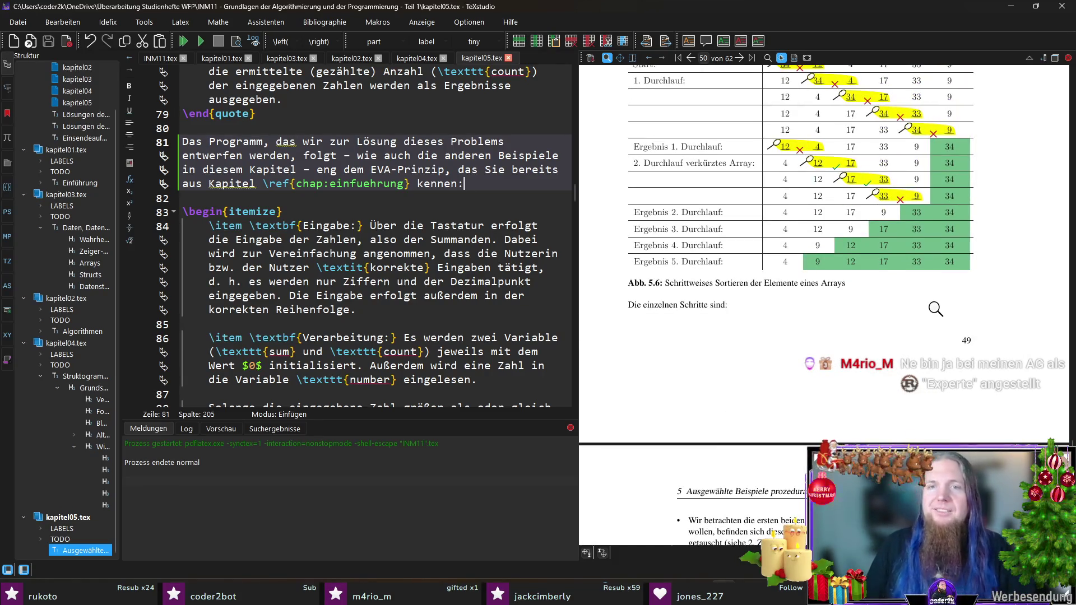
scroll(934, 310, "down", 4)
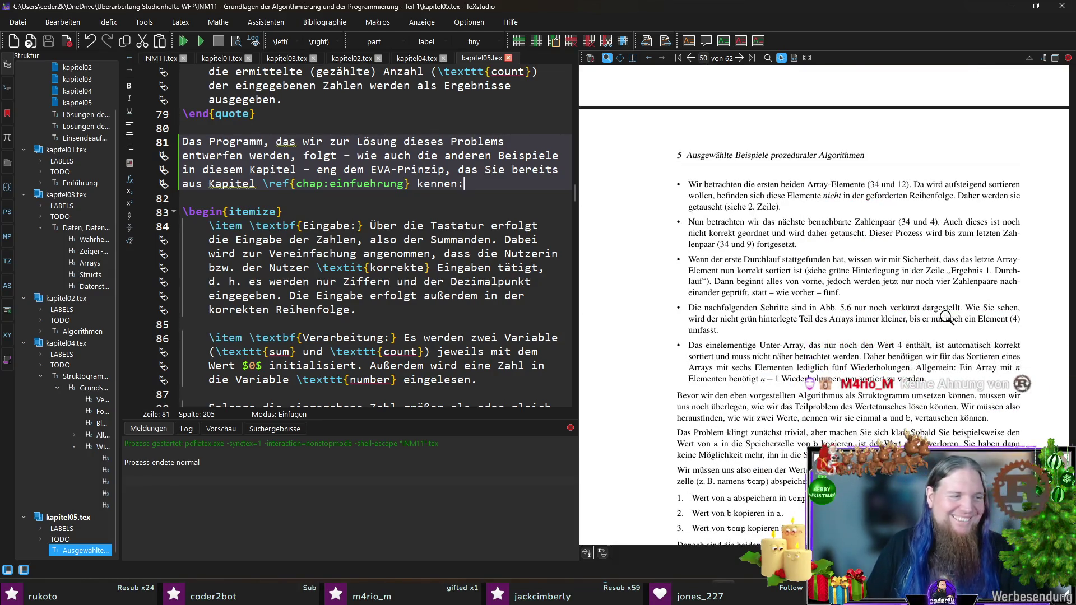
scroll(948, 317, "down", 2)
scroll(948, 320, "down", 1)
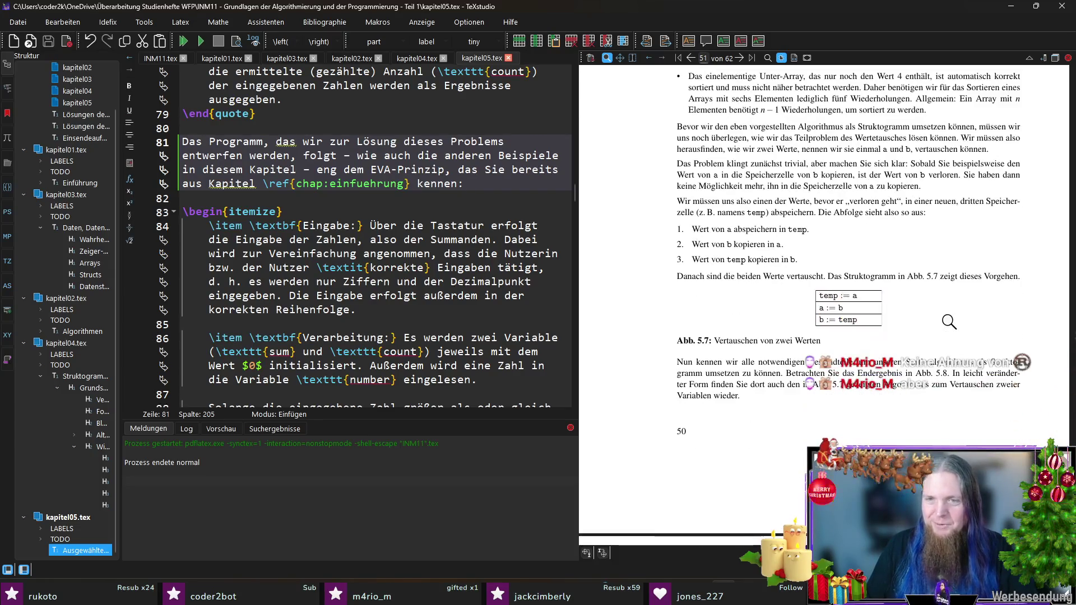
scroll(962, 352, "down", 5)
scroll(962, 351, "down", 2)
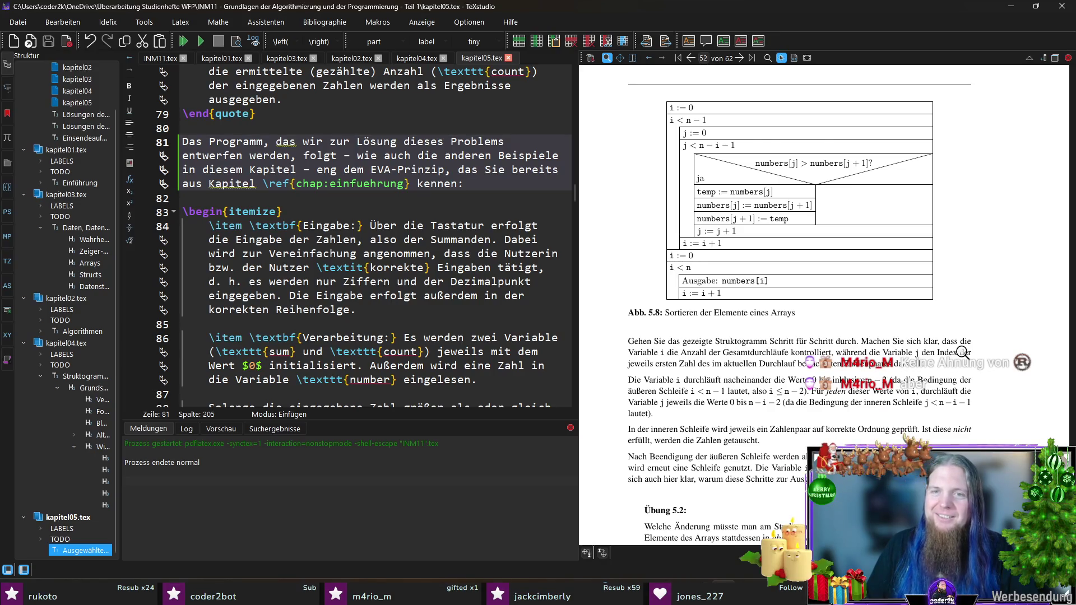
scroll(962, 352, "down", 8)
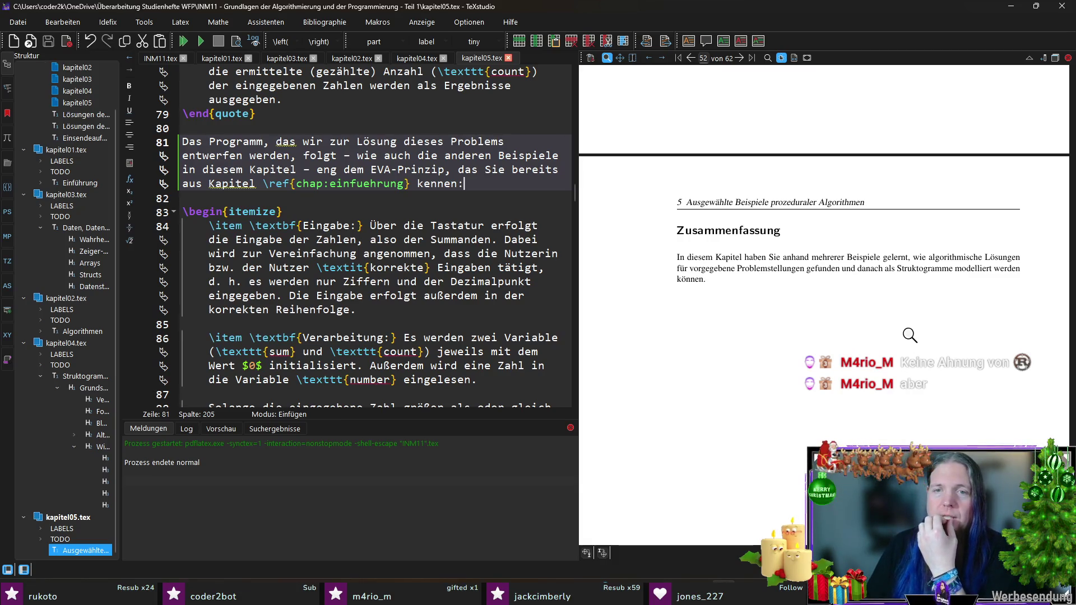
Step: Reword the summary, replacing 'wie algorithmische ... gefunden' with 'als Algorithmen entworfen'
left_click(703, 258, "ctrl")
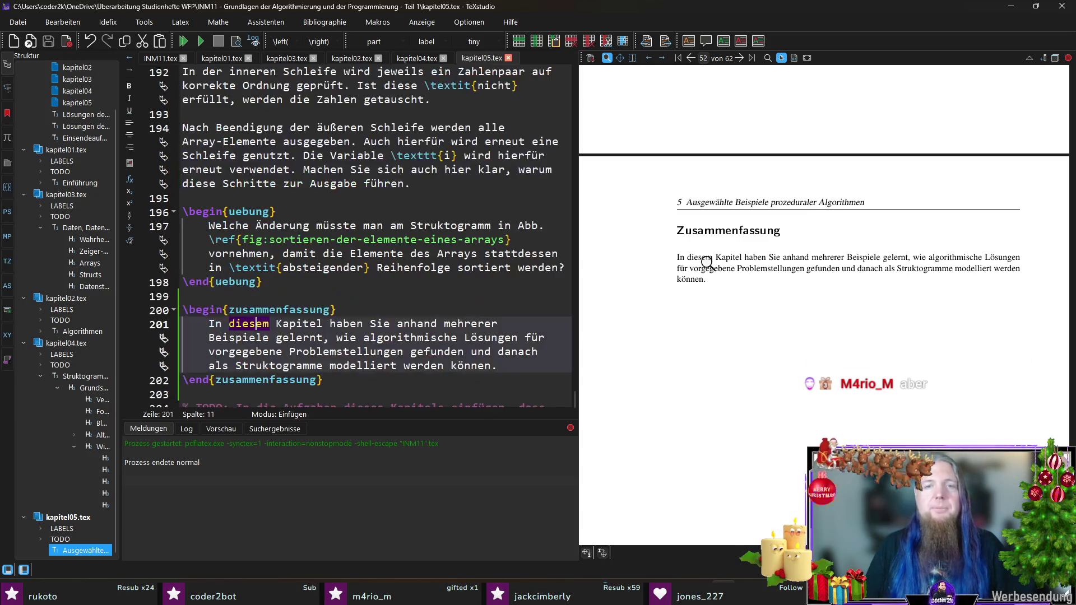
scroll(377, 292, "down", 4)
scroll(377, 293, "up", 1)
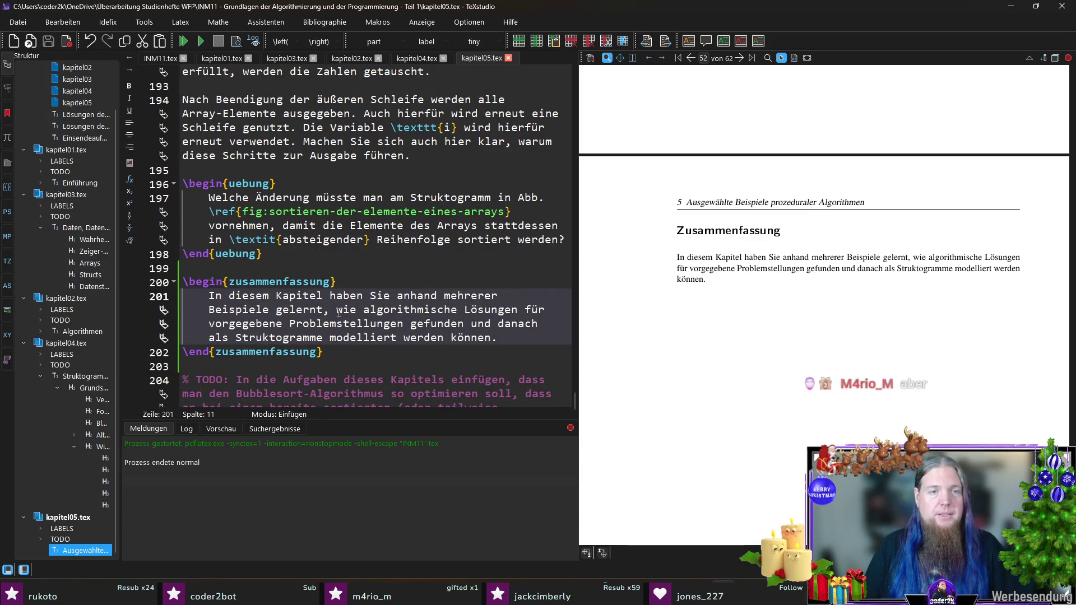
left_click_drag(336, 309, 462, 311)
key("Delete")
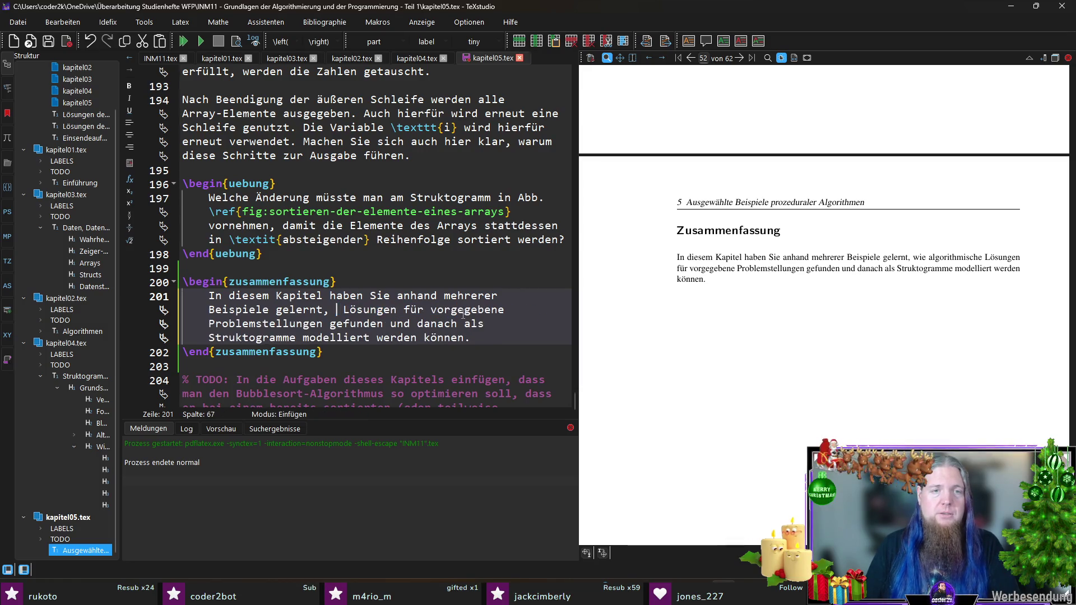
key("Delete")
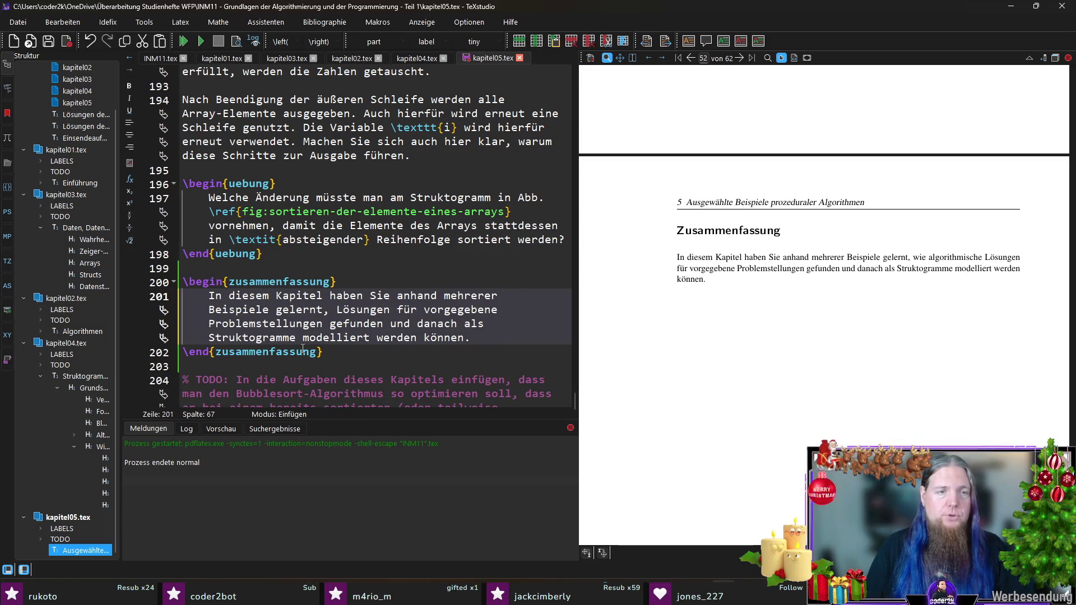
key("ctrl+Right")
key("ctrl+Right")
key("ctrl+Right")
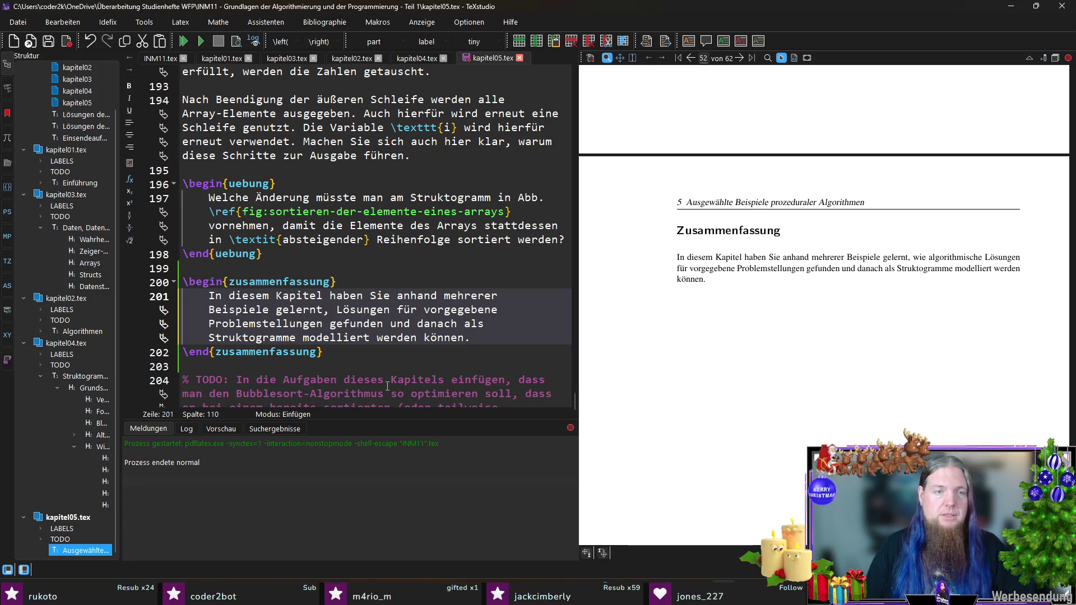
type("als")
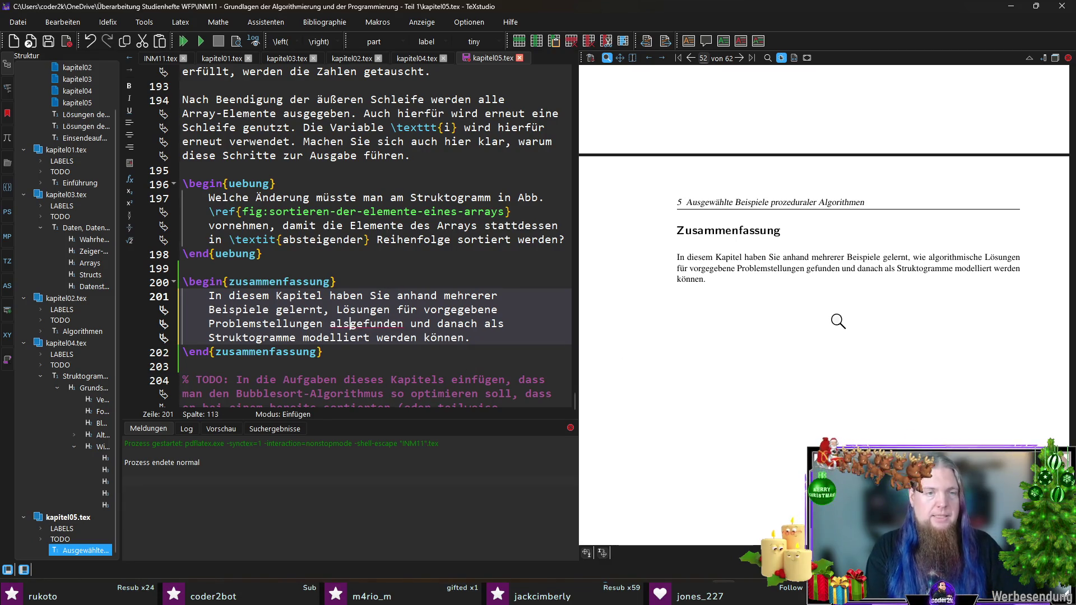
type(" Algorithmen entworfe")
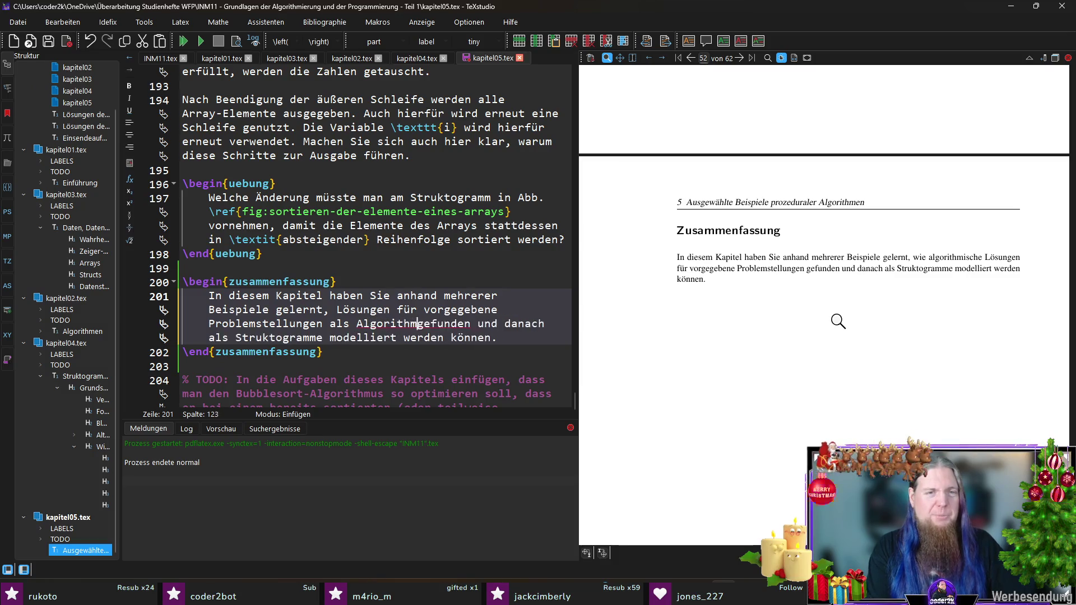
type("n")
key("ctrl+Delete")
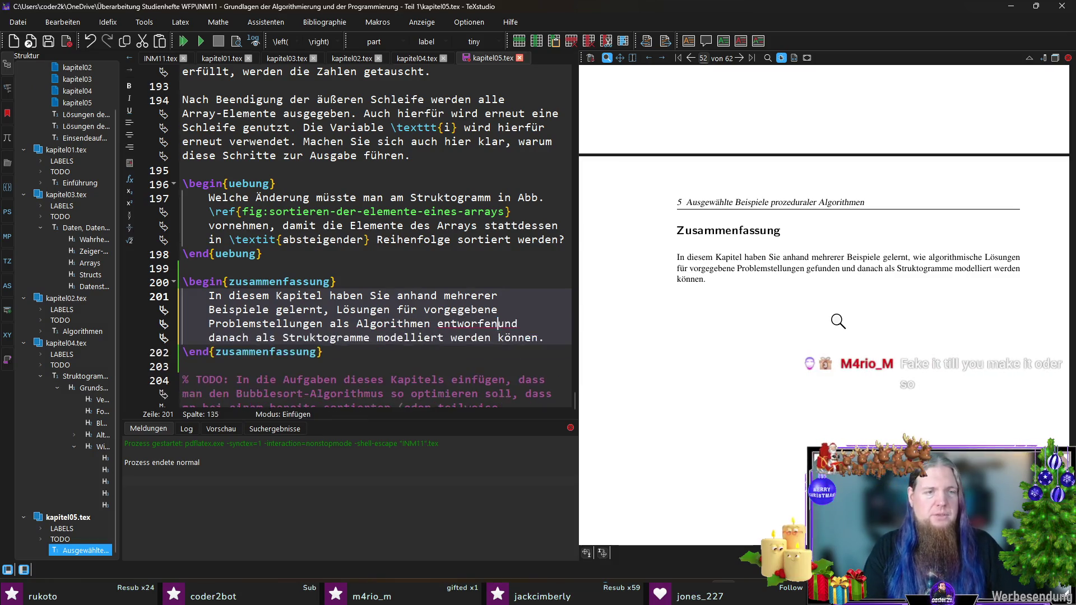
key("Down")
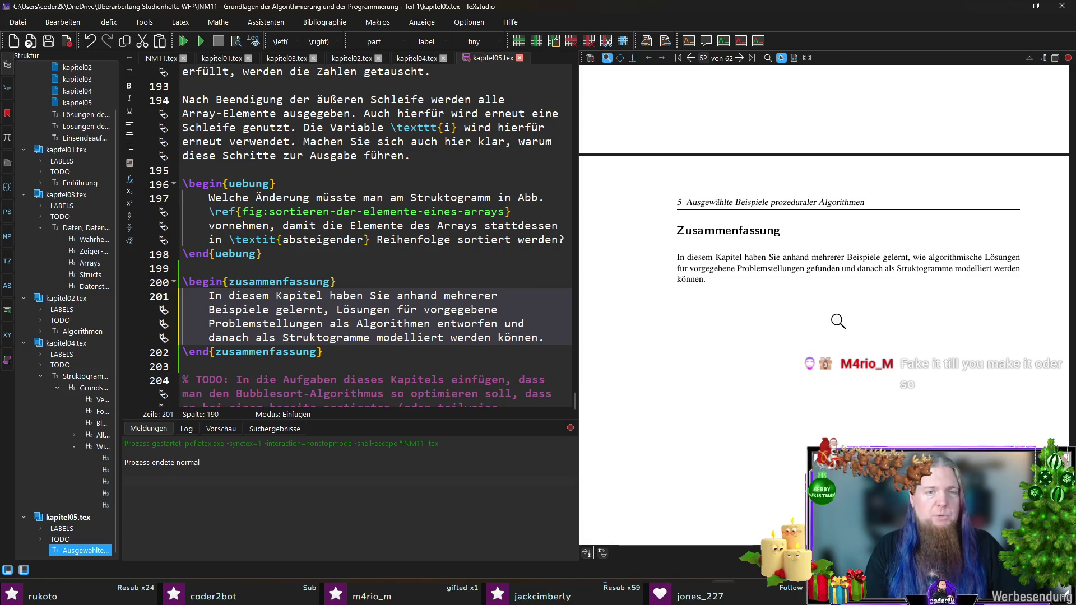
Step: Save kapitel05.tex and recompile so the PDF shows the new summary wording
key("ctrl+s")
key("End")
key("F5")
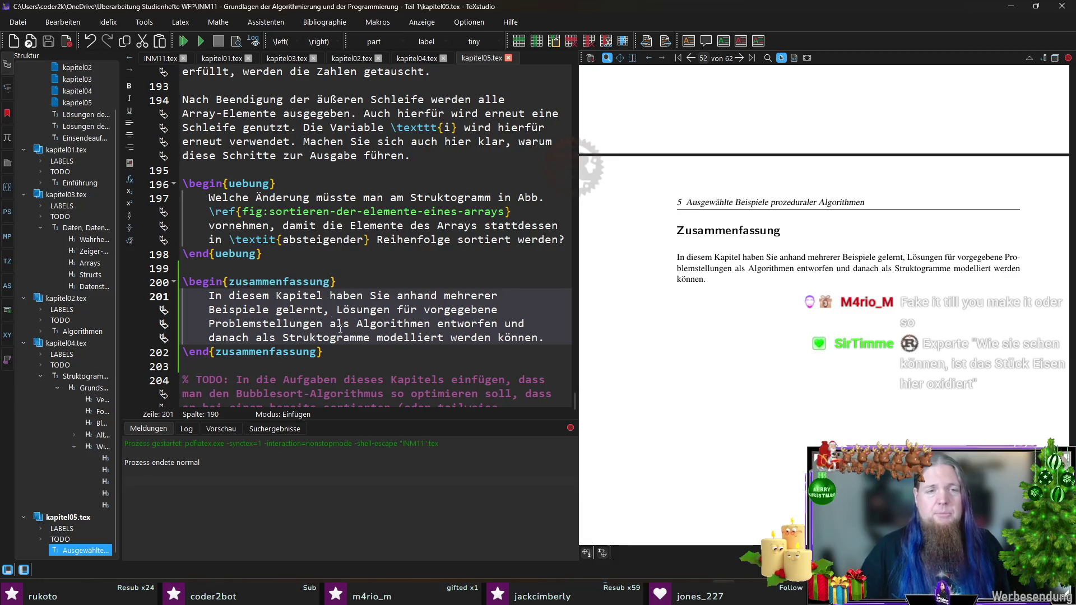
key("Down")
key("Down")
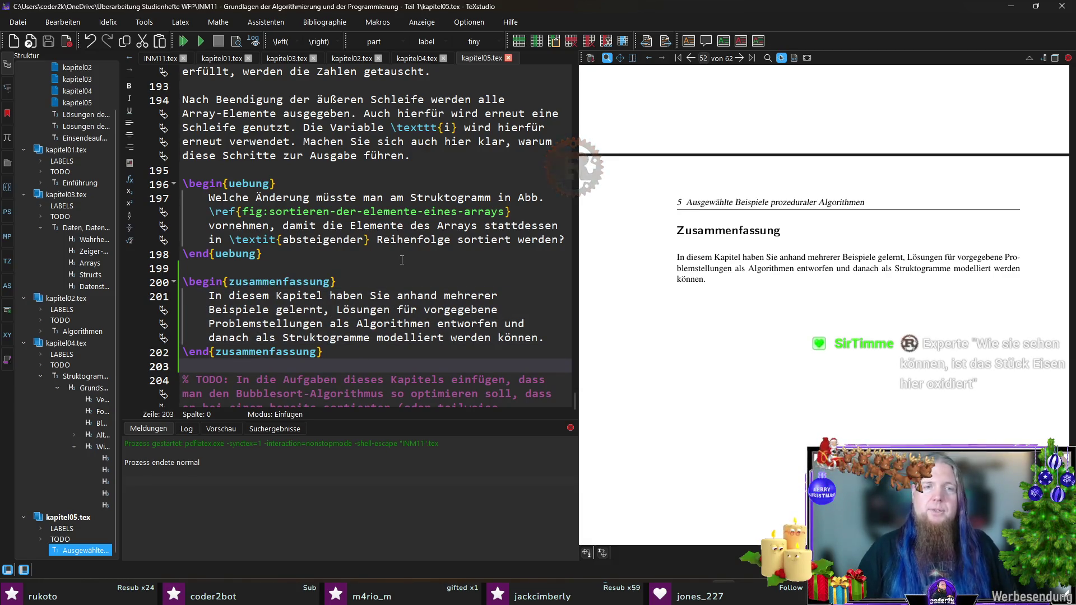
Step: Insert an aufgaben environment below the Zusammenfassung, then view the Acrobat reference PDF
scroll(402, 259, "down", 1)
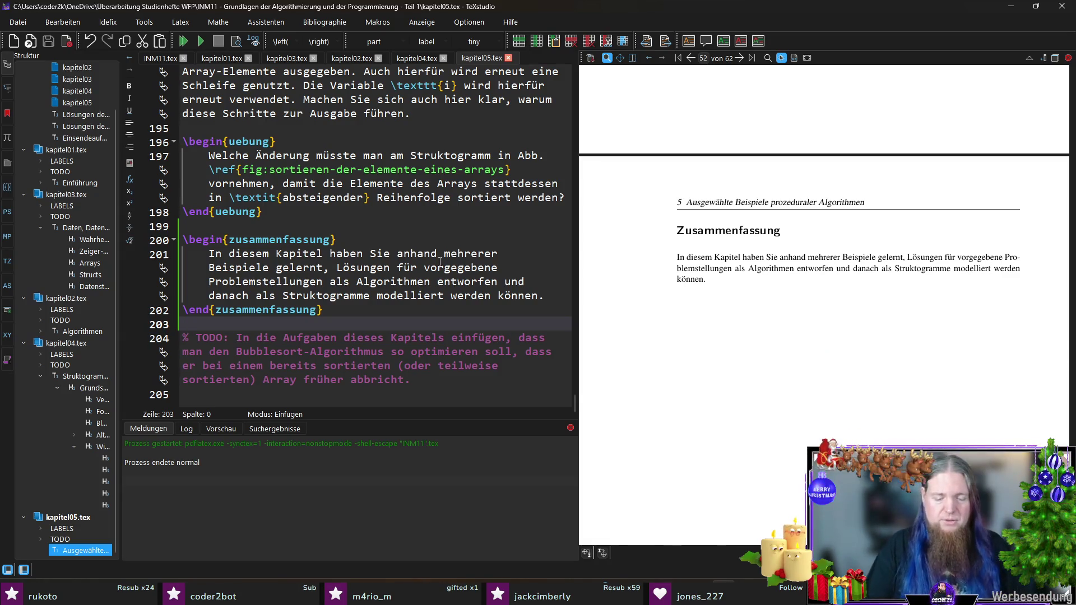
key("Return")
key("Return")
key("Up")
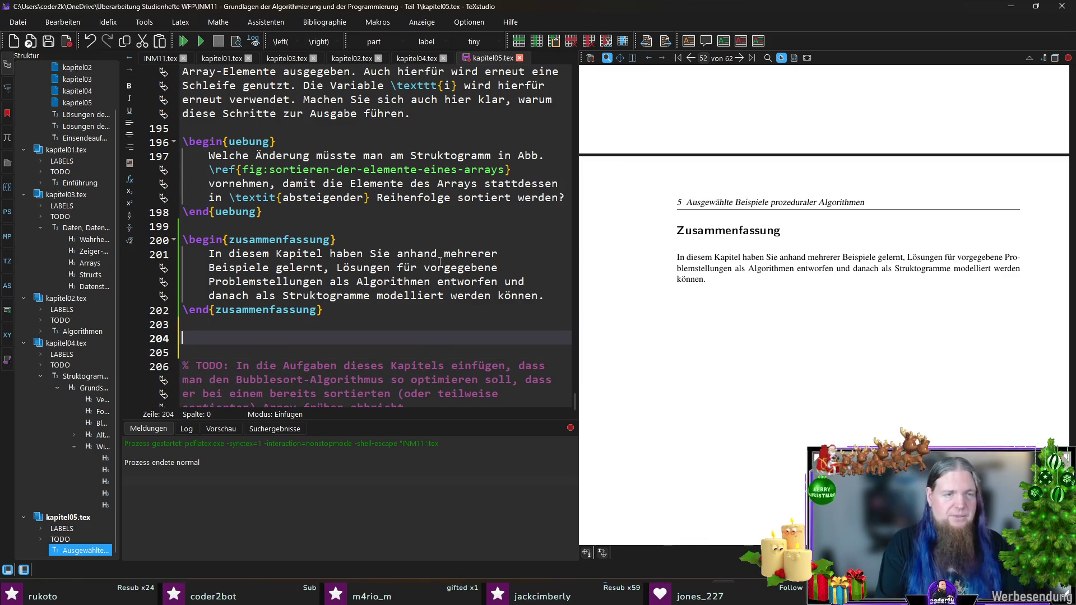
type("begin{")
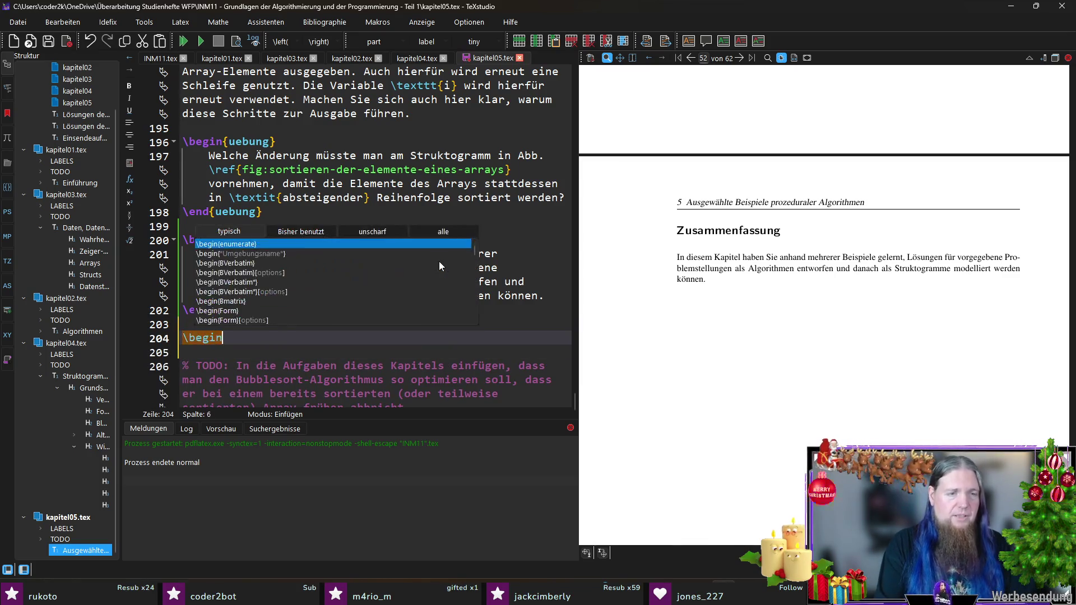
type("auf")
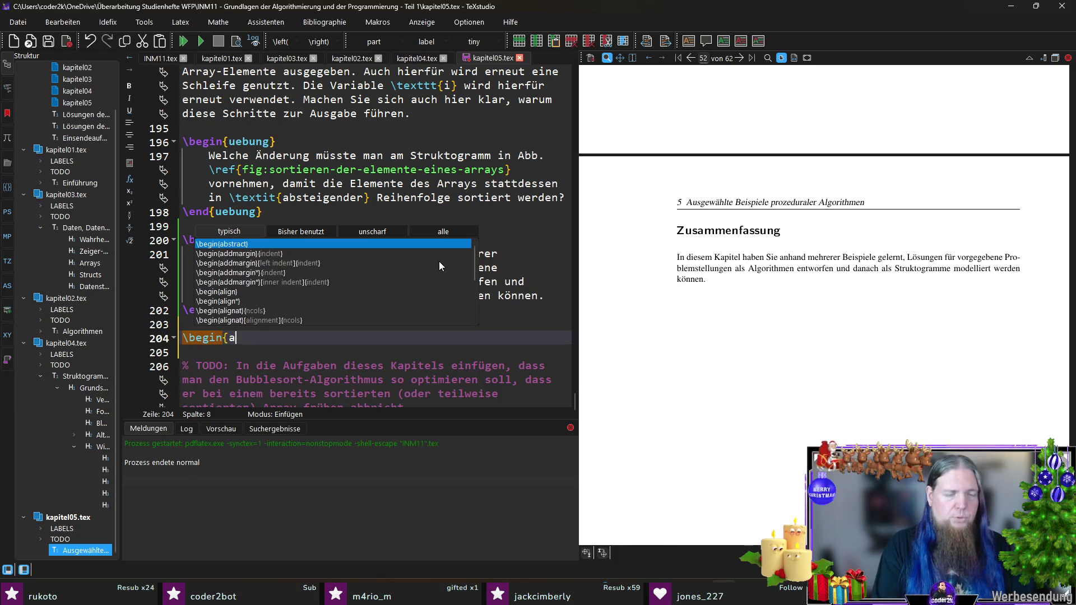
key("Down")
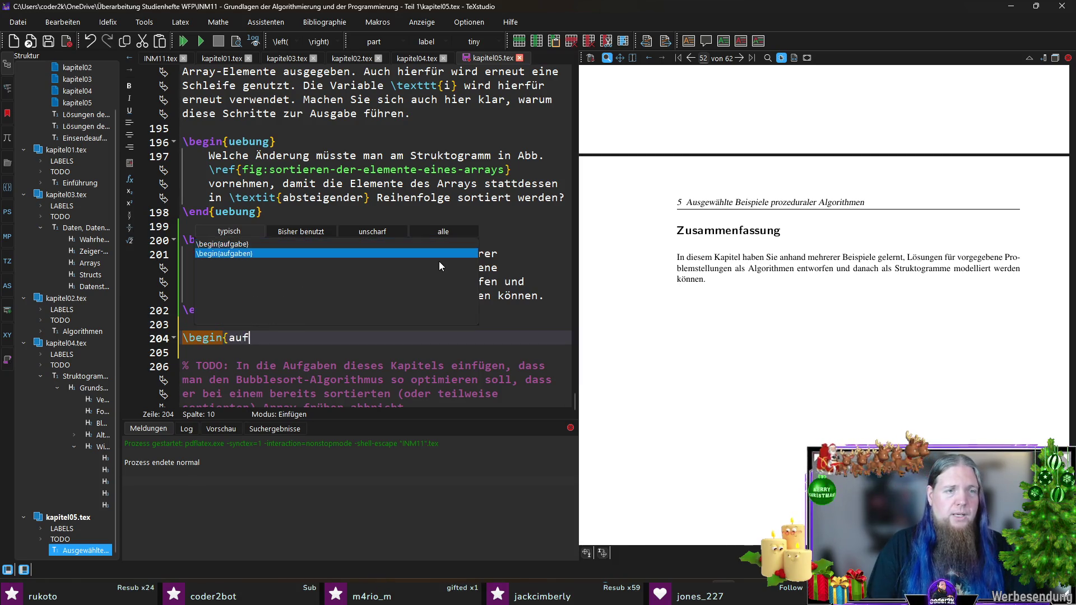
key("Up")
key("Down")
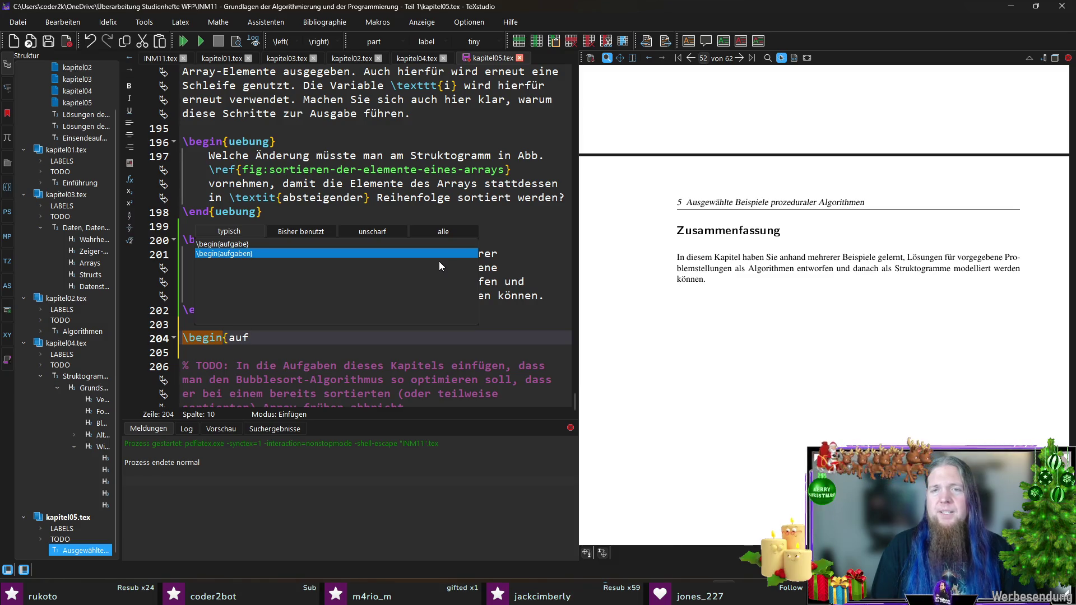
key("Return")
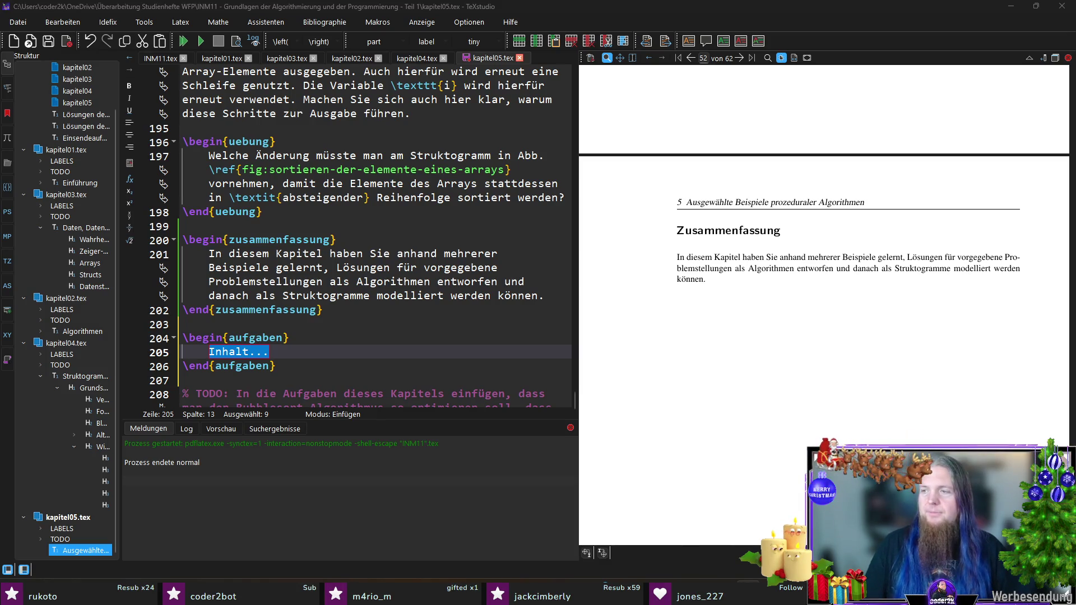
key("alt+Tab")
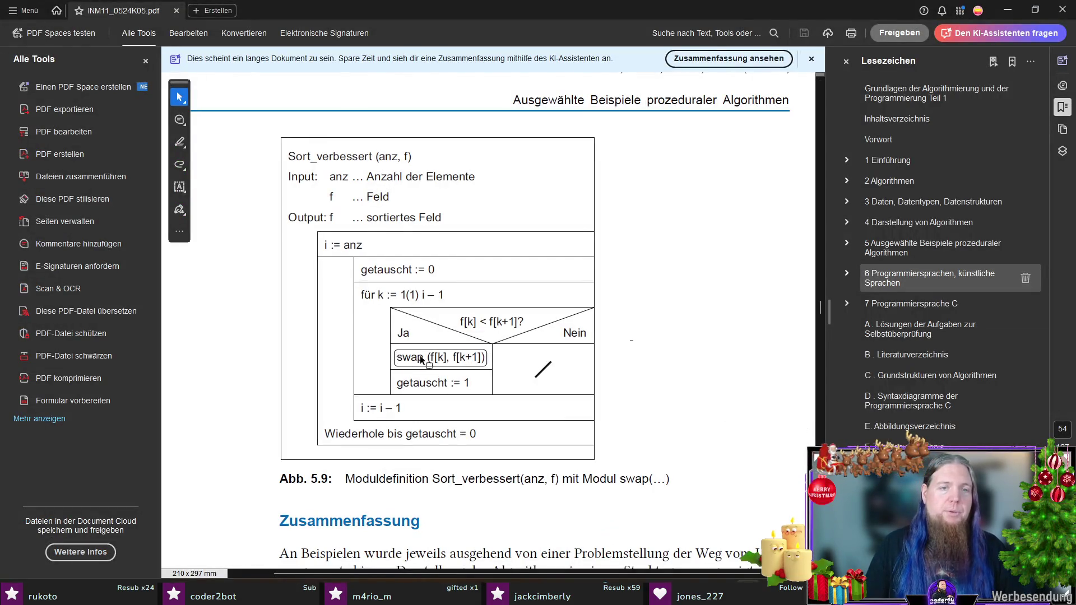
Step: Leave the Acrobat reference PDF and return to TeXstudio with kapitel05.tex
key("ctrl+z")
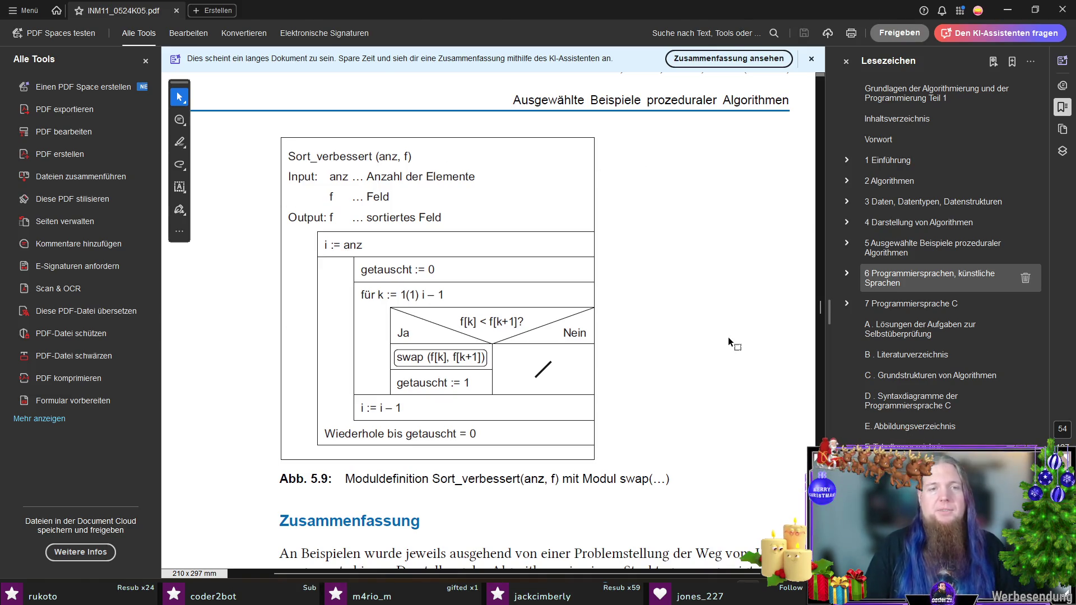
key("alt+Tab")
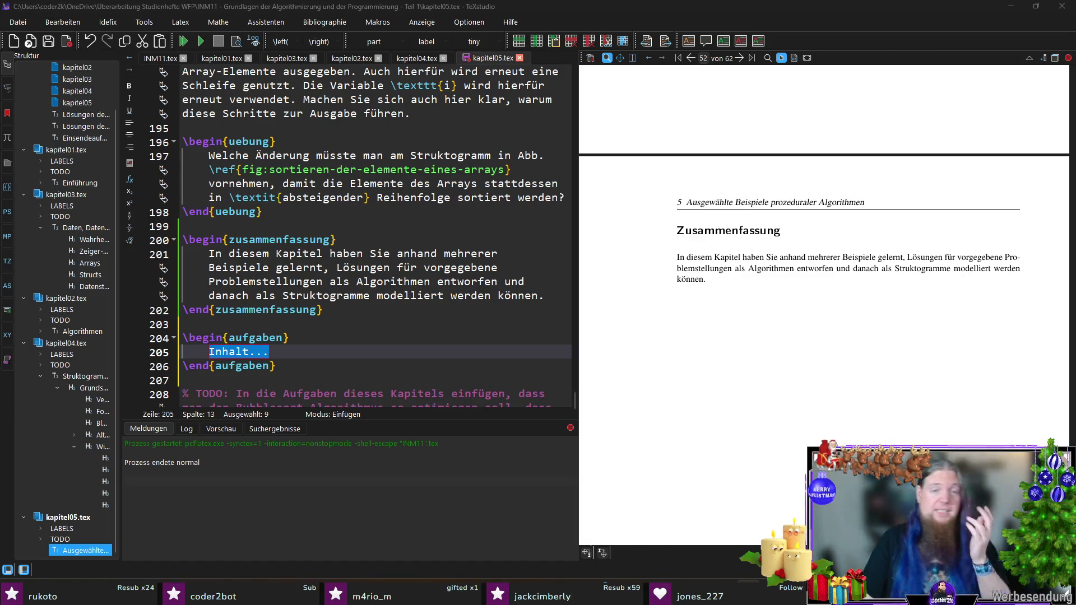
Step: Replace the Inhalt... placeholder on line 205 of the aufgaben block with \item
left_click(345, 352)
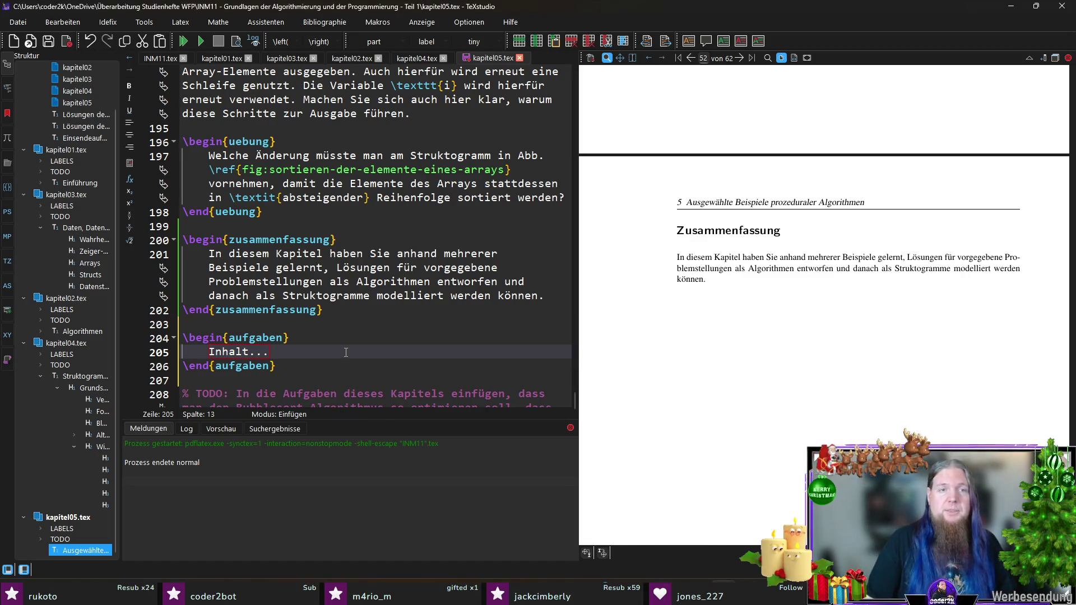
scroll(454, 290, "down", 2)
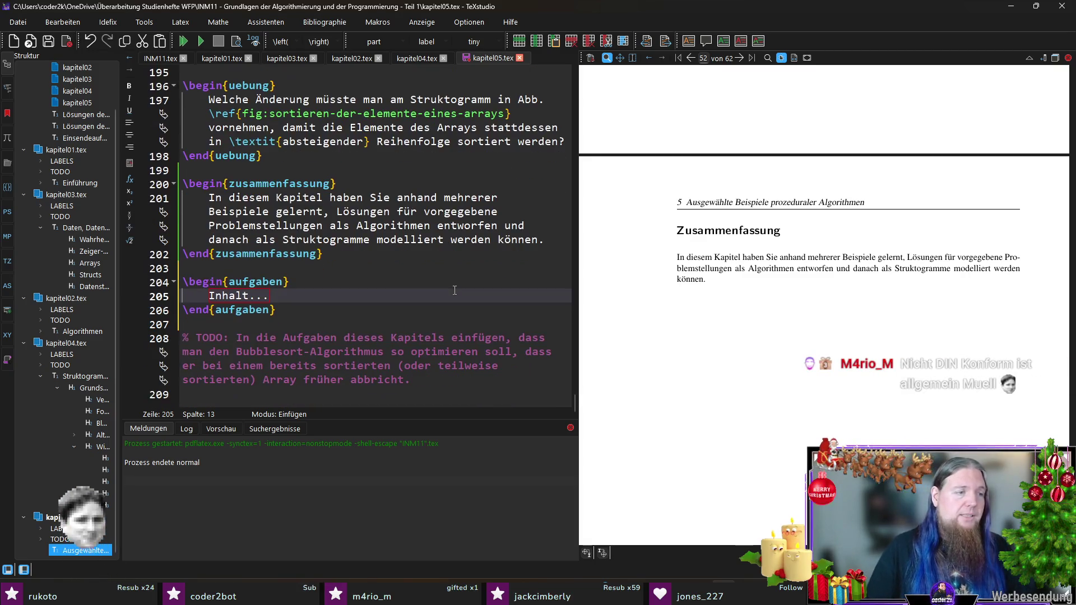
key("shift+Home")
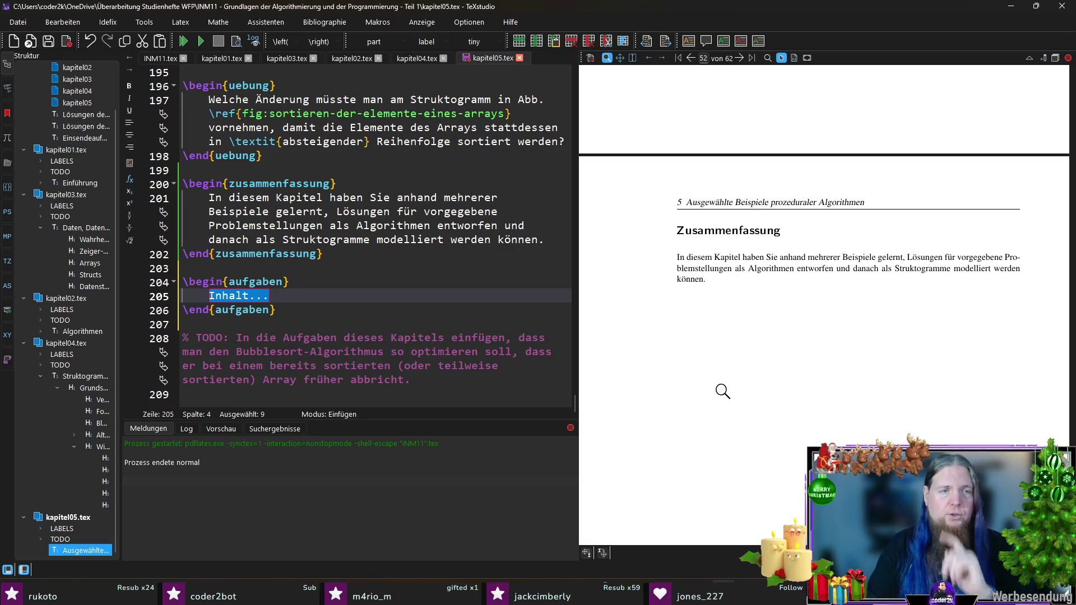
type("\\item")
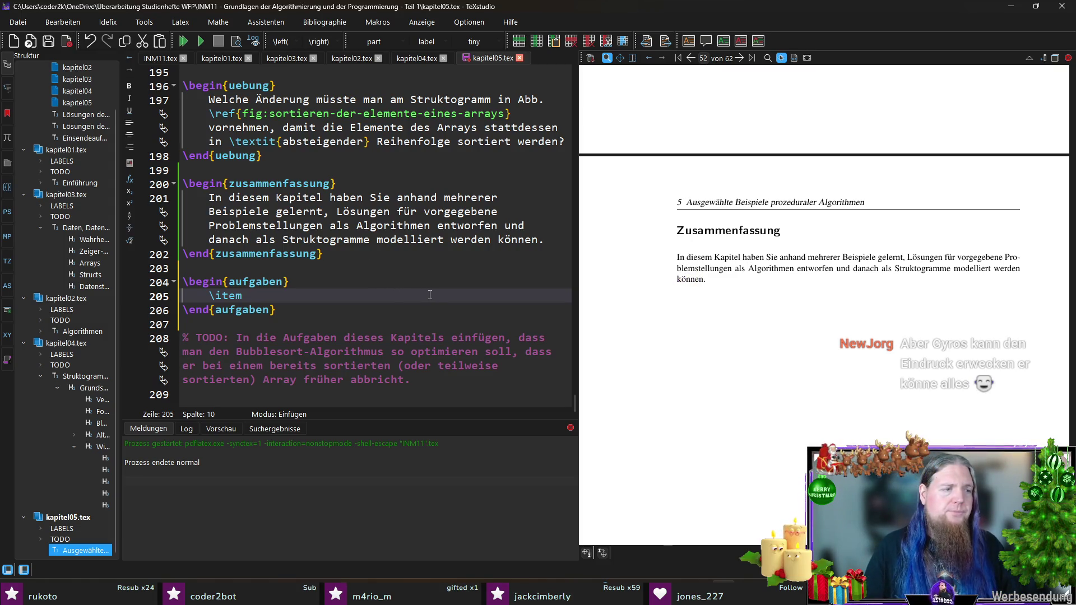
scroll(430, 295, "up", 12)
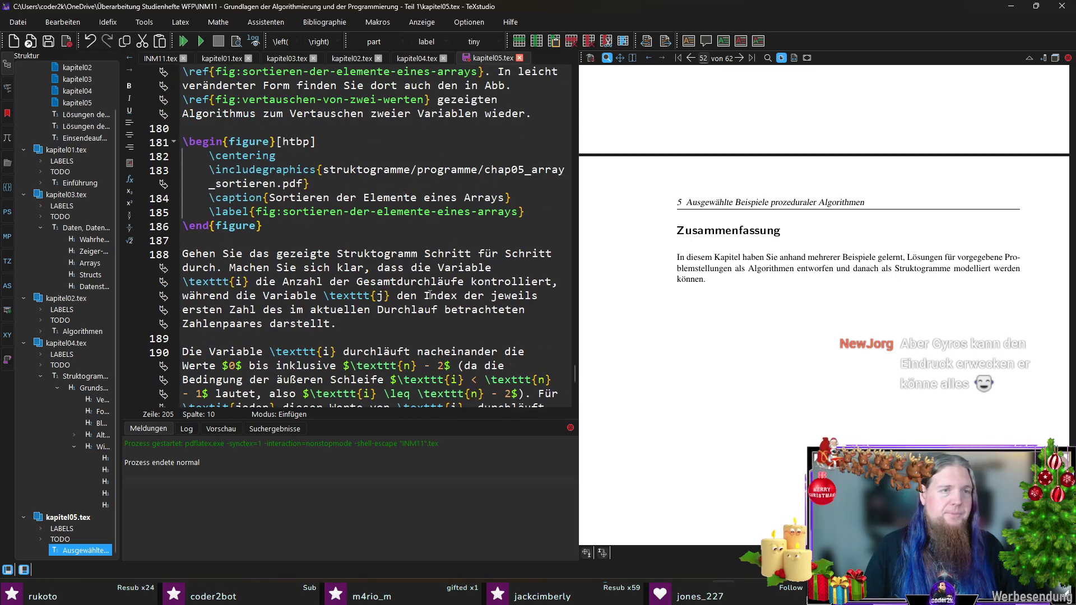
scroll(428, 295, "up", 5)
scroll(457, 300, "up", 20)
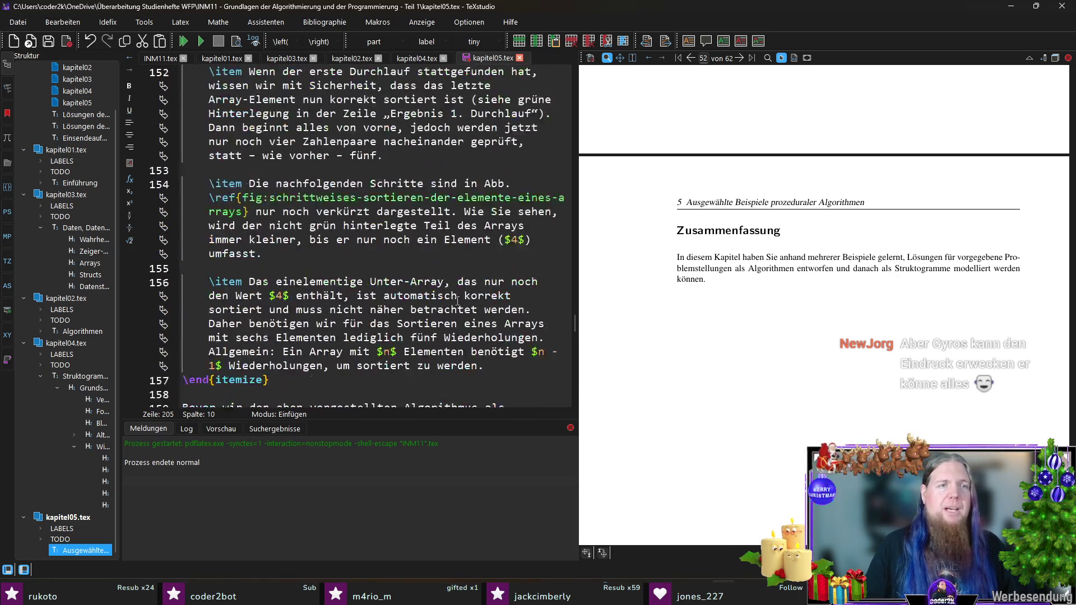
Step: Scroll the preview up to page 46 and jump the editor to the first example sentence on line 8
scroll(463, 303, "up", 15)
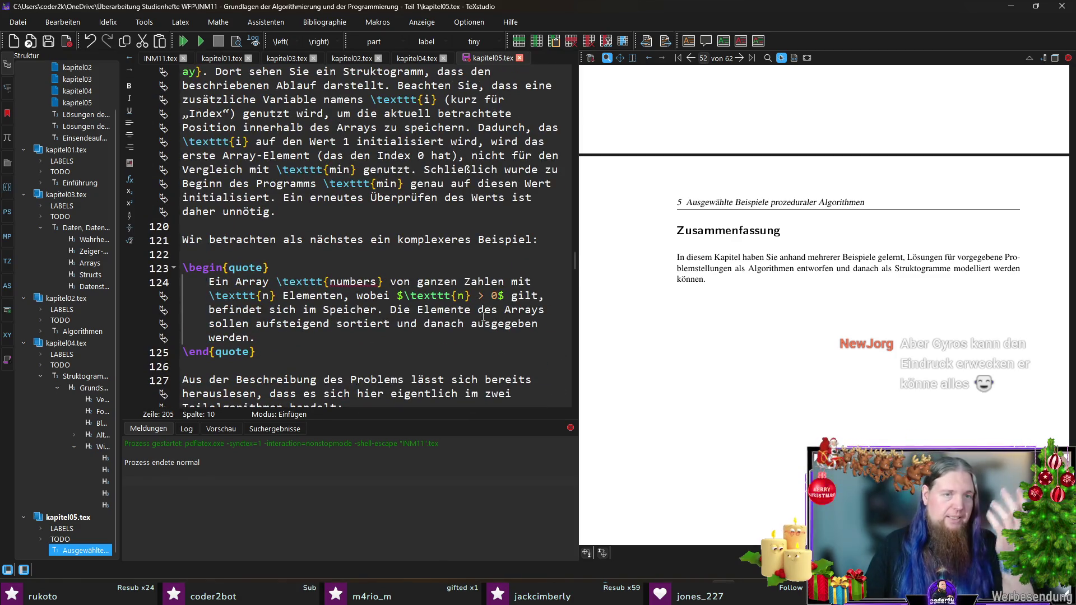
scroll(486, 306, "up", 15)
scroll(479, 319, "up", 8)
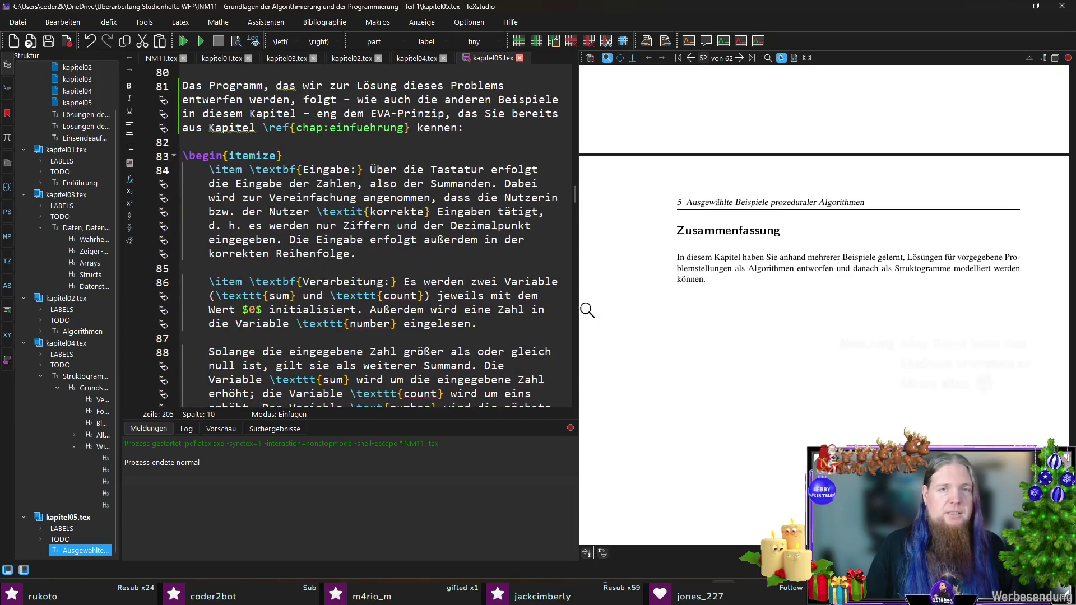
scroll(910, 370, "up", 5)
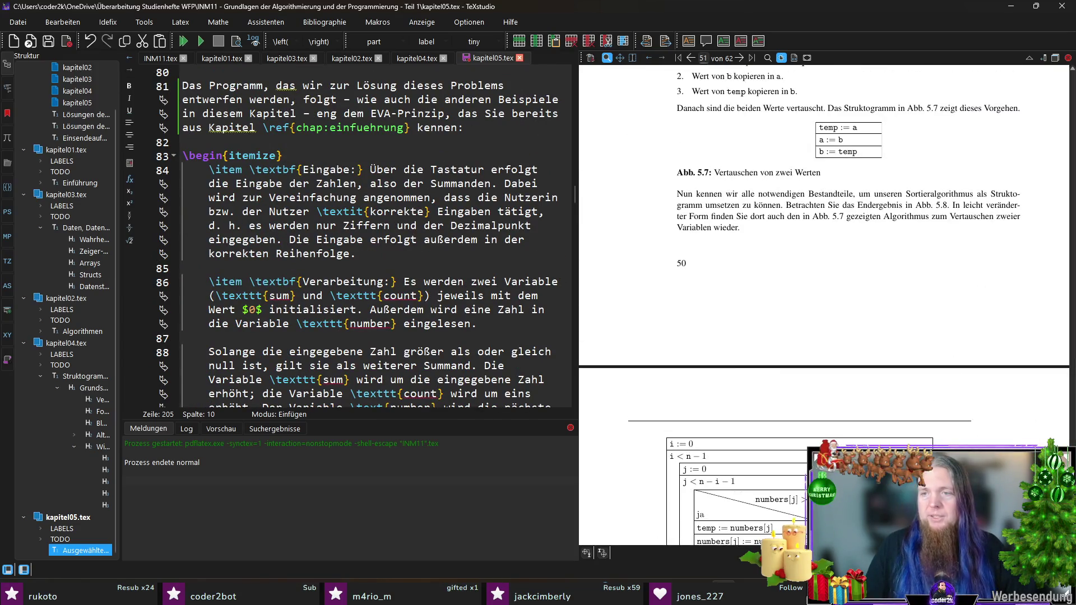
scroll(1071, 441, "up", 10)
left_click_drag(1071, 441, 1071, 413)
left_click(659, 256, "ctrl")
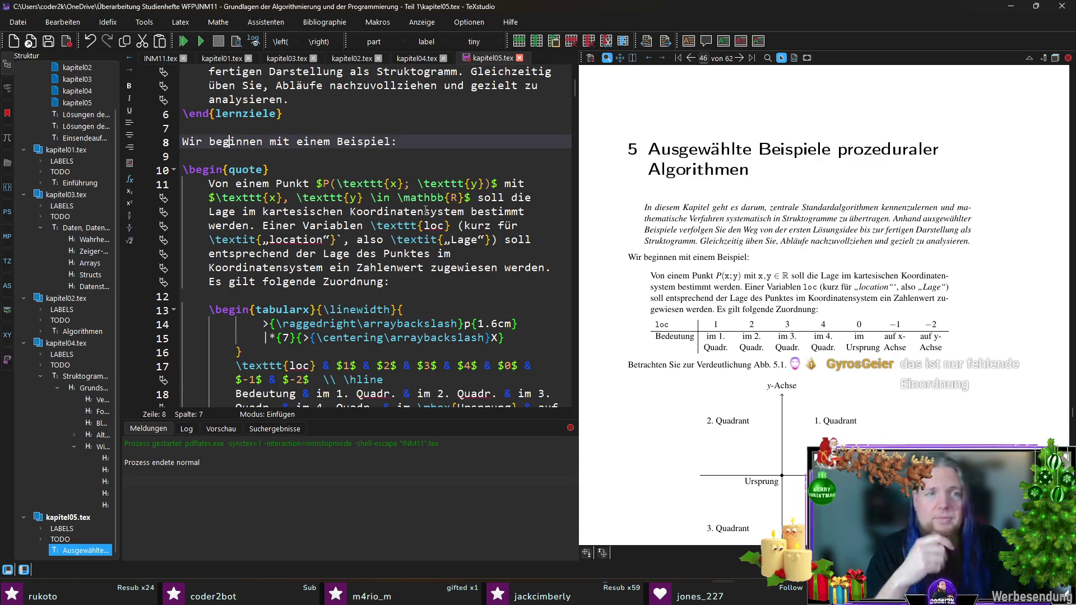
Step: Replace the introductory sentence on line 8 with a \subsection heading
left_click(420, 139)
key("shift+Home")
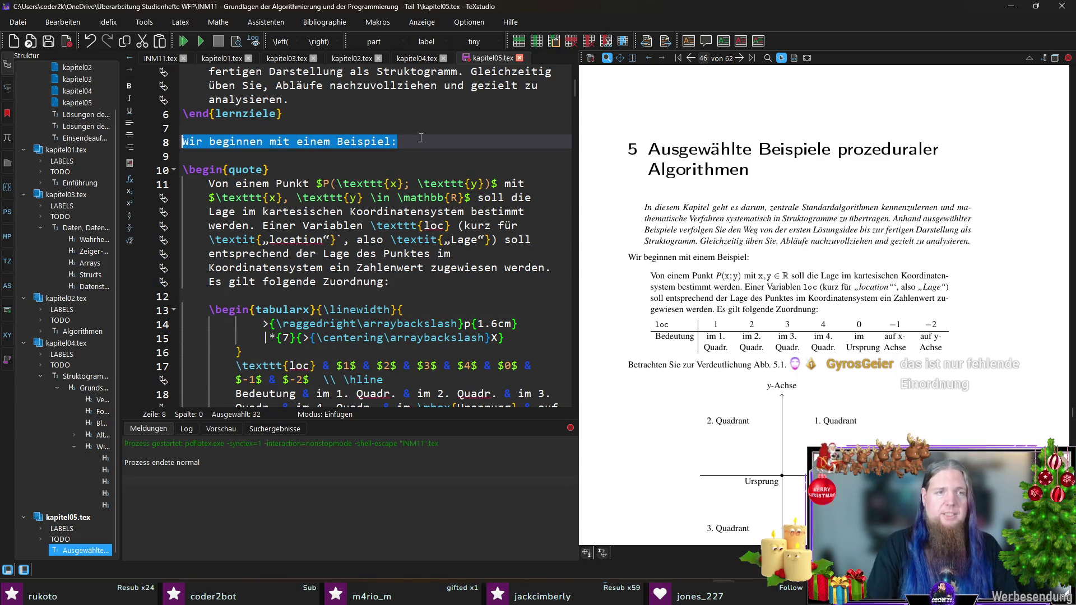
key("BackSpace")
type("\\subsec")
key("Return")
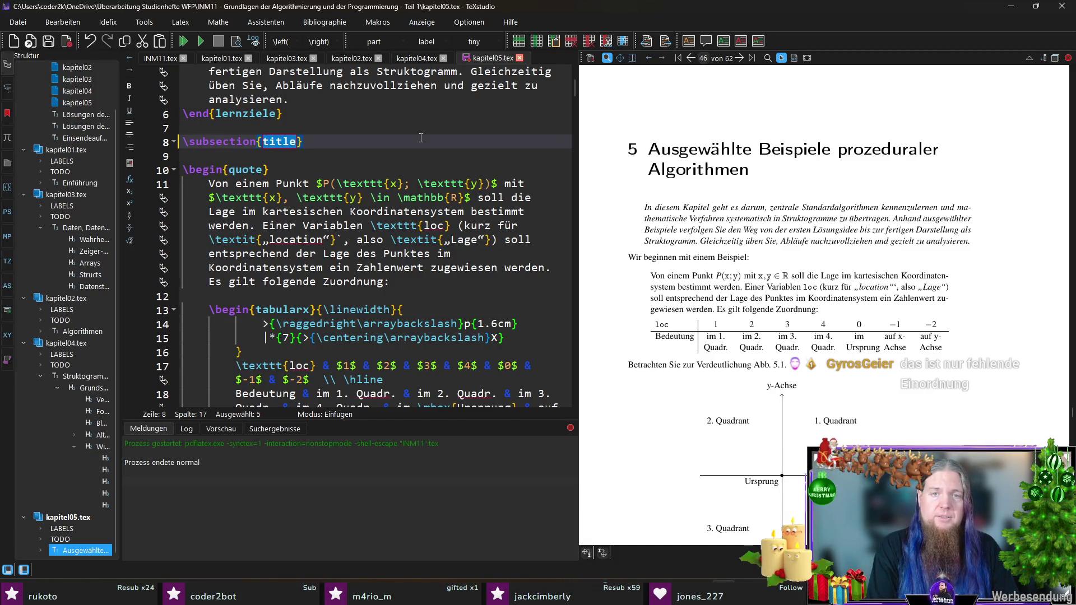
Step: Title it 'Beispiel 1: Lage eines Punkts im kartesischen Koordinatensystem', fixing the typo, and recompile
type("Beispiel ")
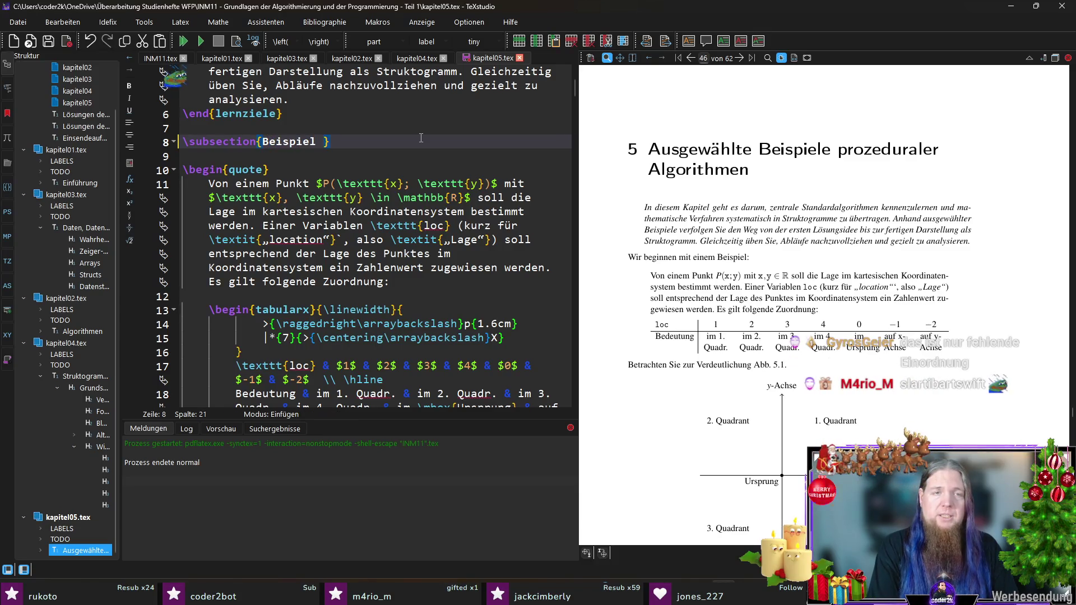
type("1: ")
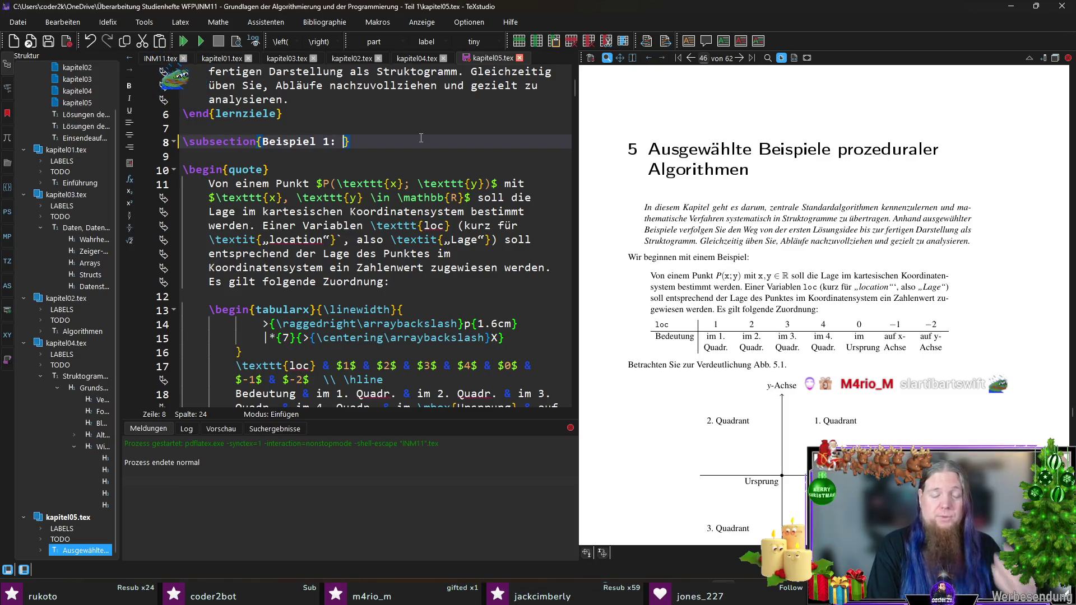
type("Lage ")
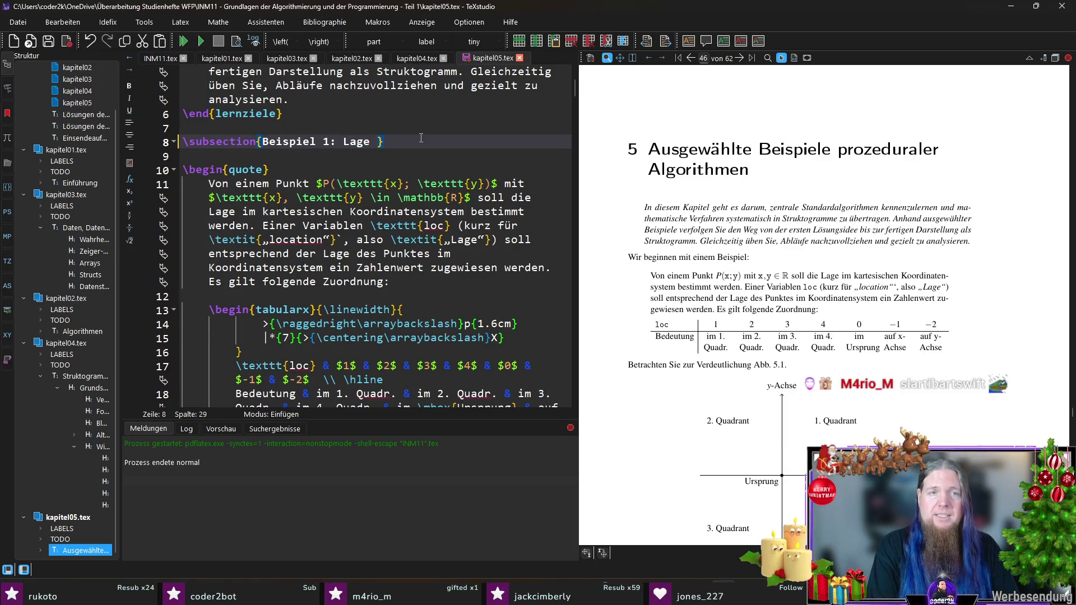
type("eines Punkts")
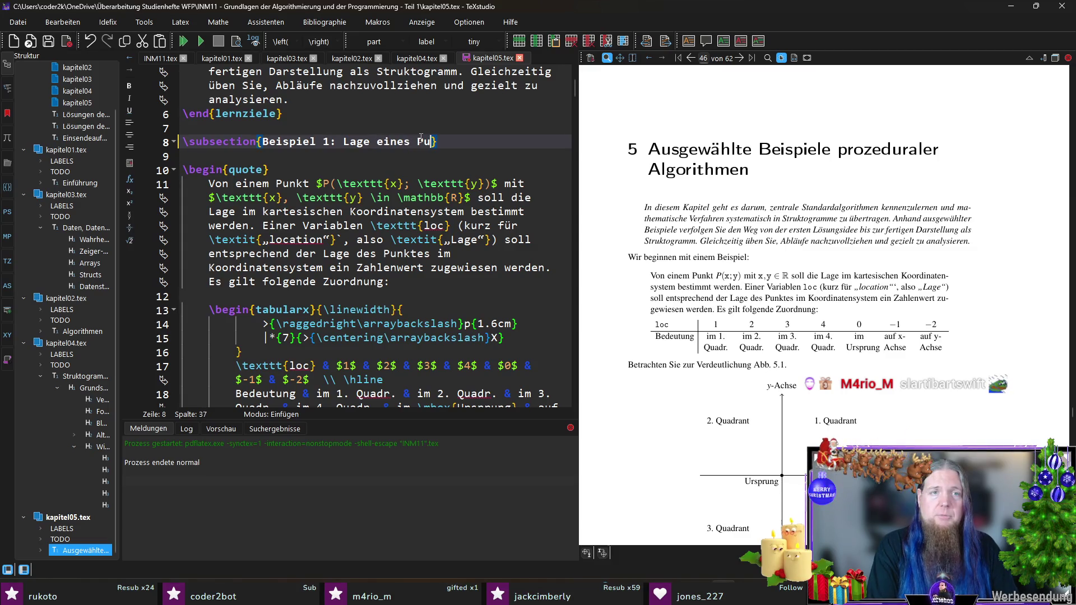
type(" im Koo")
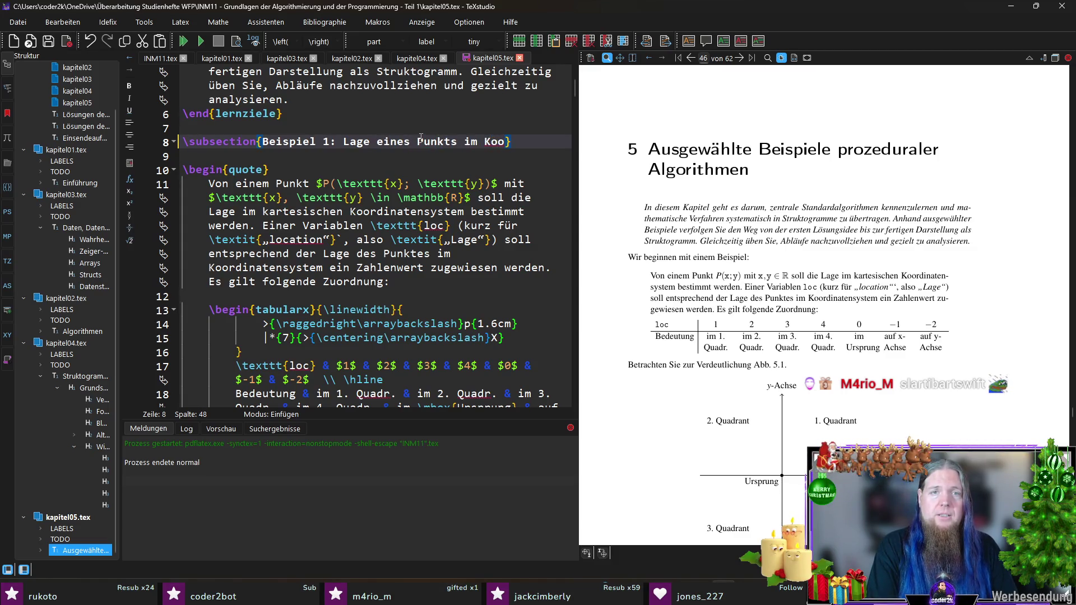
key("BackSpace")
key("BackSpace")
key("BackSpace")
type("kartetischen ")
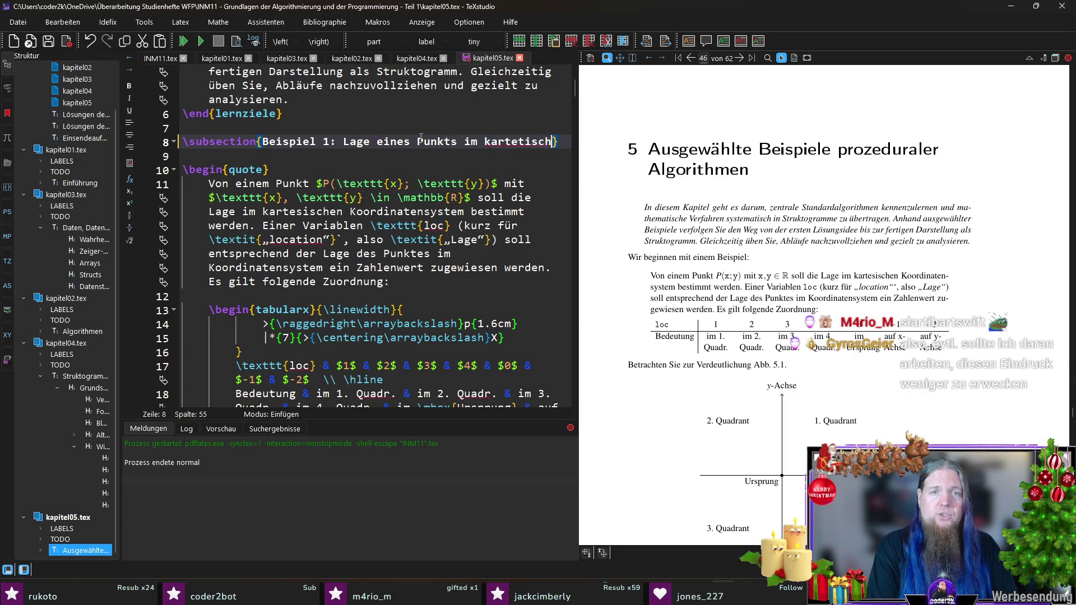
type("K")
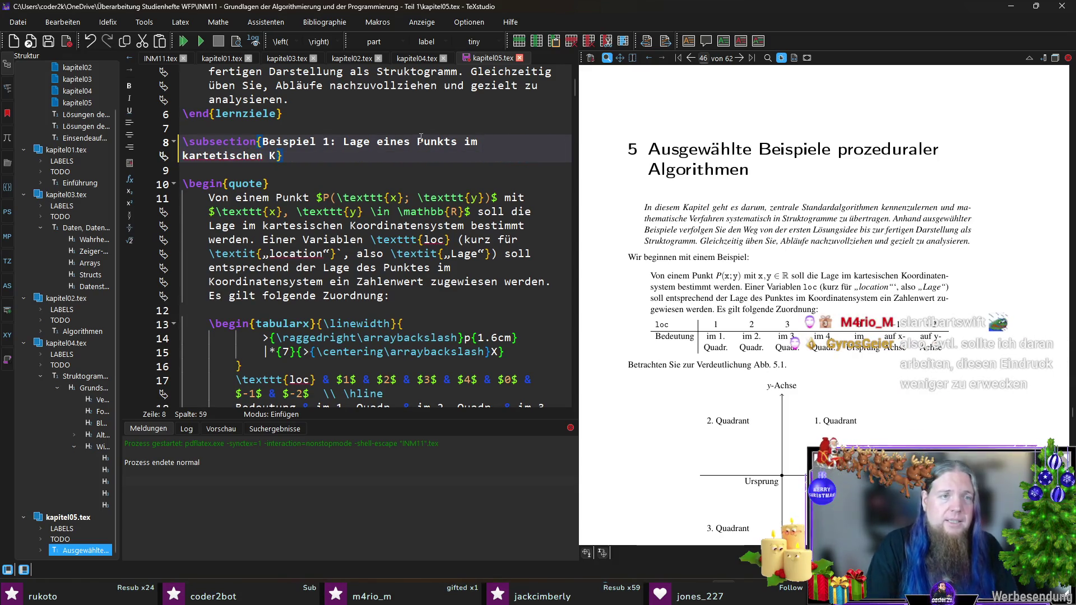
key("Left")
key("Left")
key("Left")
key("BackSpace")
type("s")
key("End")
type("oor")
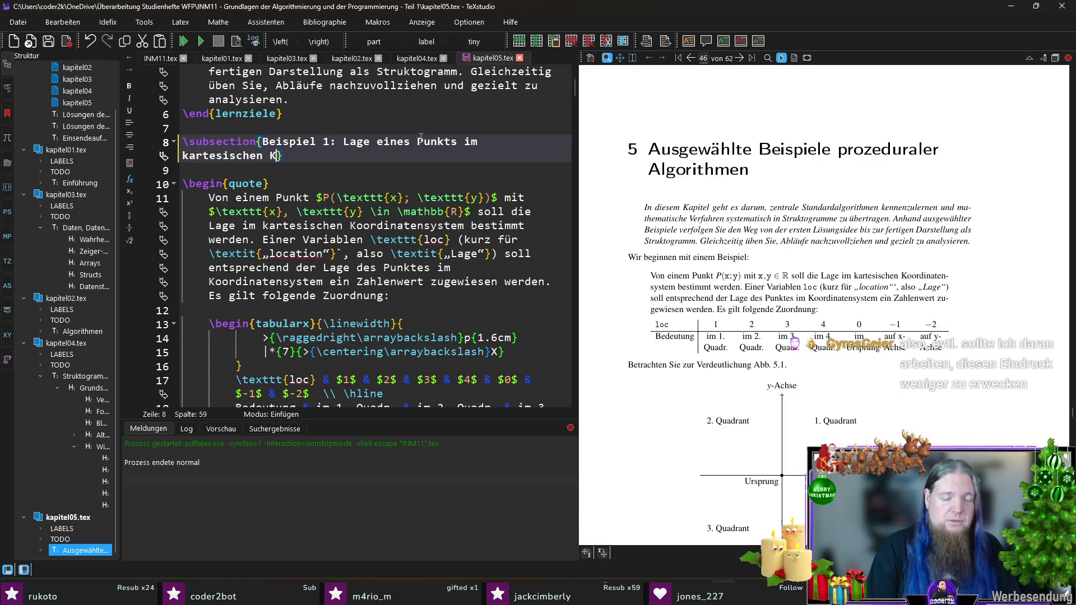
type("dinatensystem")
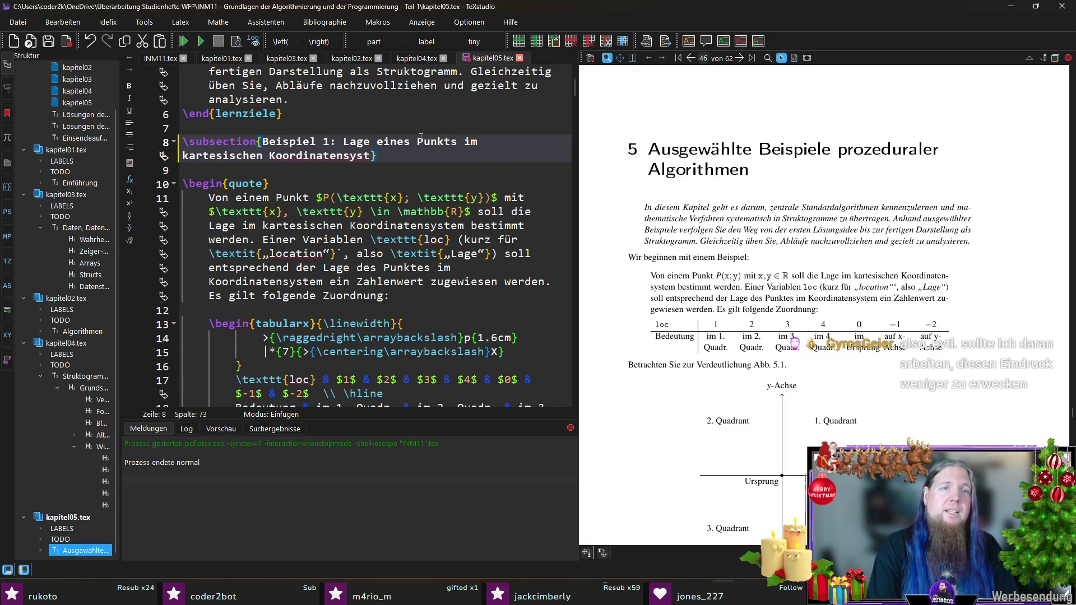
key("Return")
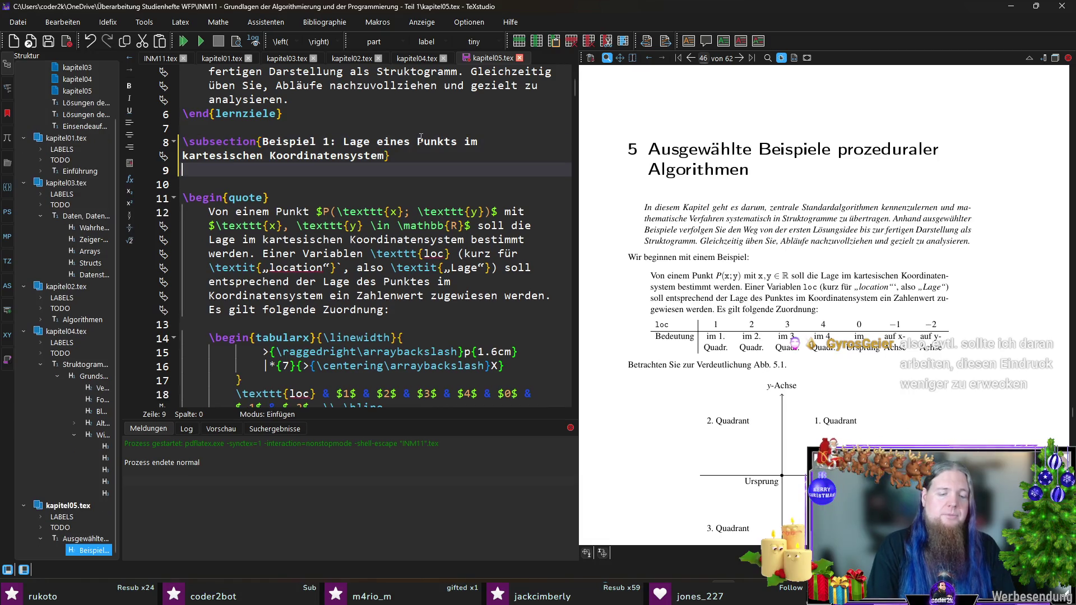
key("BackSpace")
key("F5")
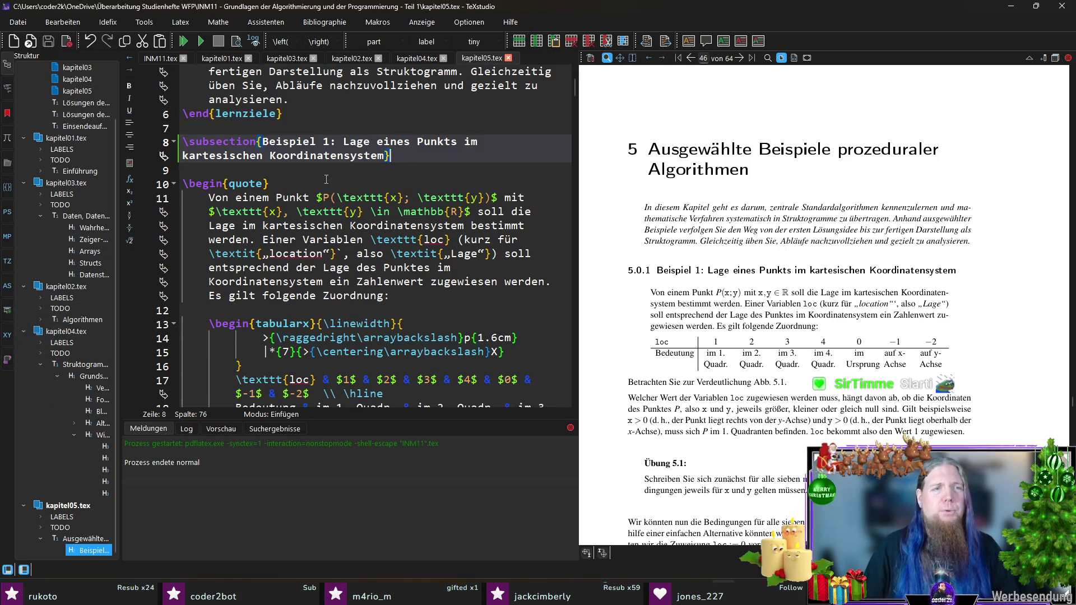
Step: Turn the Beispiel 1 \subsection into a \section and recompile
left_click_drag(209, 141, 188, 142)
key("BackSpace")
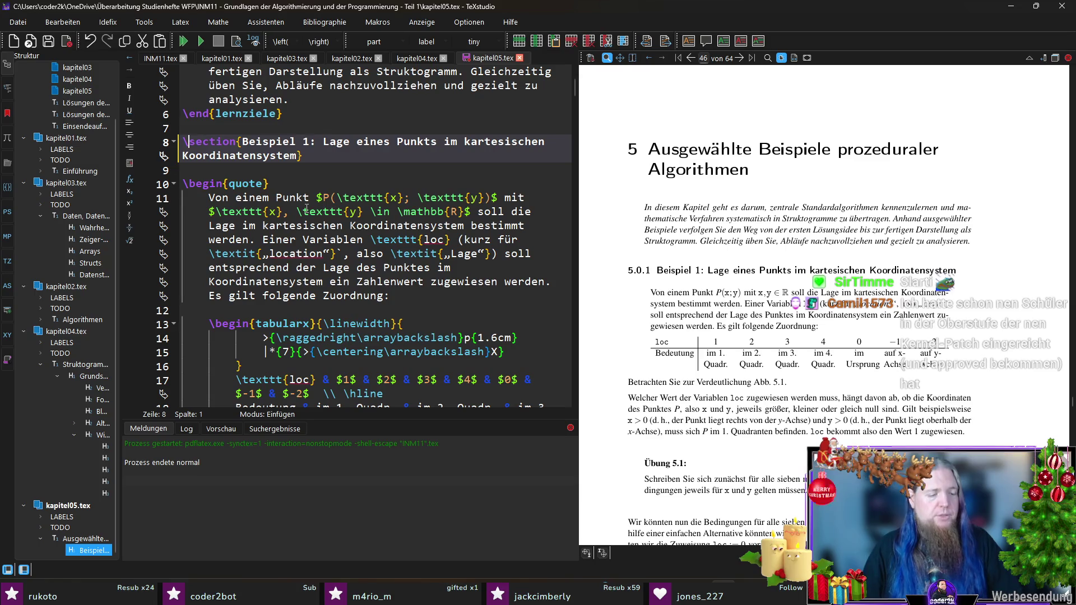
key("F5")
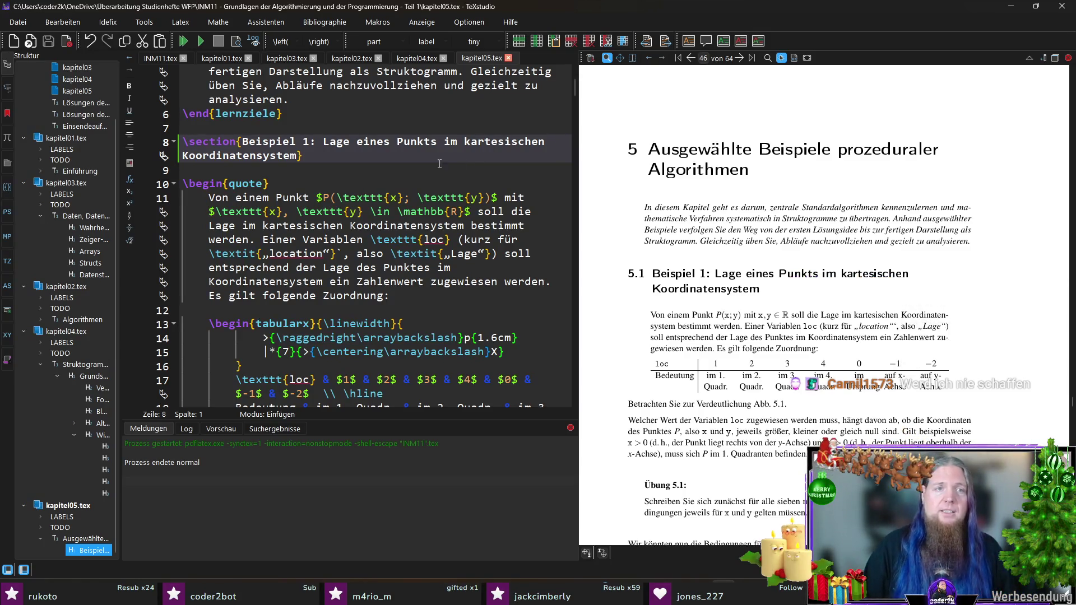
Step: Scroll the PDF preview past section 5.1 to the end of page 46
left_click(404, 159)
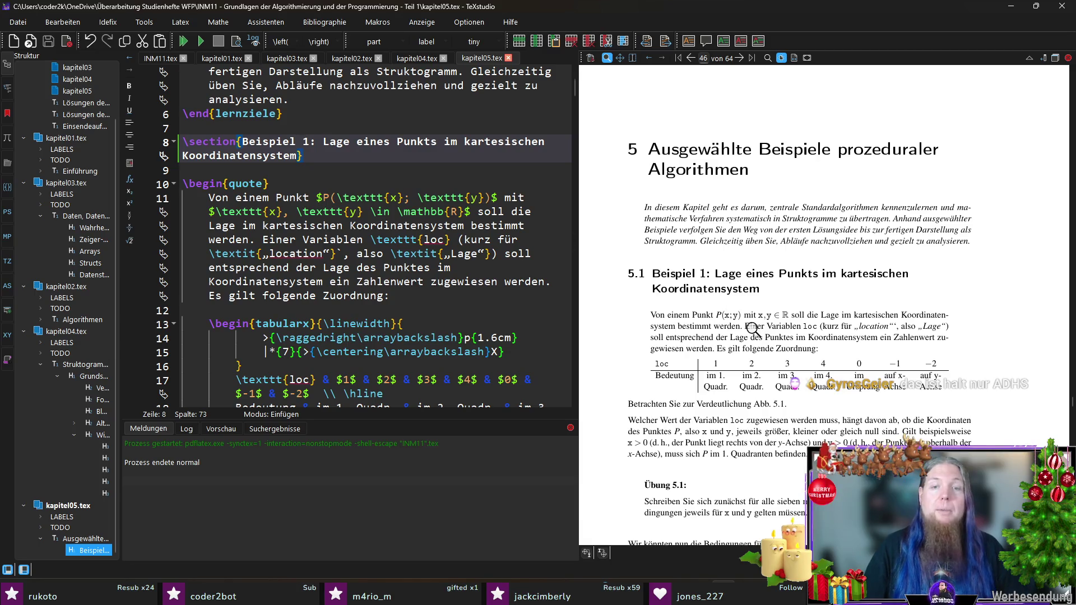
scroll(751, 330, "down", 2)
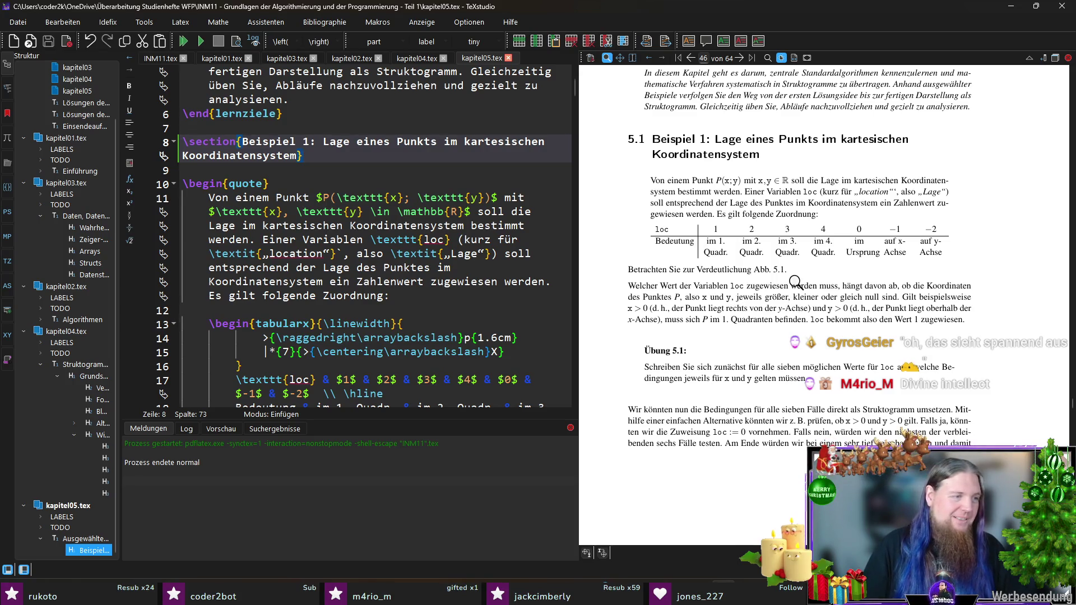
scroll(754, 201, "down", 9)
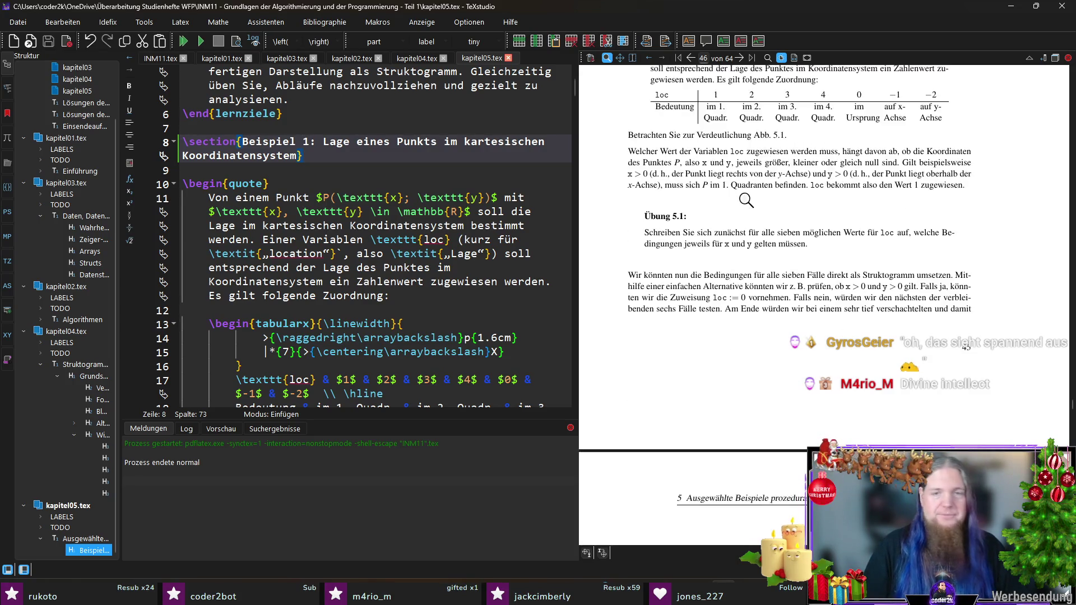
scroll(753, 193, "up", 5)
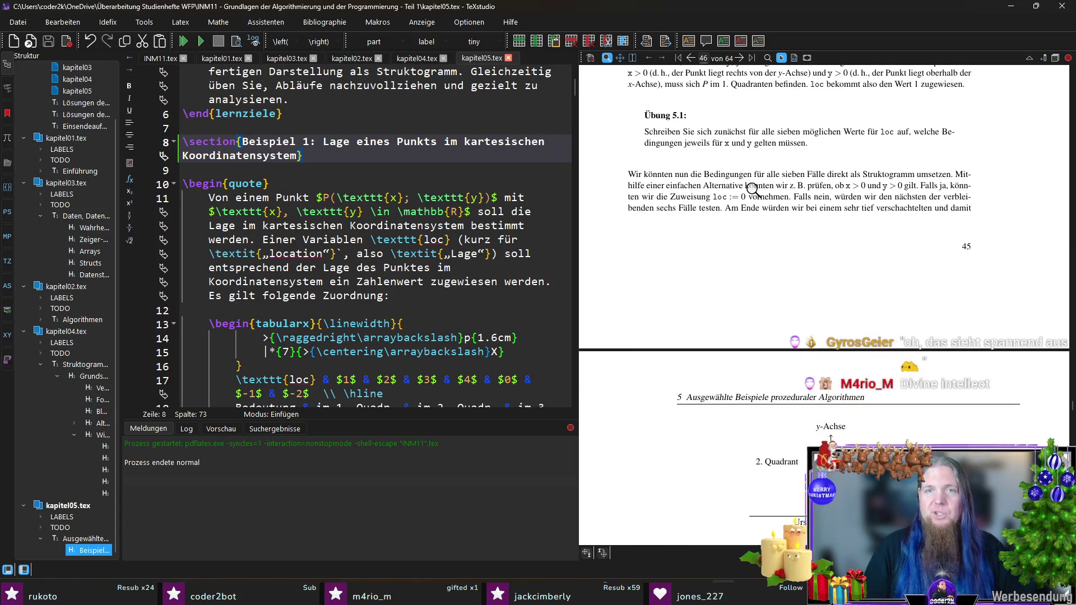
scroll(756, 193, "down", 10)
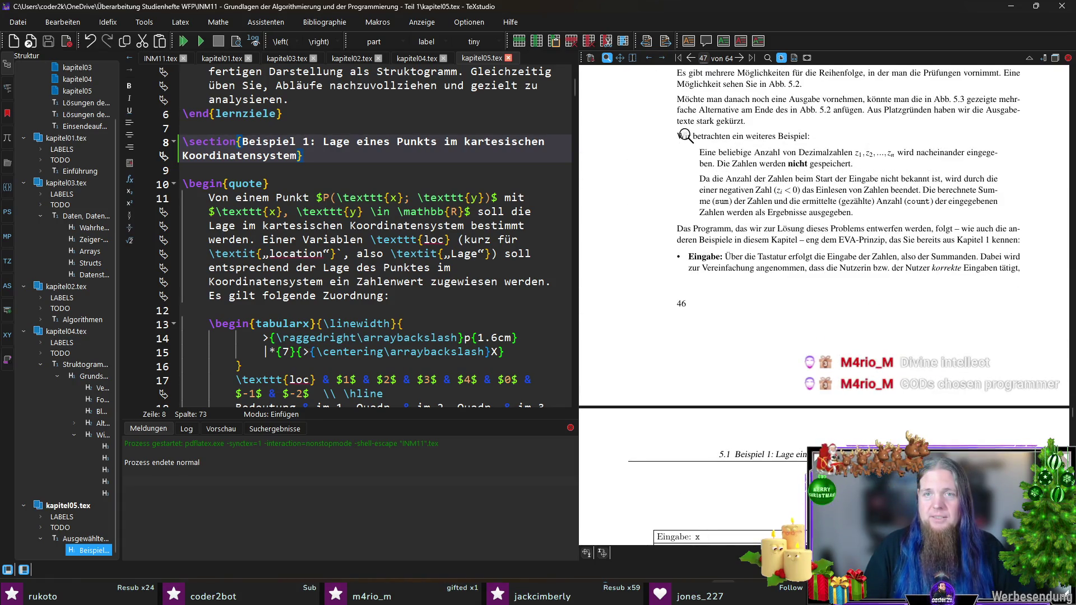
Step: Replace line 73 with \section{Beispiel 2: Summe beliebig vieler Zahlen} and save
left_click(688, 135, "ctrl")
key("End")
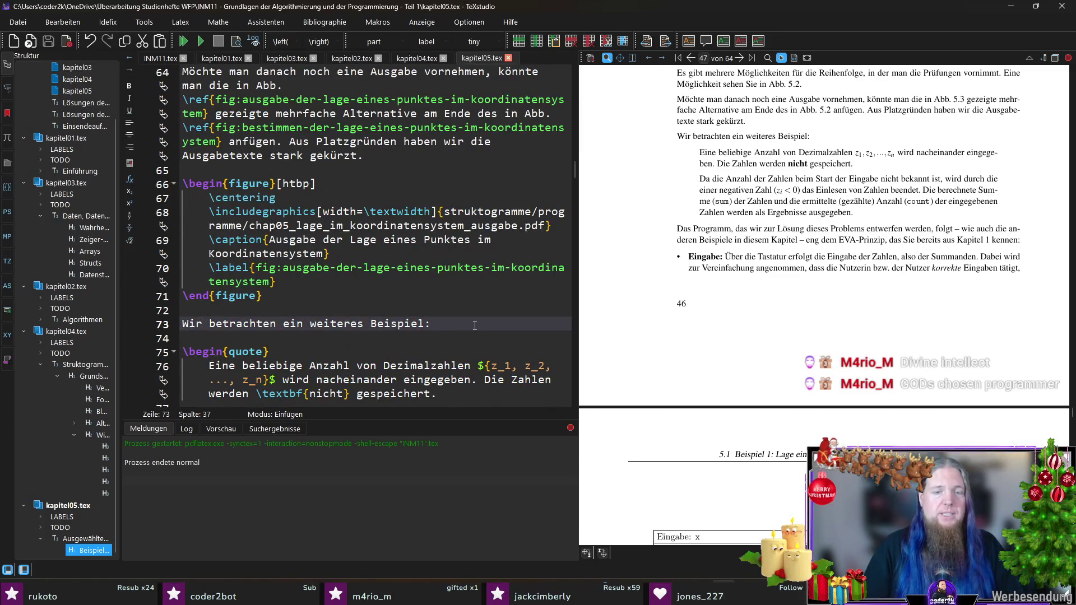
key("shift+Home")
key("BackSpace")
type("\\section")
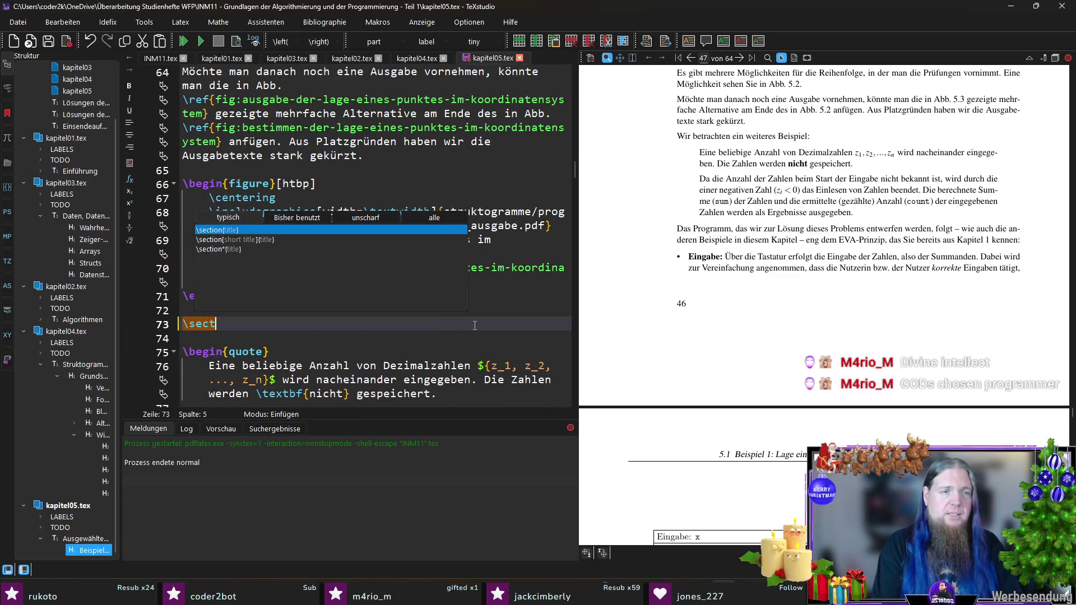
key("Return")
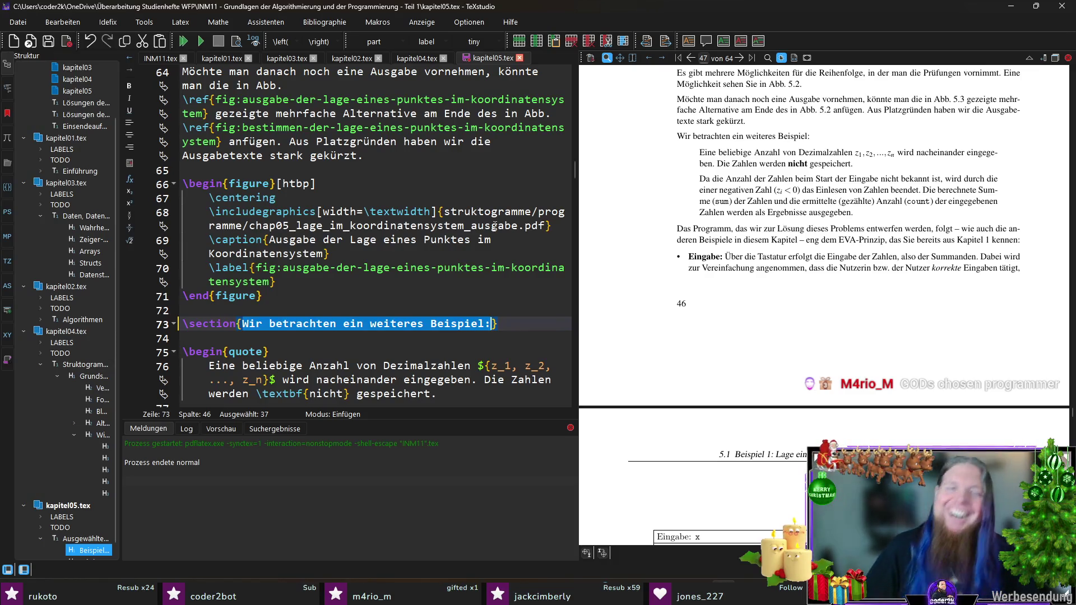
scroll(649, 311, "up", 1)
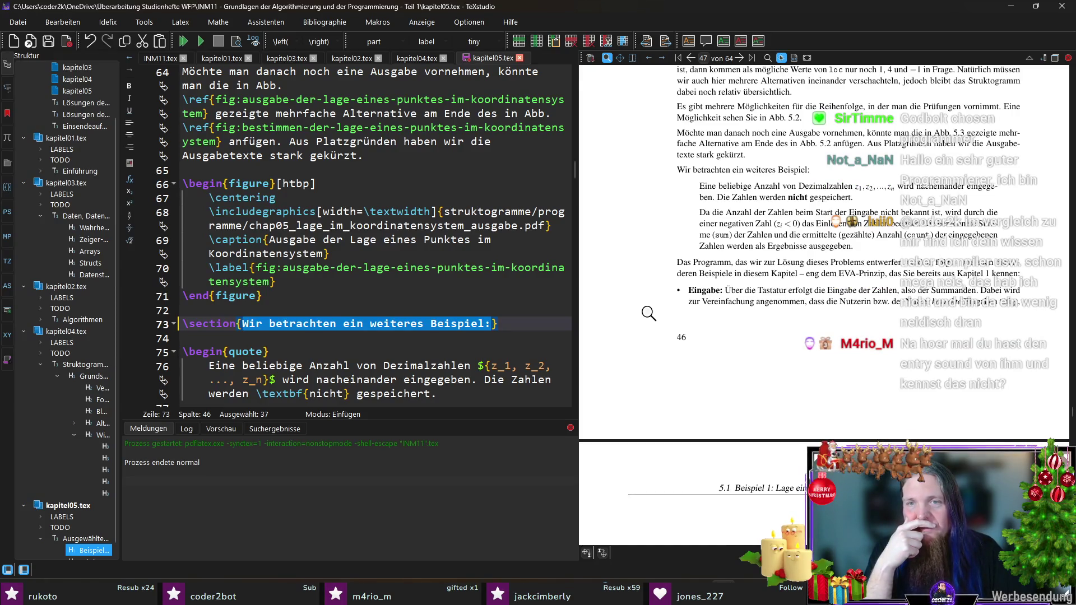
type("Beispiel 2:")
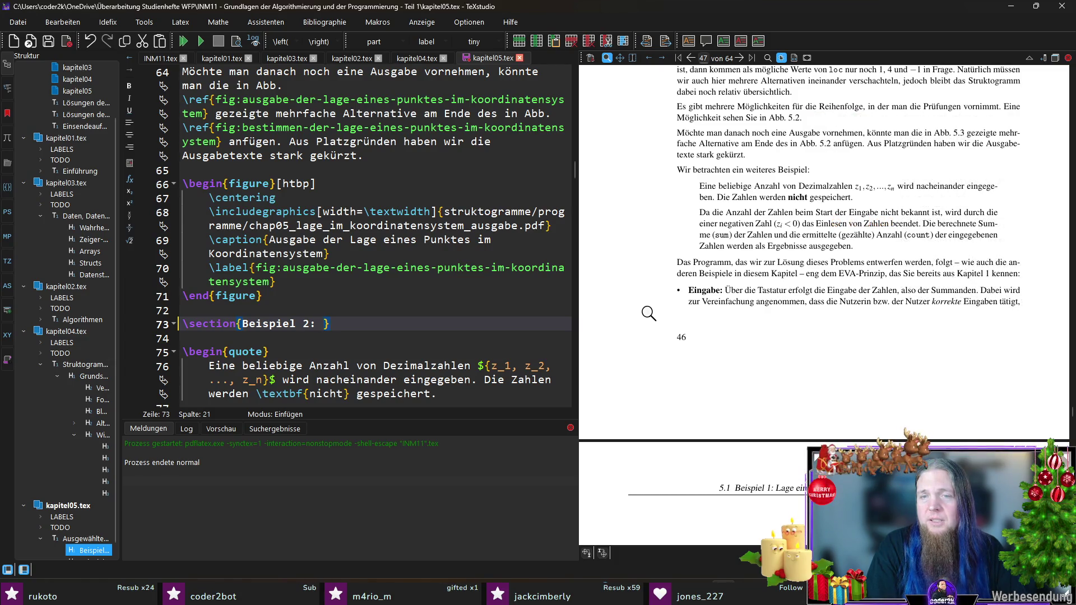
type("Summe beliebig ")
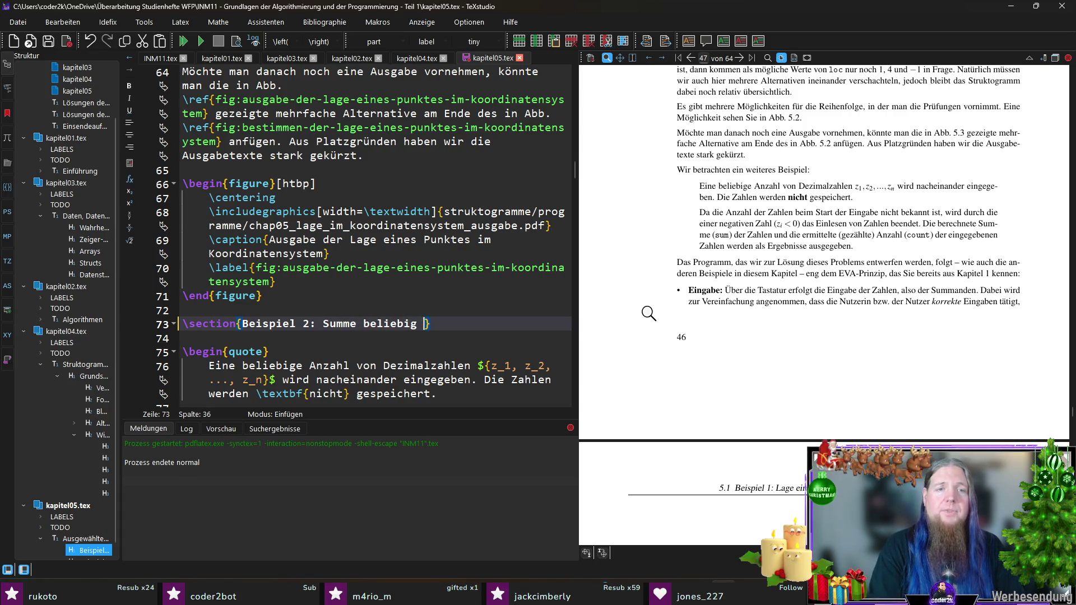
type("vieler Zahlen")
key("ctrl+s")
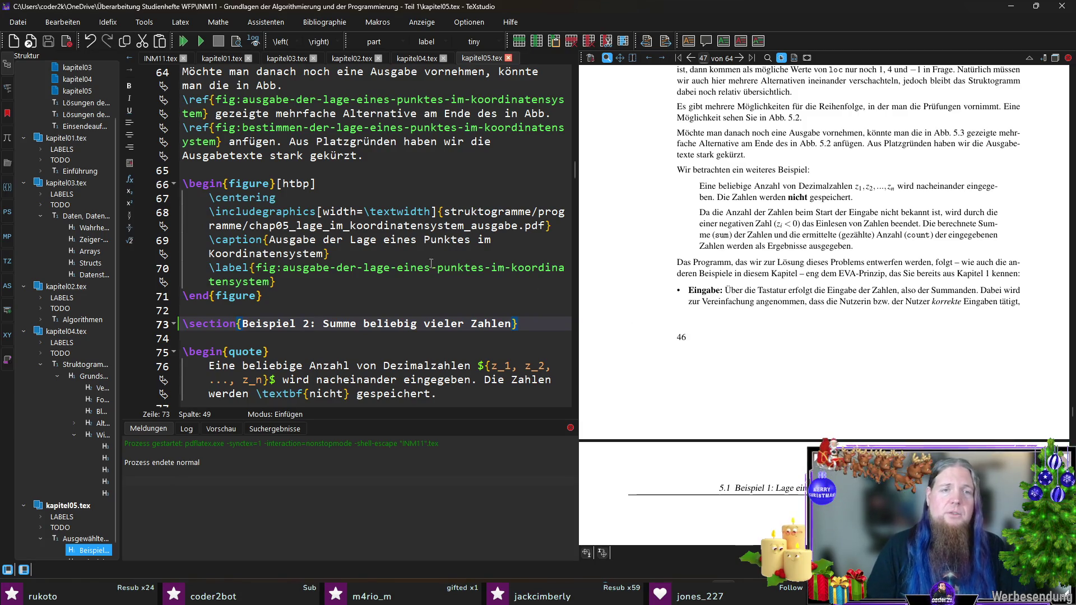
Step: Start a \label below the heading, named for Beispiel 2 summe-beliebig-vieler-zahlen
scroll(431, 263, "up", 8)
scroll(442, 261, "down", 10)
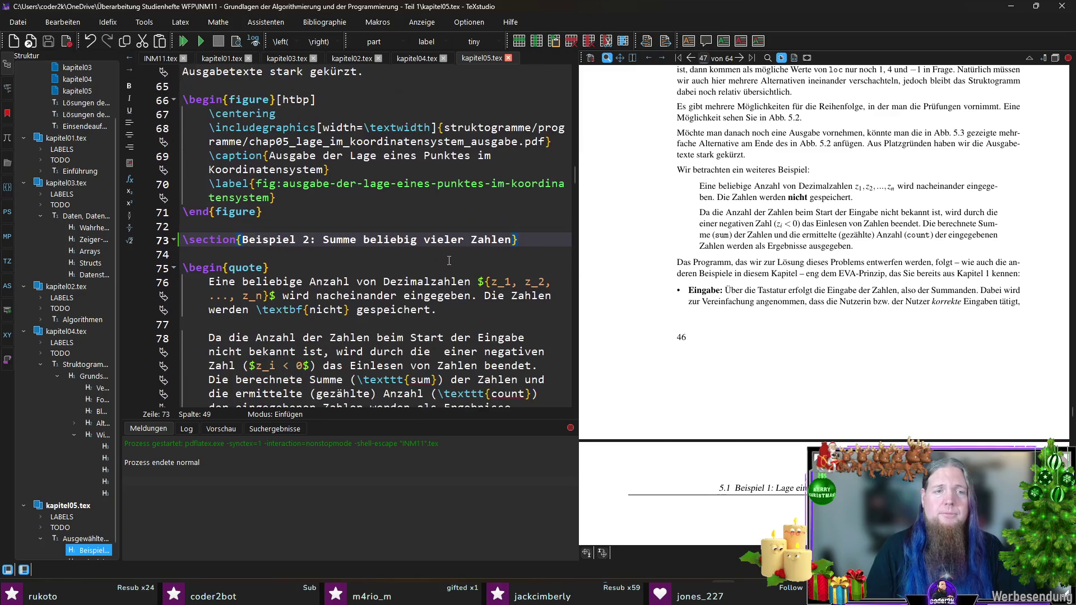
key("Return")
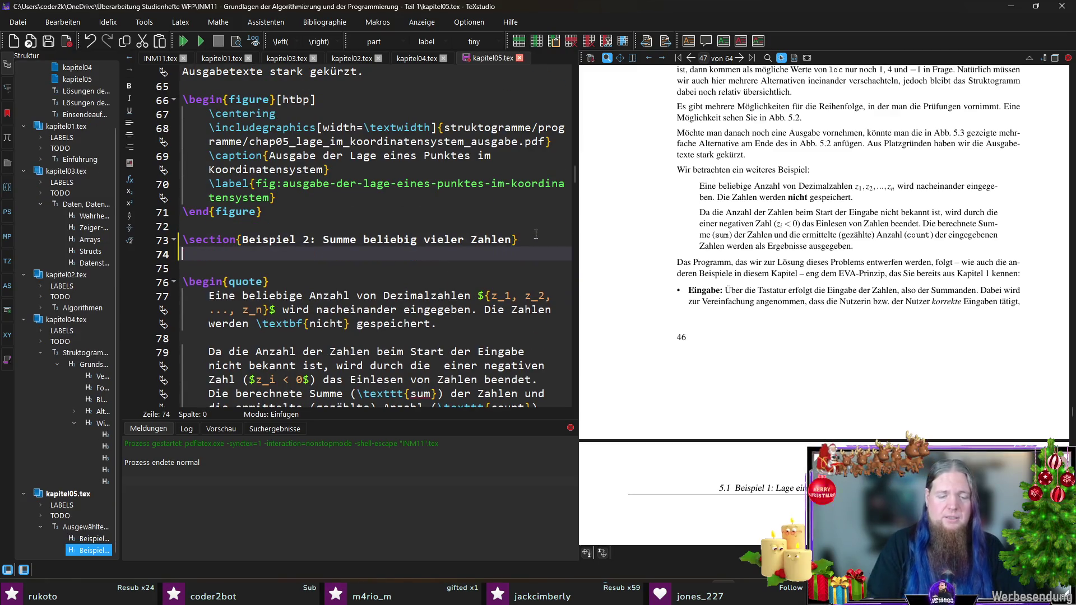
type("\\label")
key("Return")
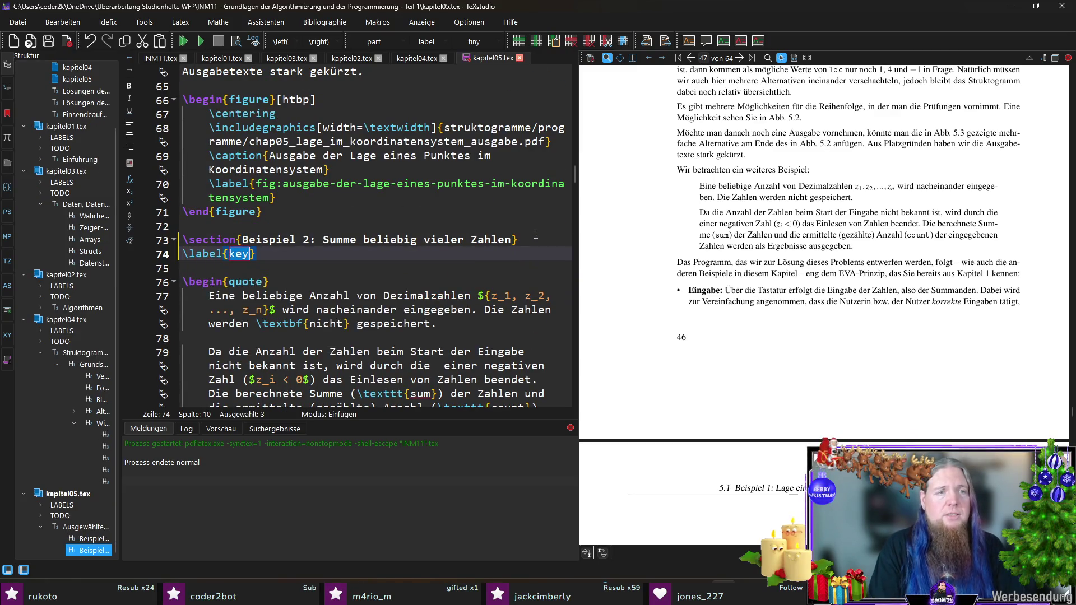
type("sec:e")
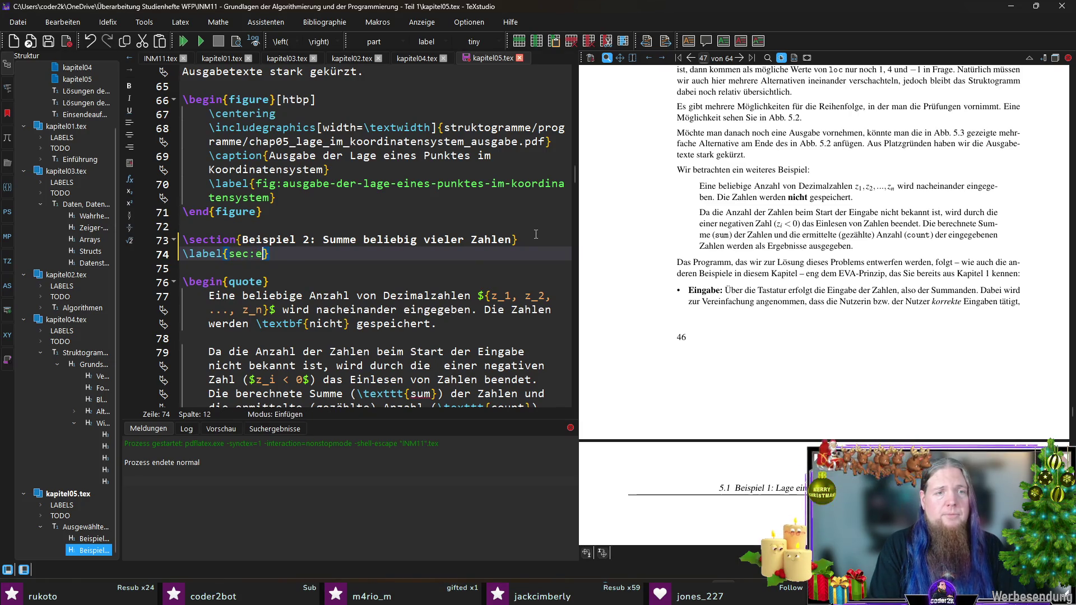
key("BackSpace")
type("beispiel-")
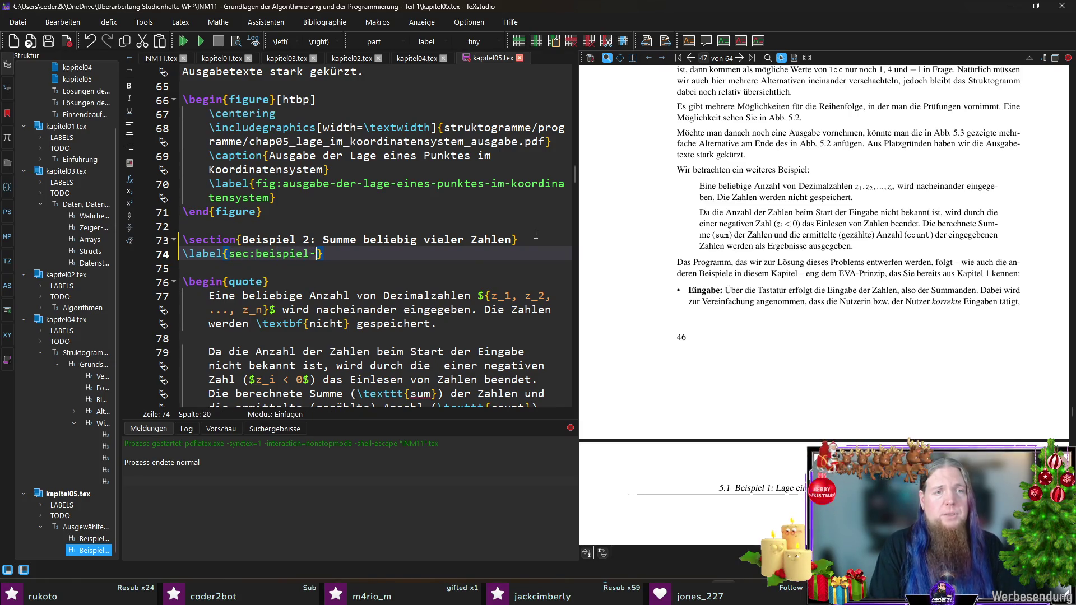
type("2-summe-beliebig-")
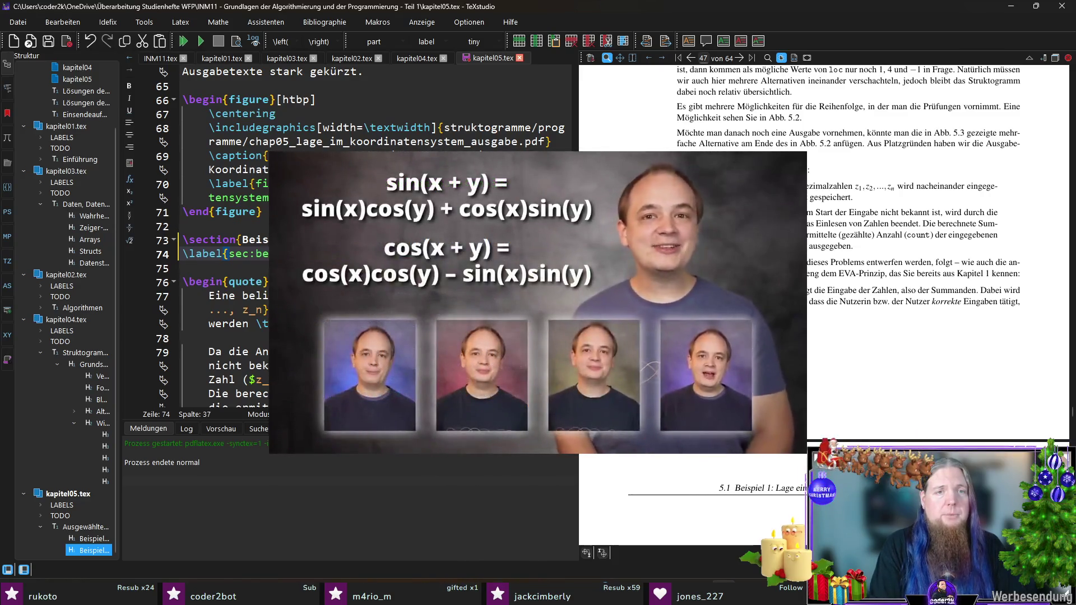
type("vieler-zahlen")
Step: Save the file and select the third example's 'Ein weiteres Beispiel:' intro line
key("ctrl+s")
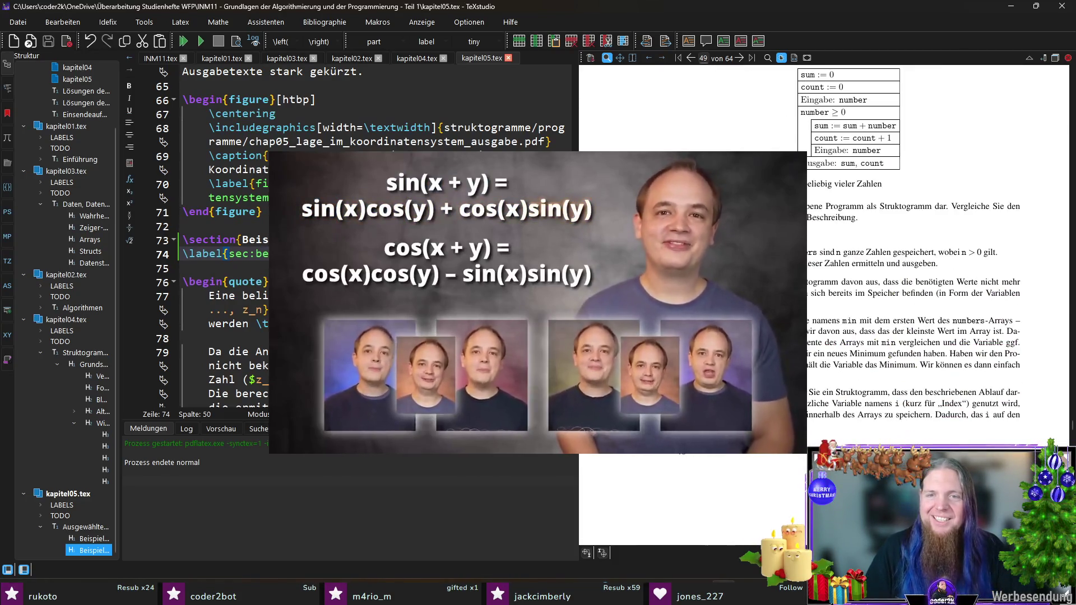
left_click(279, 239)
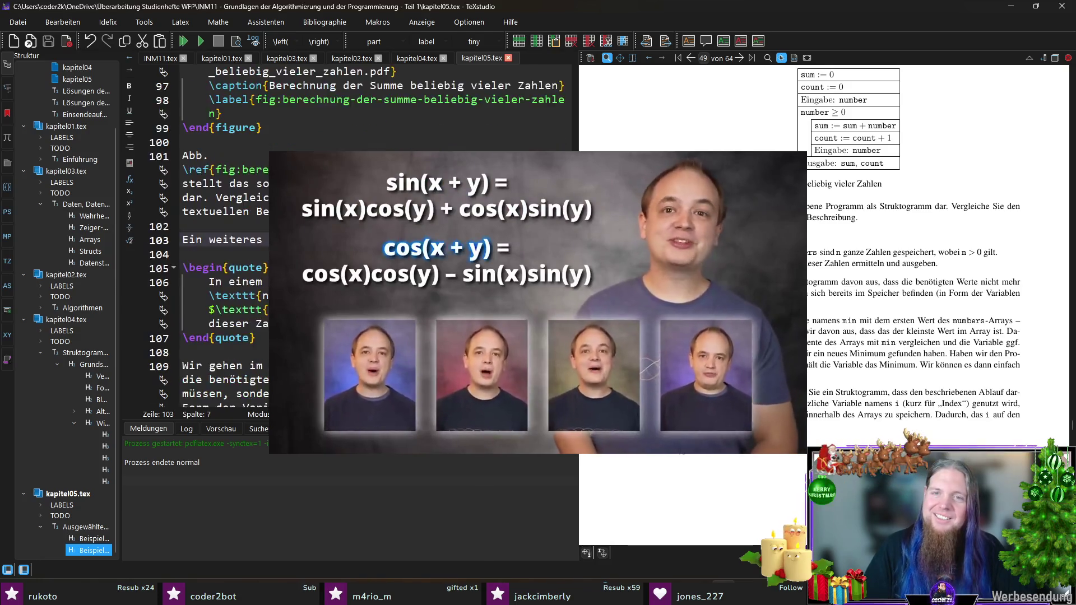
scroll(364, 236, "down", 1)
left_click(329, 197)
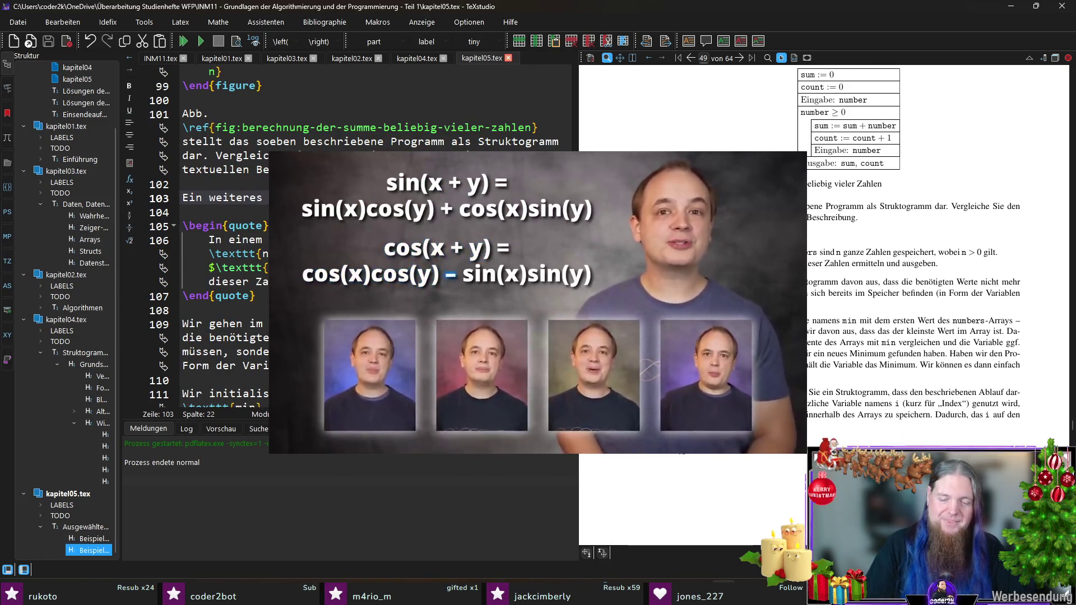
key("shift+Home")
Step: Replace that line with a \section heading for Beispiel 3: Minimum der Elemente eines Arrays
type("\\sub")
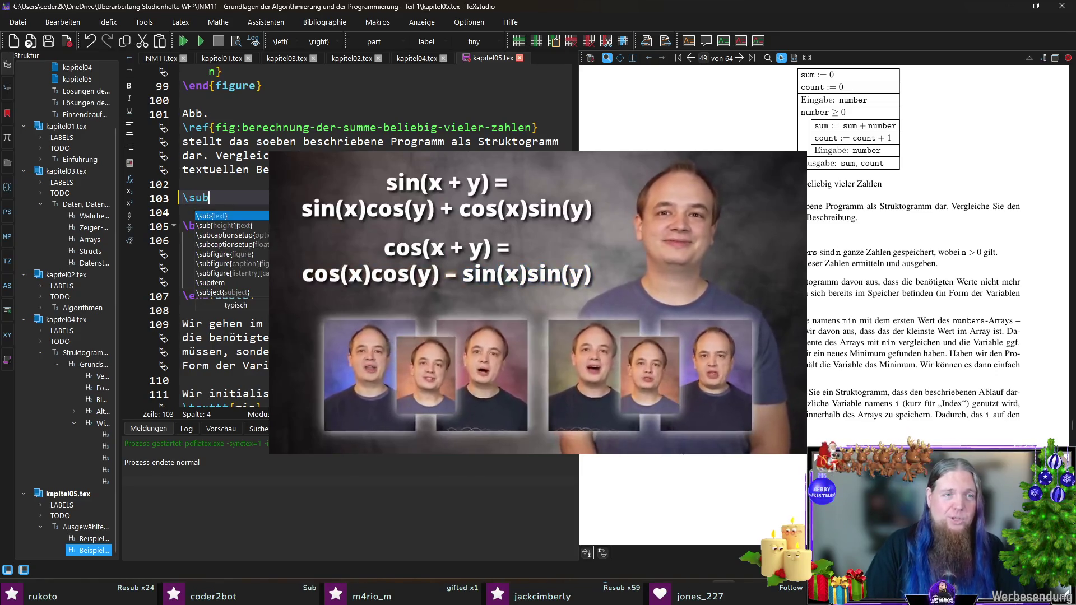
key("BackSpace")
key("BackSpace")
type("ec")
key("Return")
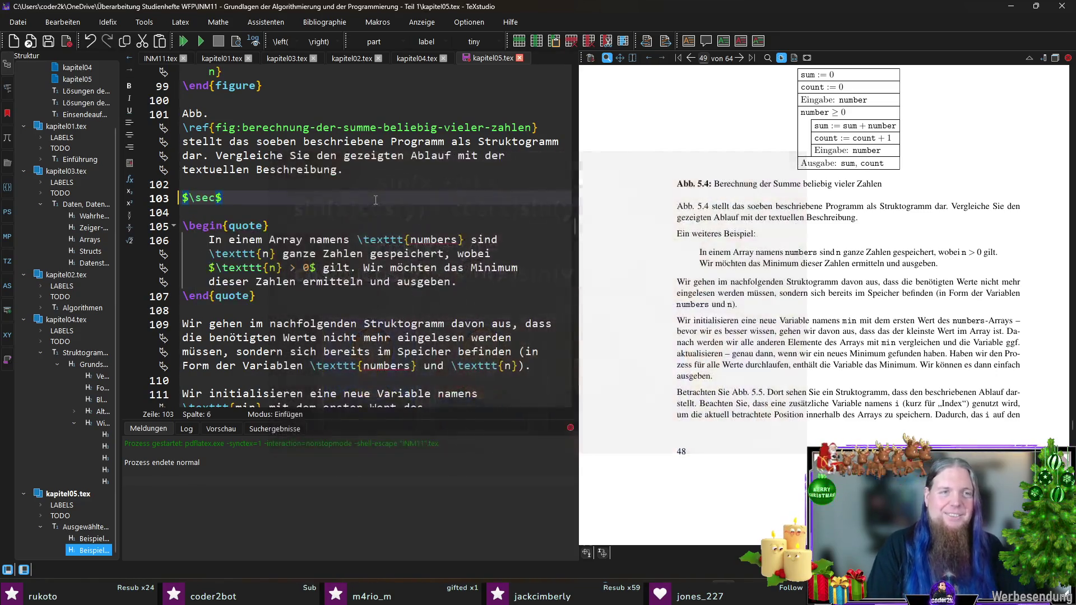
key("BackSpace")
key("shift+Home")
type("\\sect")
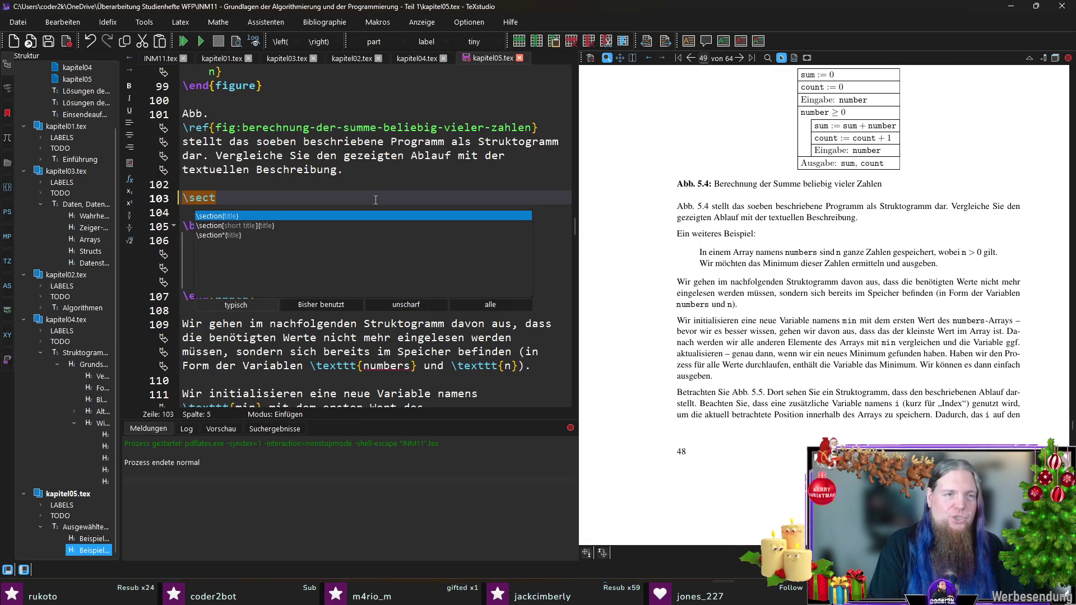
key("Return")
type("Beispiel 3:")
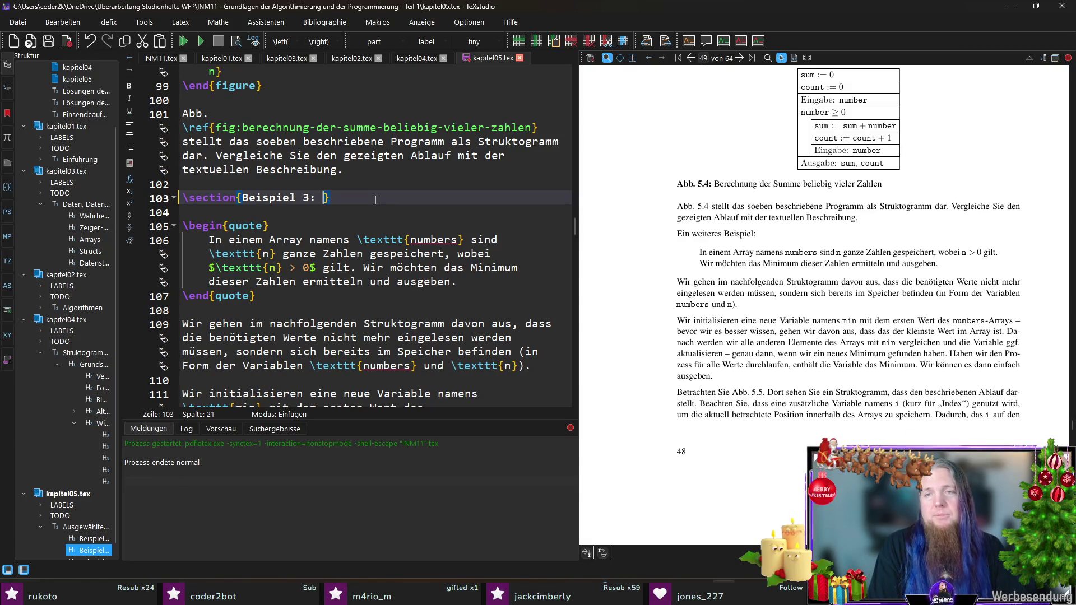
type("Minimum d")
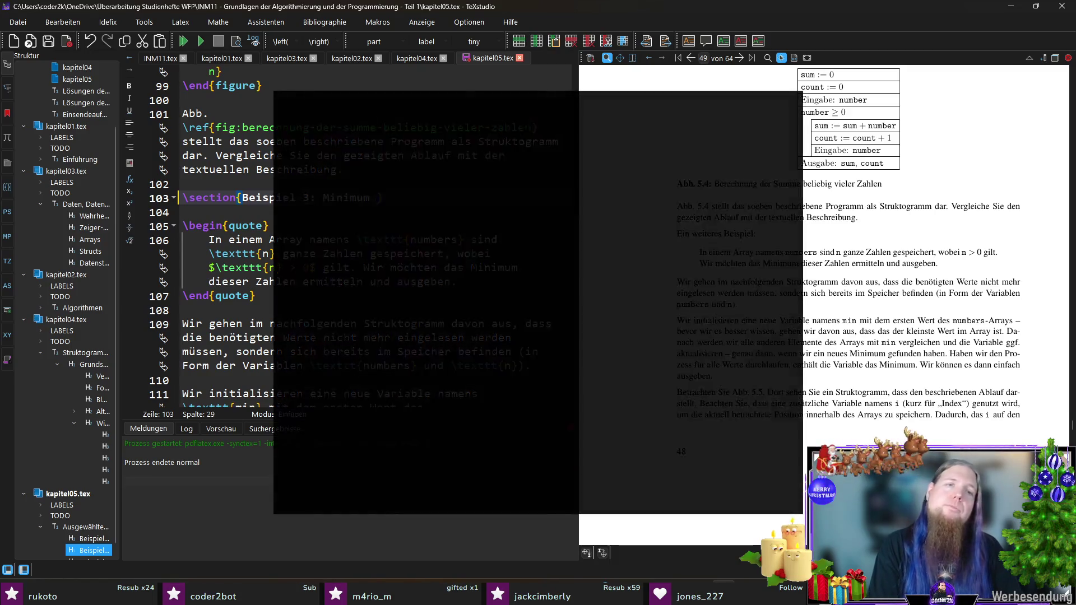
type("er ")
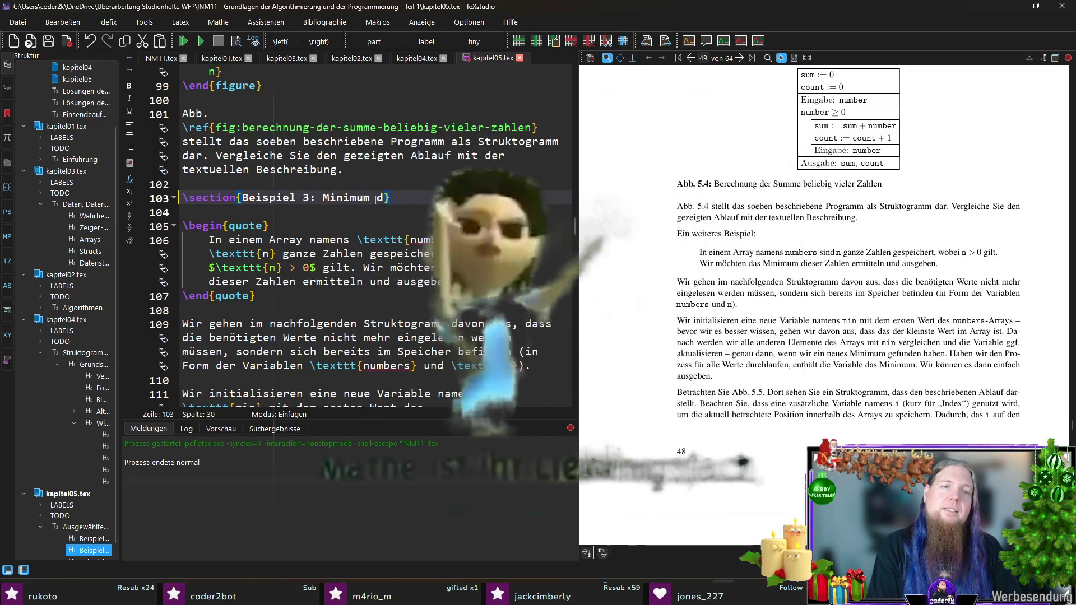
type("Elemente eine")
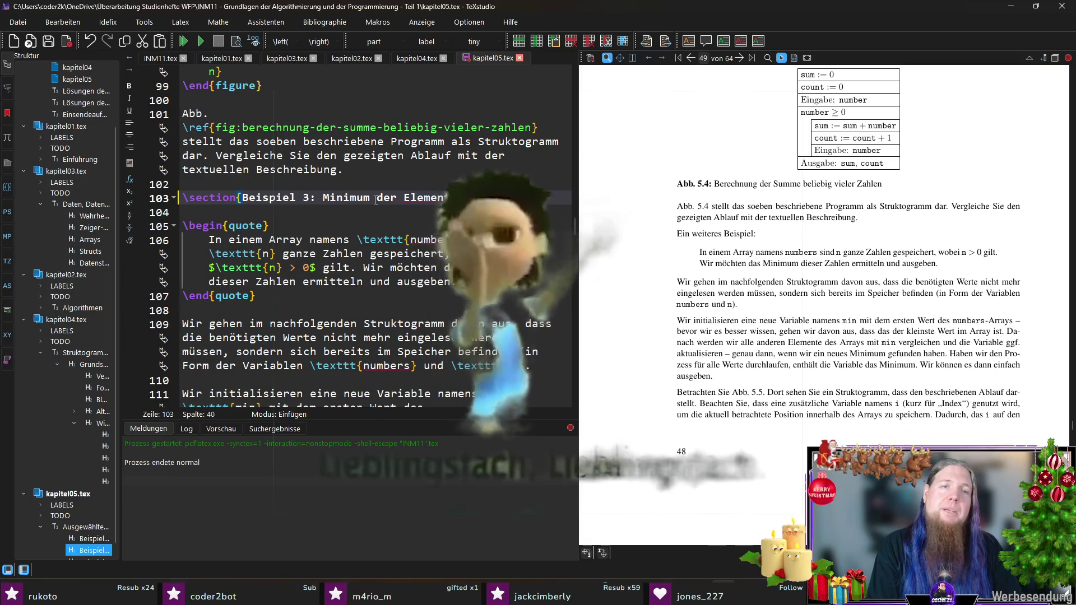
type("s Arrays")
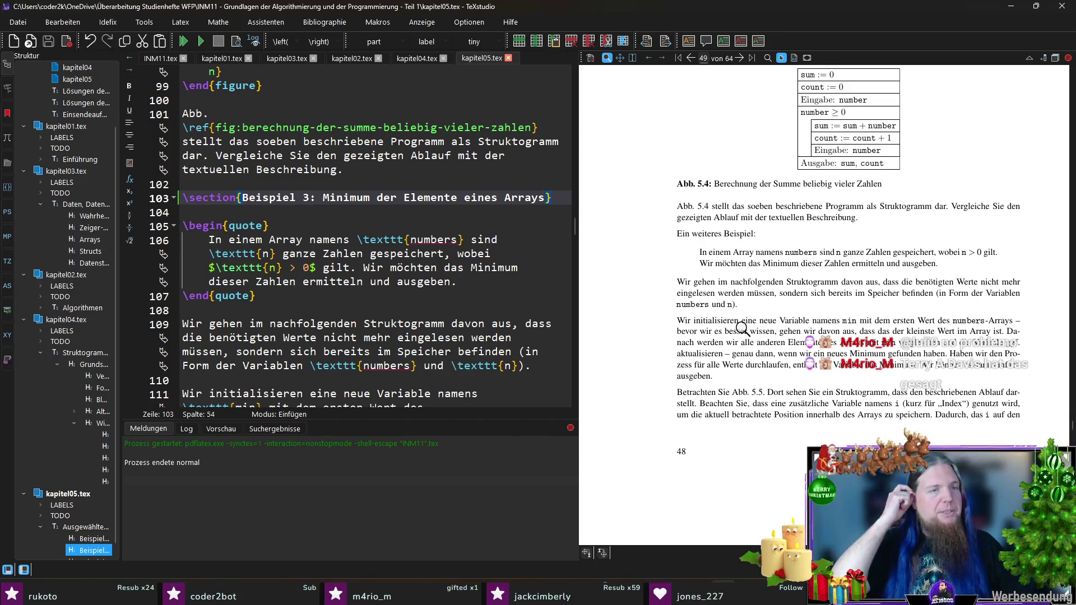
Step: Locate the fourth example's intro sentence on line 122 and delete it
scroll(643, 309, "down", 6)
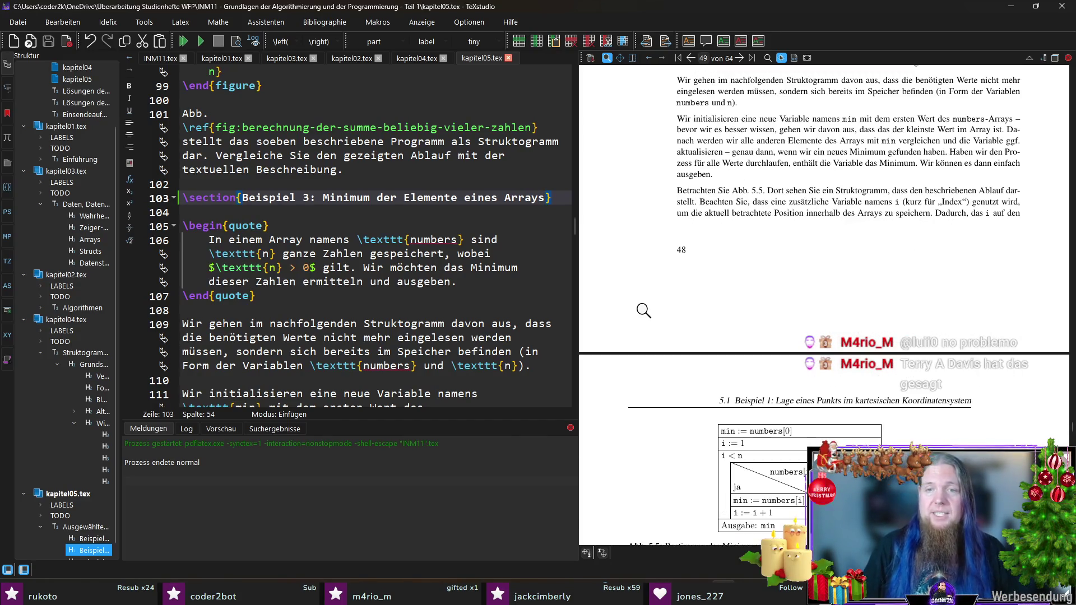
scroll(642, 309, "down", 2)
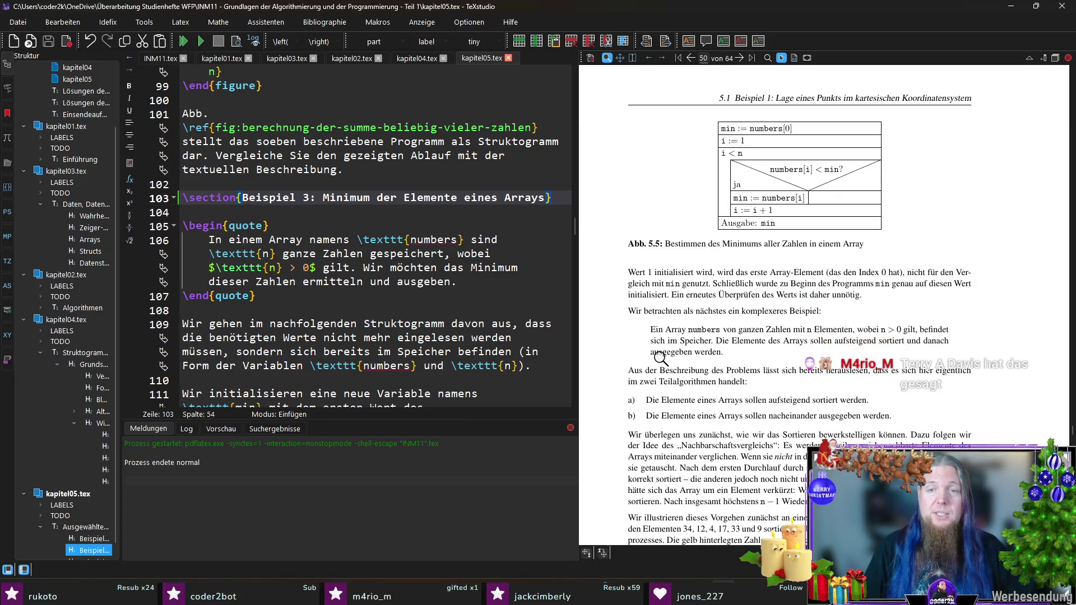
left_click(634, 311, "ctrl")
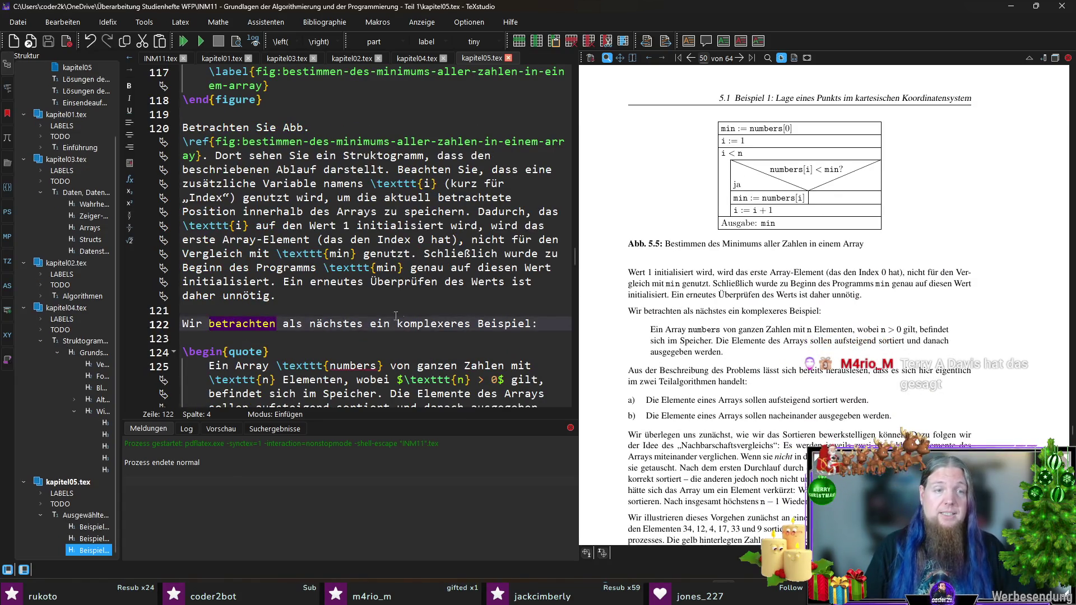
left_click(549, 322)
key("shift+Home")
key("Delete")
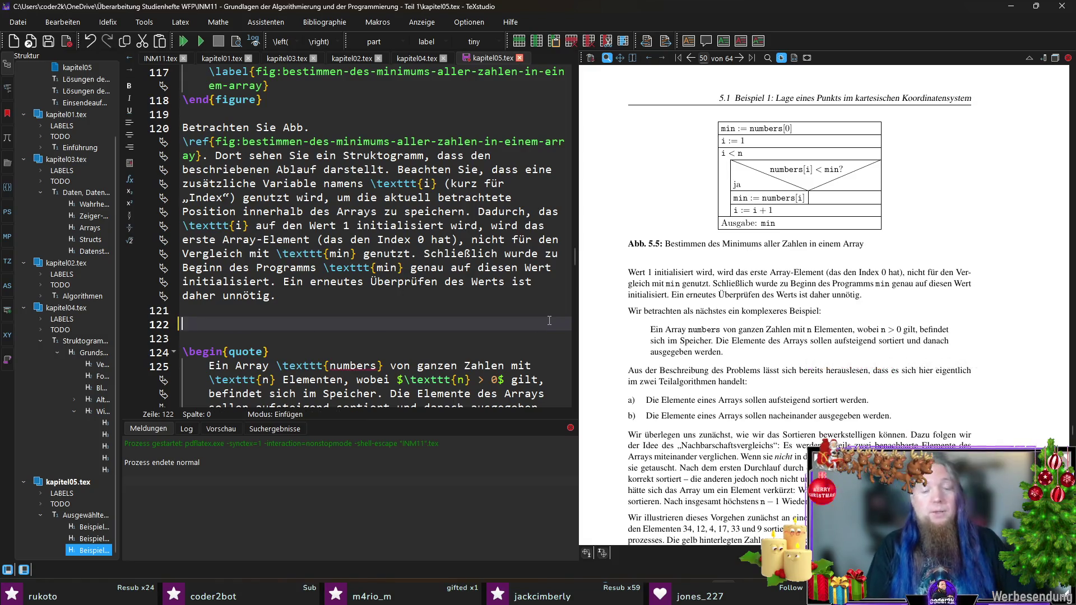
Step: Insert \section{Beispiel 4: Sortieren der Elemente eines Arrays} in its place
type("sec")
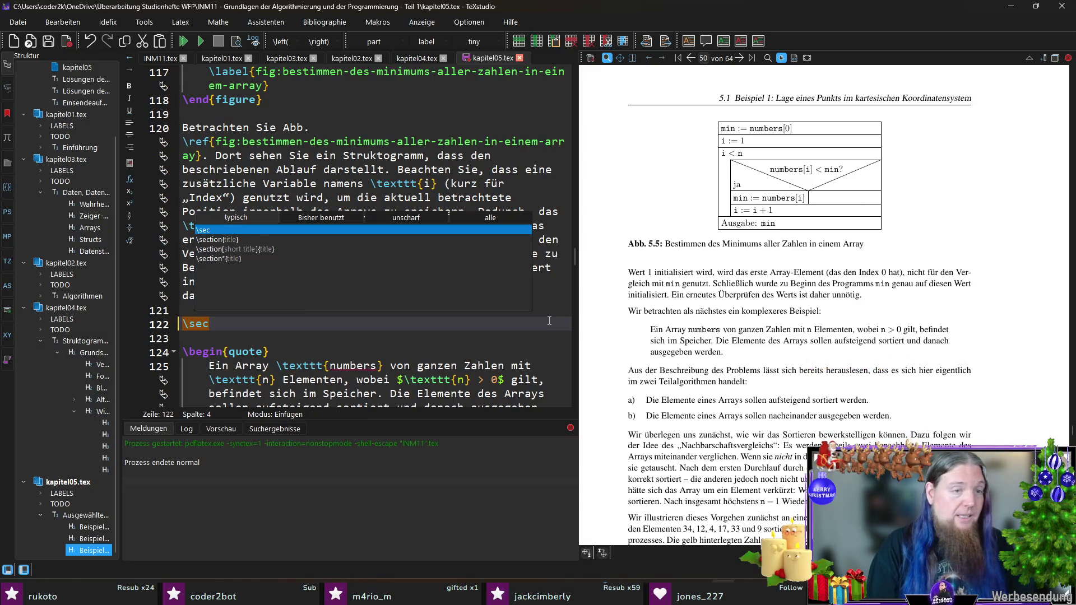
type("t")
key("Return")
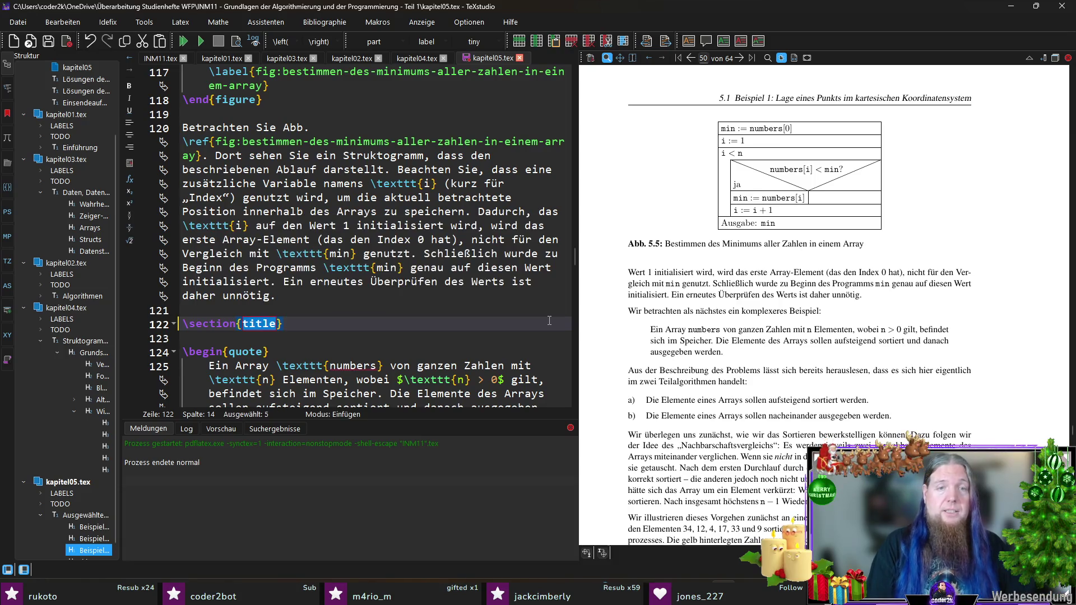
type("Beispiel 4:")
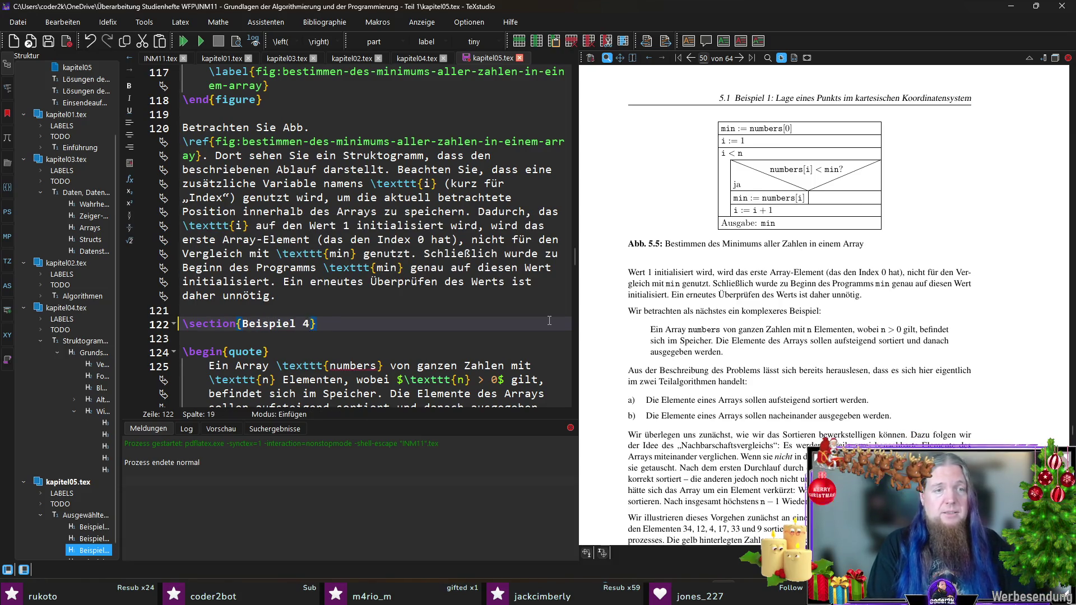
scroll(537, 321, "down", 1)
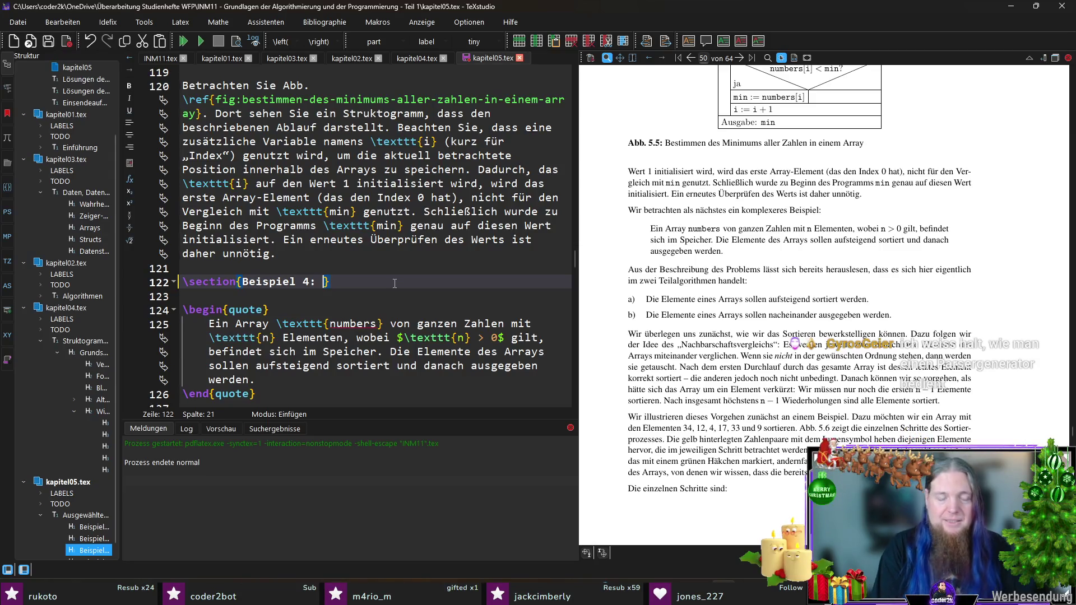
type("Sortieren der Elemente ")
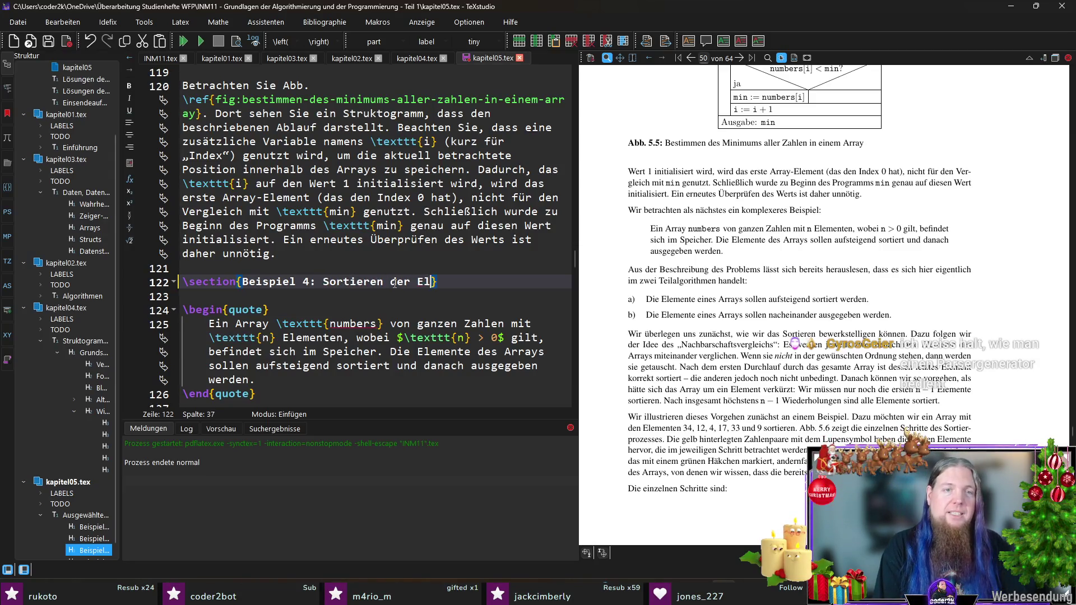
type("eines Arrays")
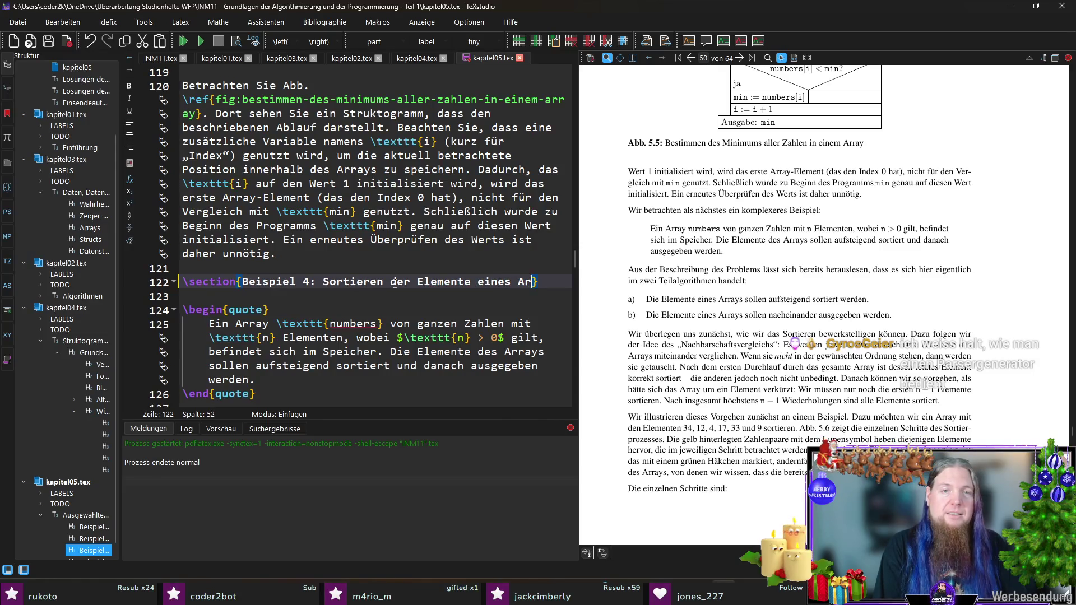
Step: Add \label{sec:beispiel-4-sortieren-der-elemente-eines-arrays} below the heading
key("End")
key("Return")
type("\ba")
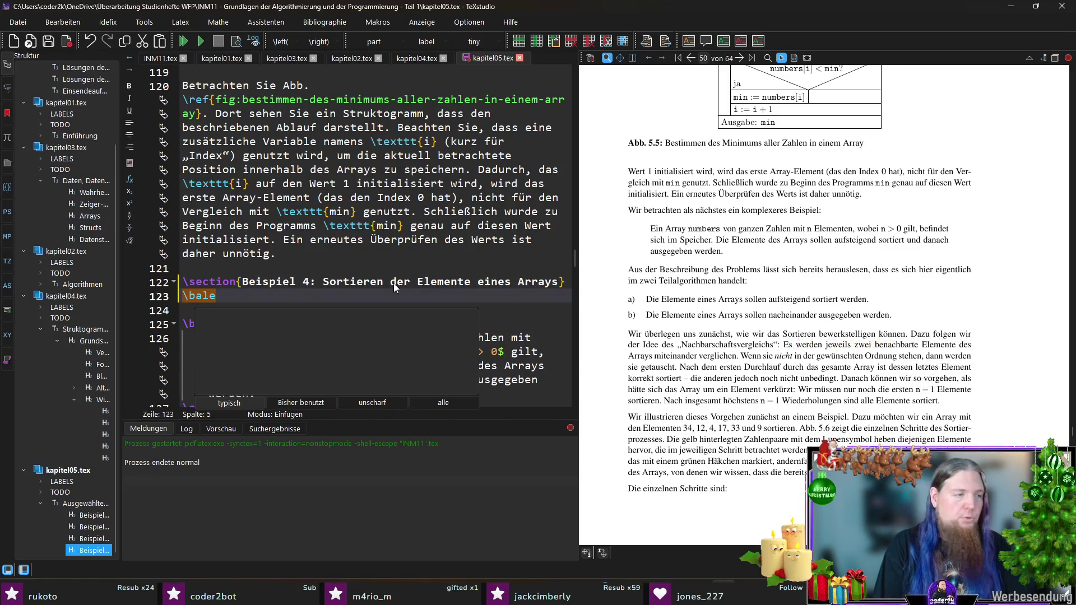
key("BackSpace")
key("BackSpace")
type("la")
key("Return")
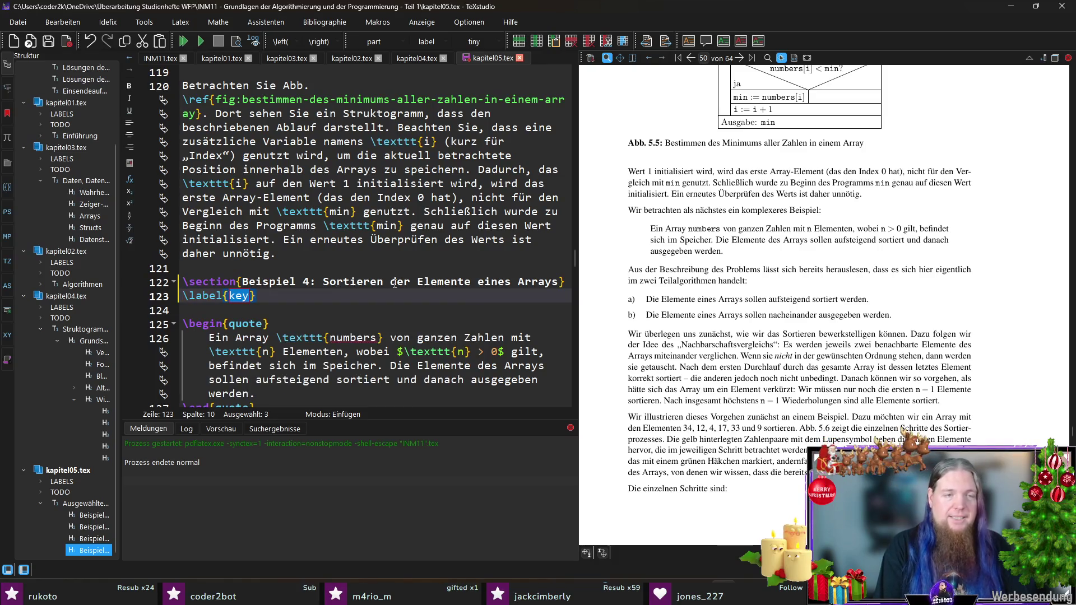
type("sec:b")
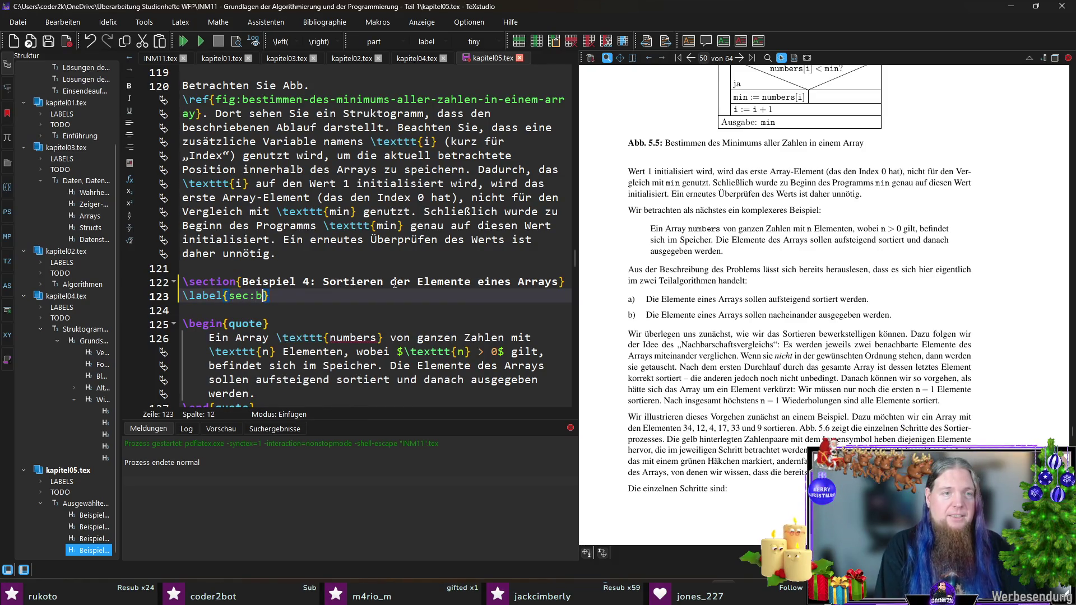
type("eispiel-4-sortieren")
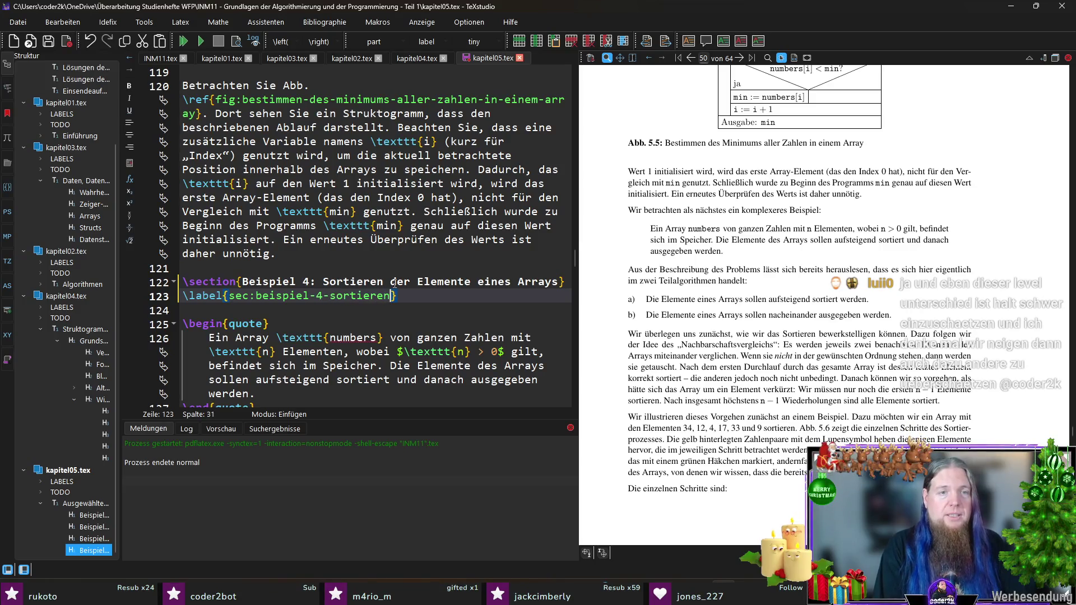
type("-der-elemente-eines-a")
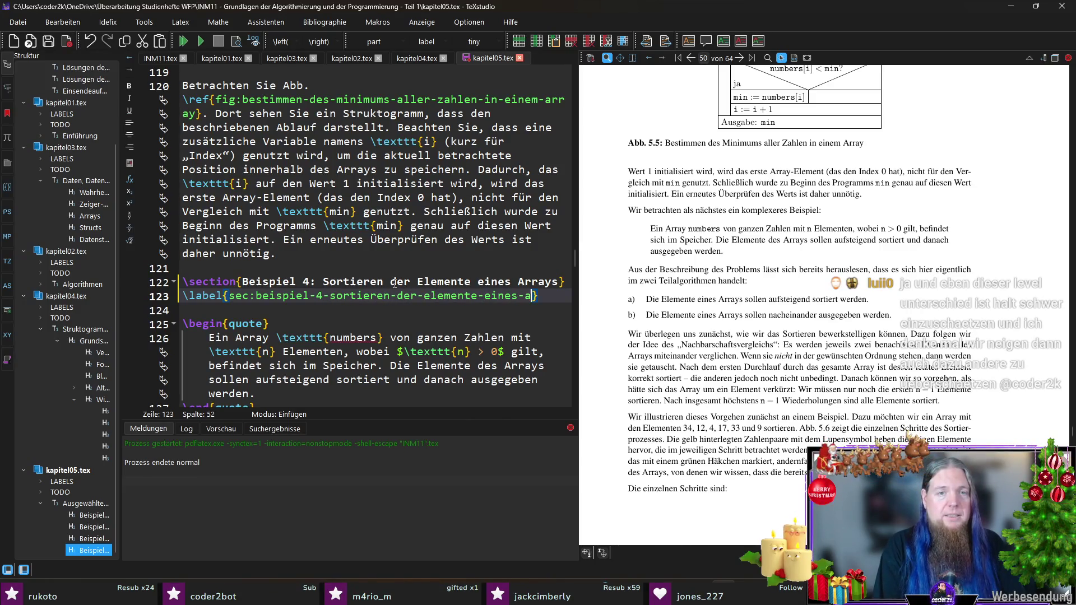
type("rrays")
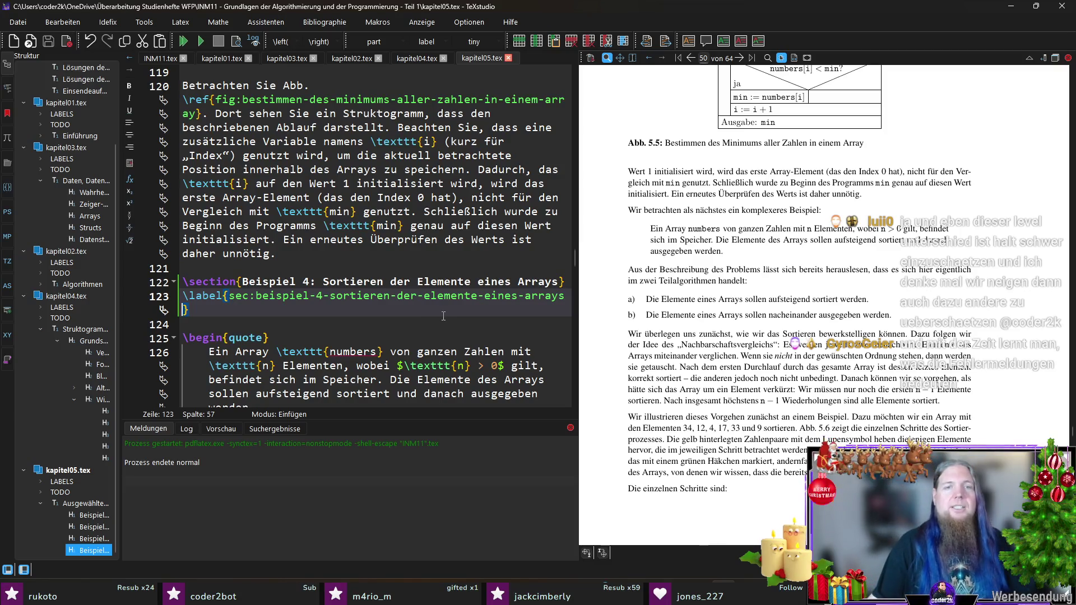
Step: Scroll the preview to chapter 5's Zusammenfassung and jump to the end of its zusammenfassung source block
scroll(700, 364, "down", 8)
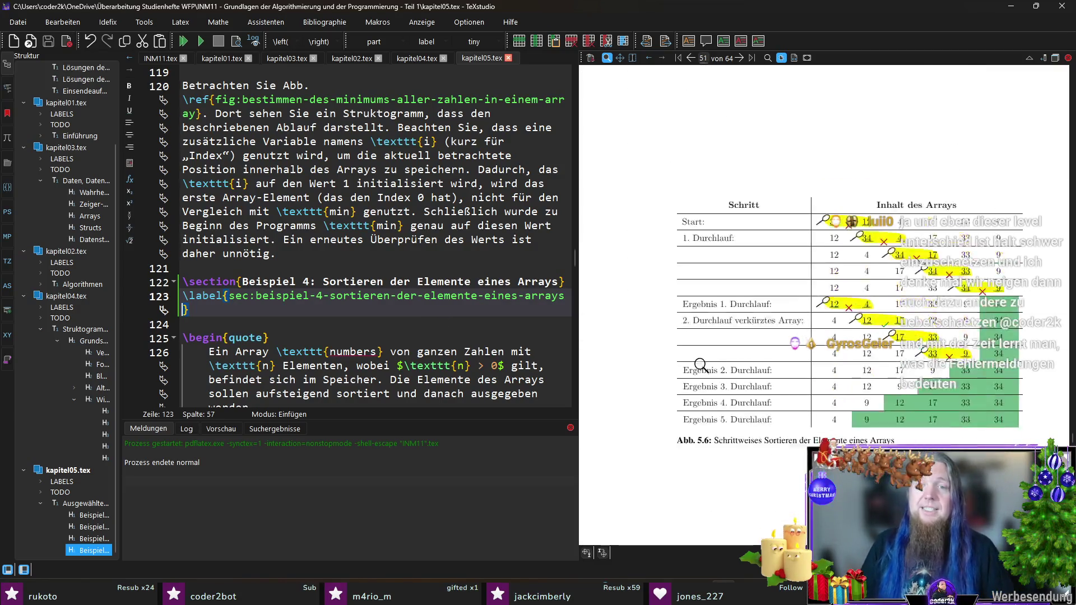
scroll(701, 364, "down", 10)
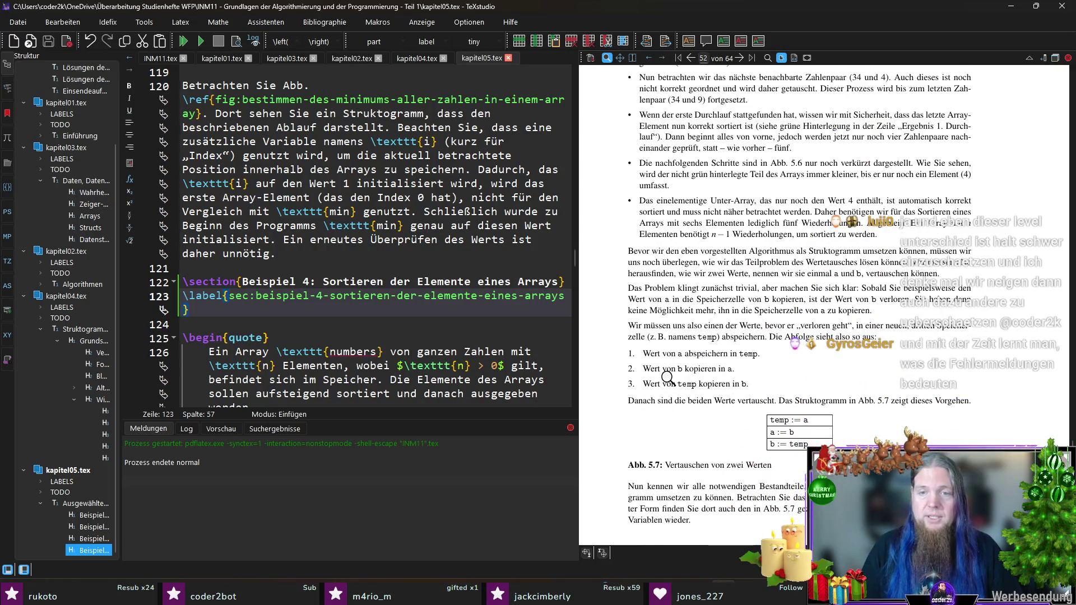
scroll(668, 379, "down", 10)
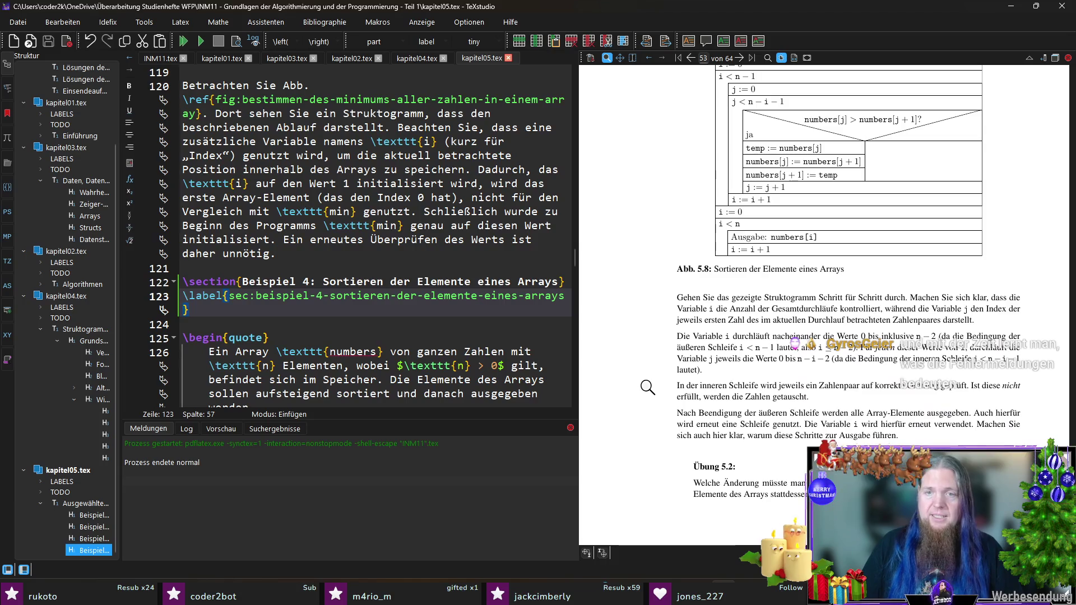
scroll(655, 388, "up", 5)
scroll(653, 388, "down", 12)
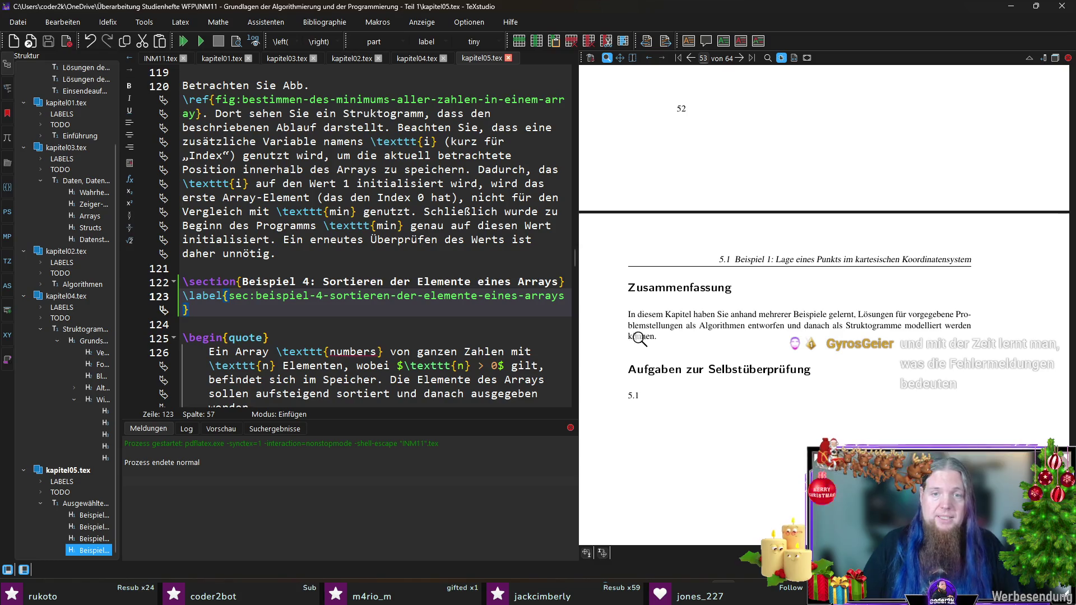
left_click(637, 337, "ctrl")
left_click(438, 342)
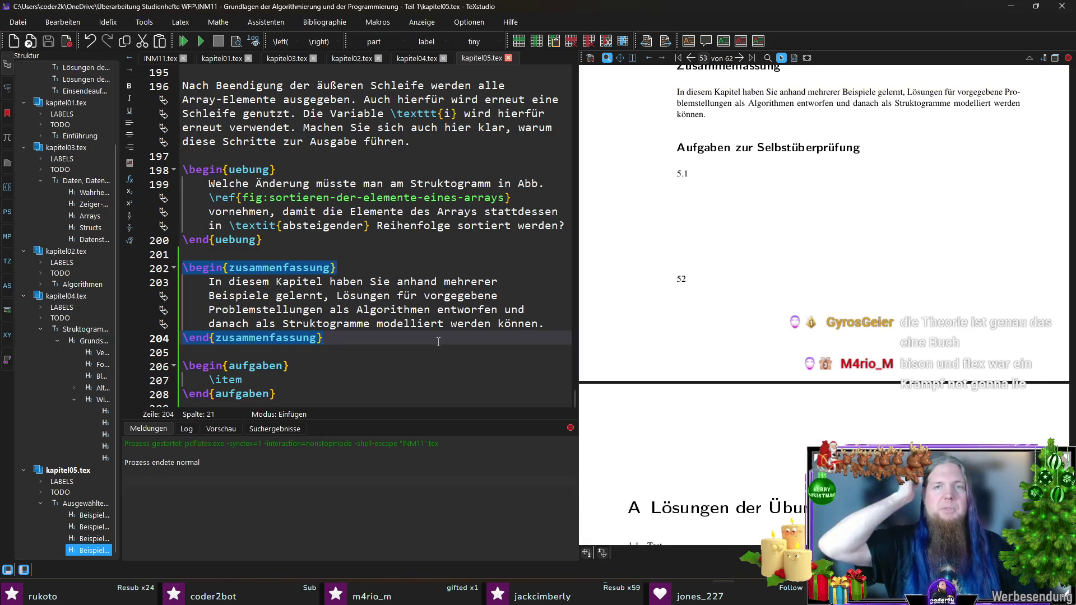
scroll(650, 302, "up", 5)
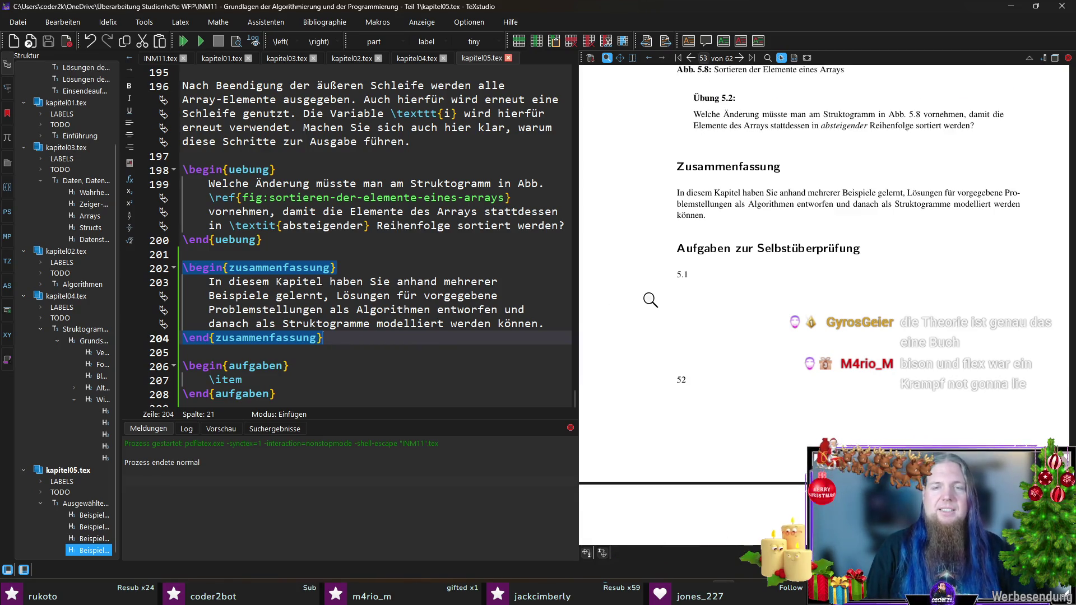
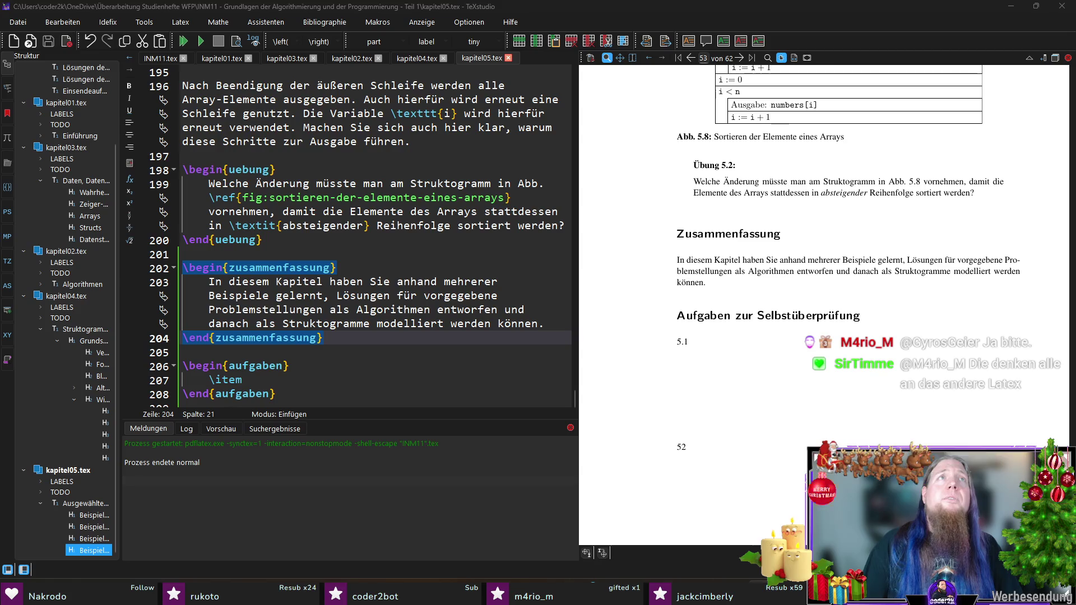
Step: Dismiss the cookie consent banner on the book's web page, then return to the LaTeX editor
key("alt+Tab")
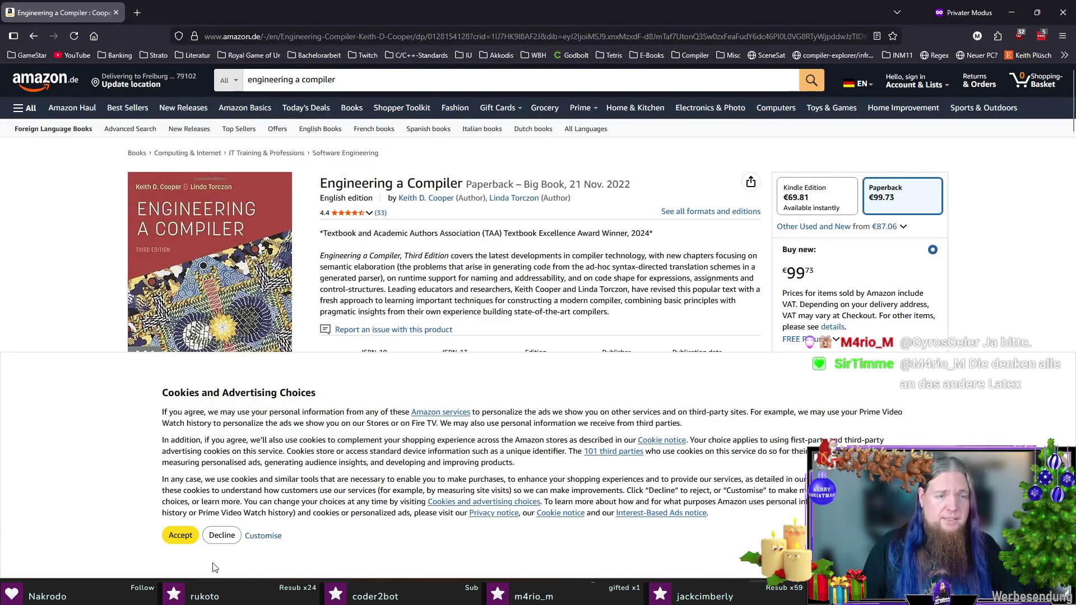
left_click(223, 537)
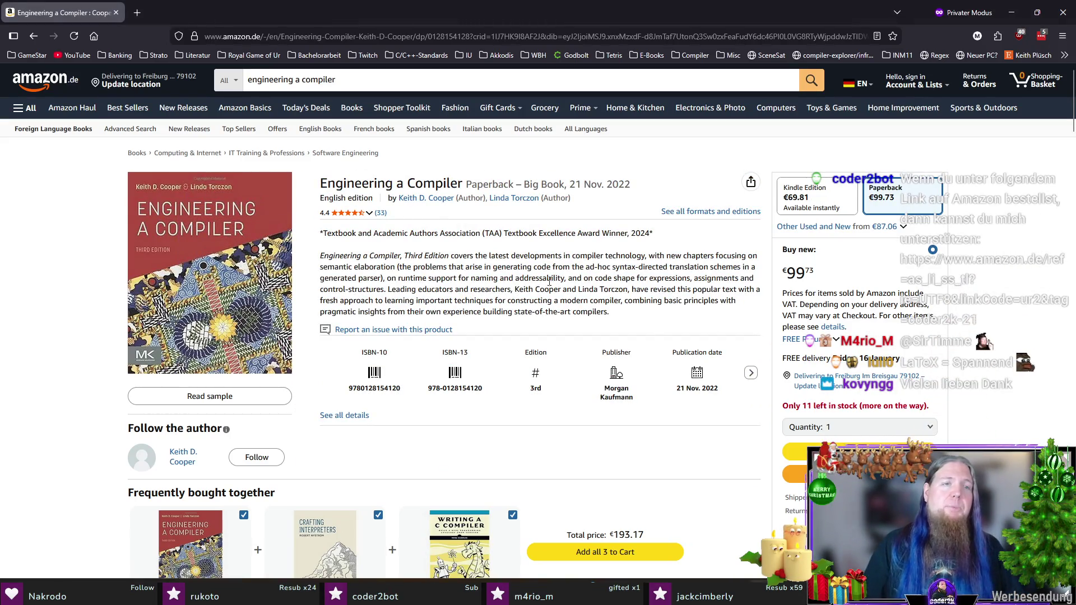
key("alt+Tab")
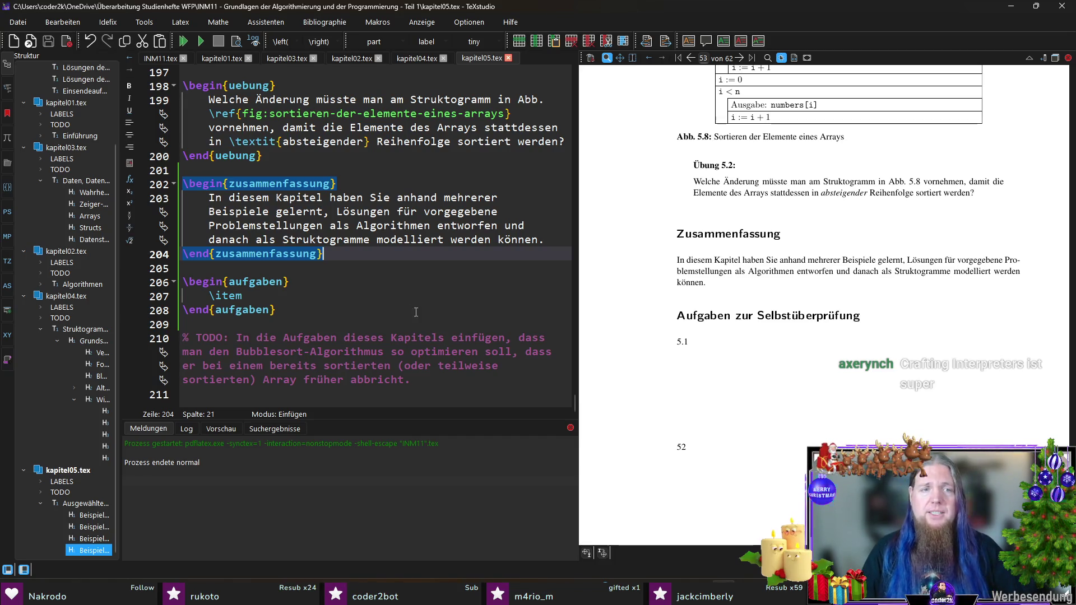
Step: Place the cursor after \item on line 207 and bring section 5.2 into the PDF preview
left_click(395, 289)
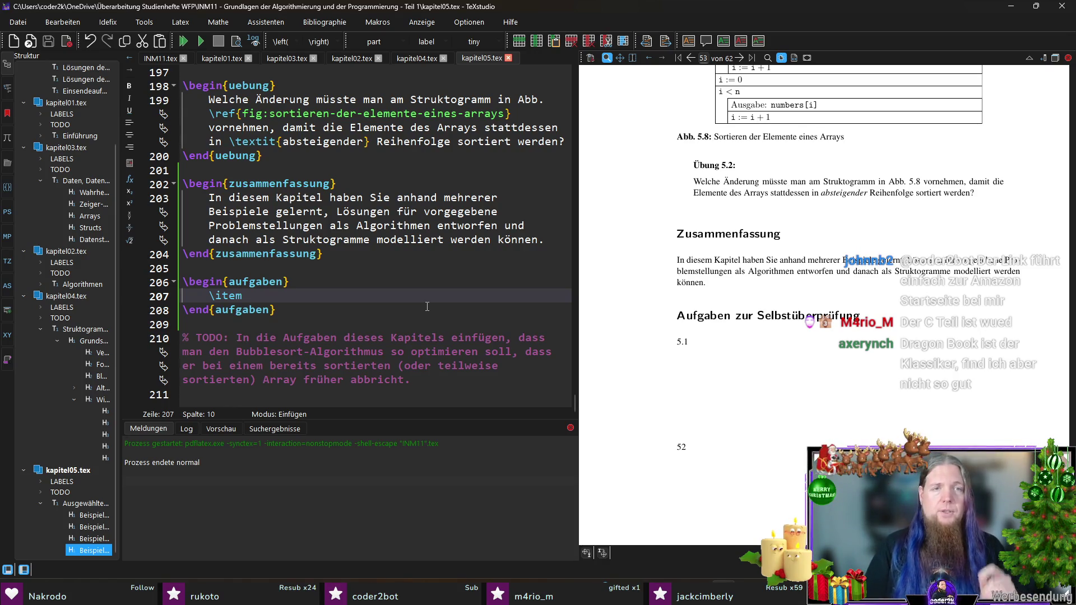
scroll(894, 264, "up", 10)
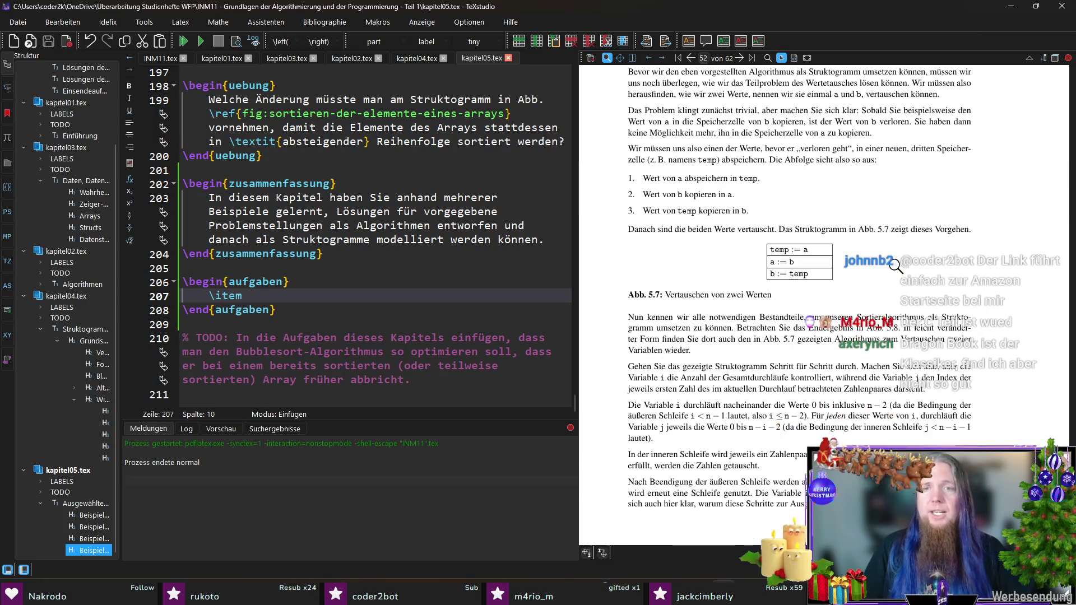
scroll(896, 264, "up", 15)
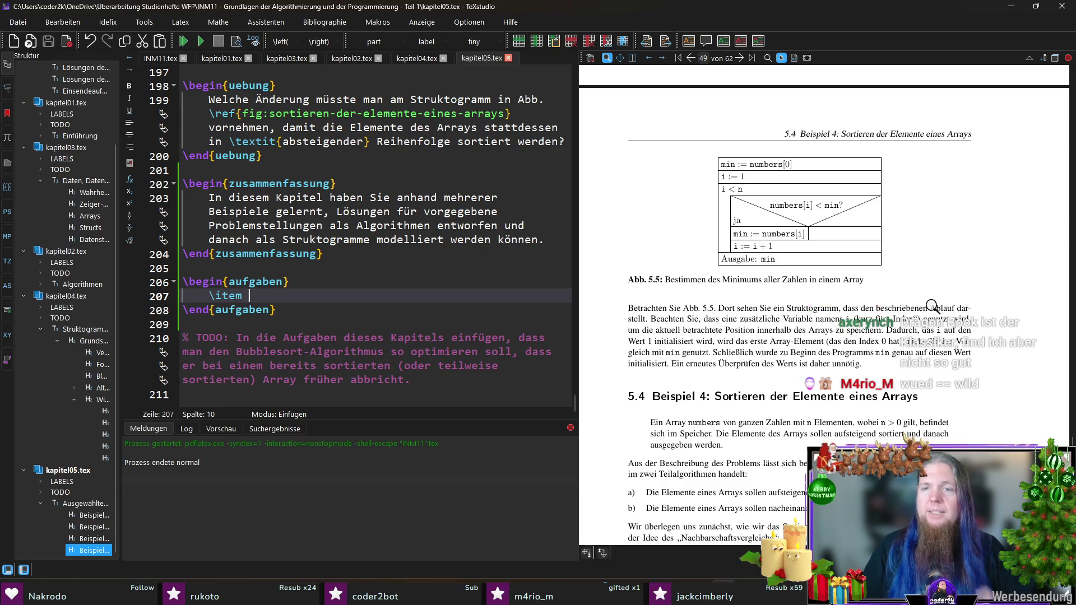
scroll(874, 290, "up", 5)
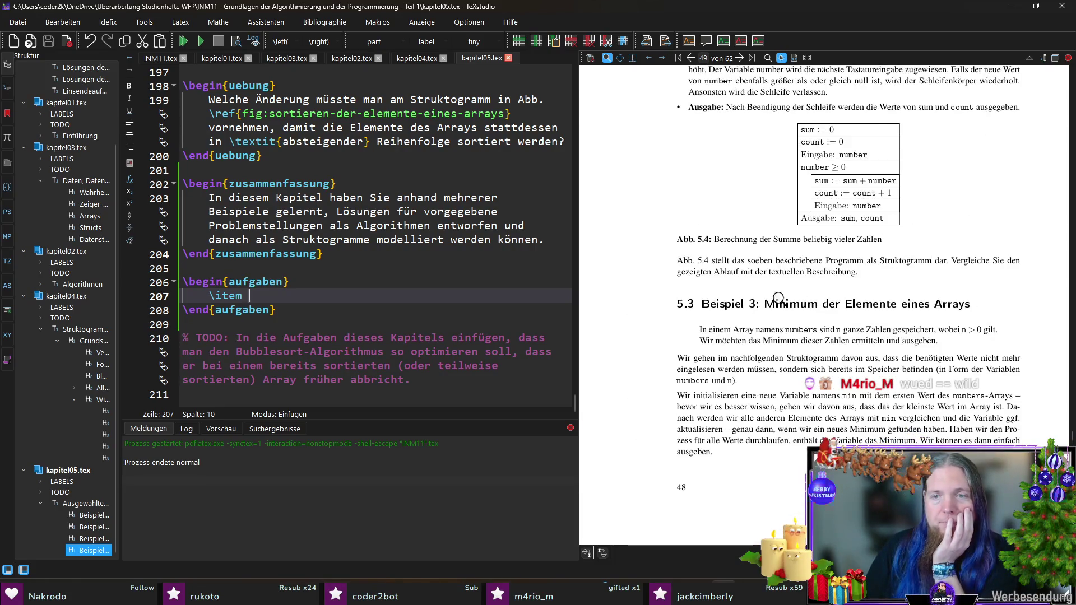
scroll(779, 299, "up", 8)
scroll(883, 293, "up", 5)
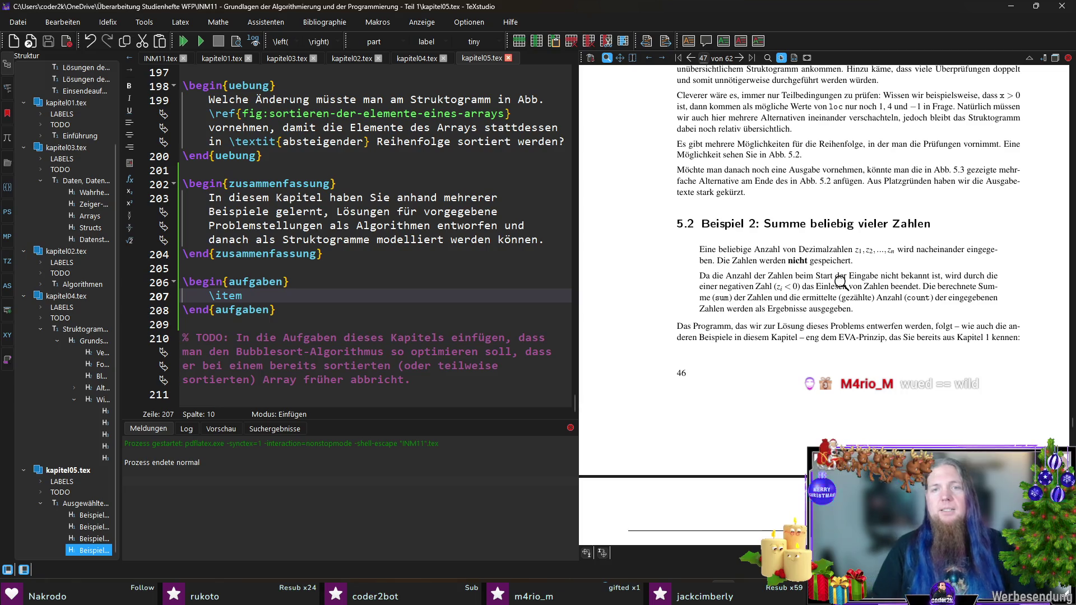
Step: Begin exercise 5.1: 'Erweitern Sie die Lösung eines Beispiels in Abschnitt \ref{sec:beispiel…}'
type("Erweitern ")
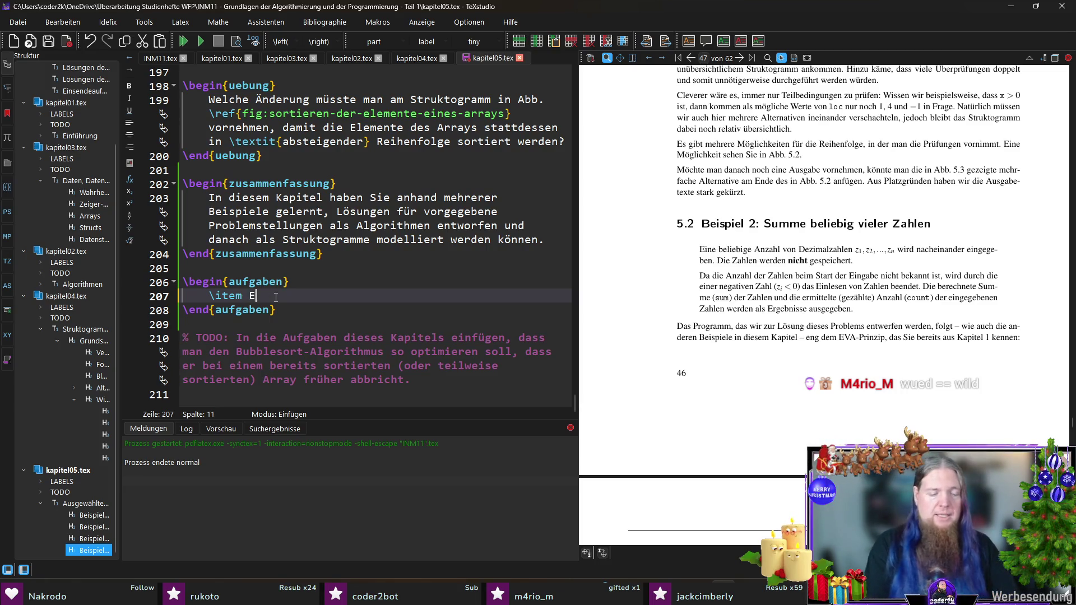
type("Sie die L")
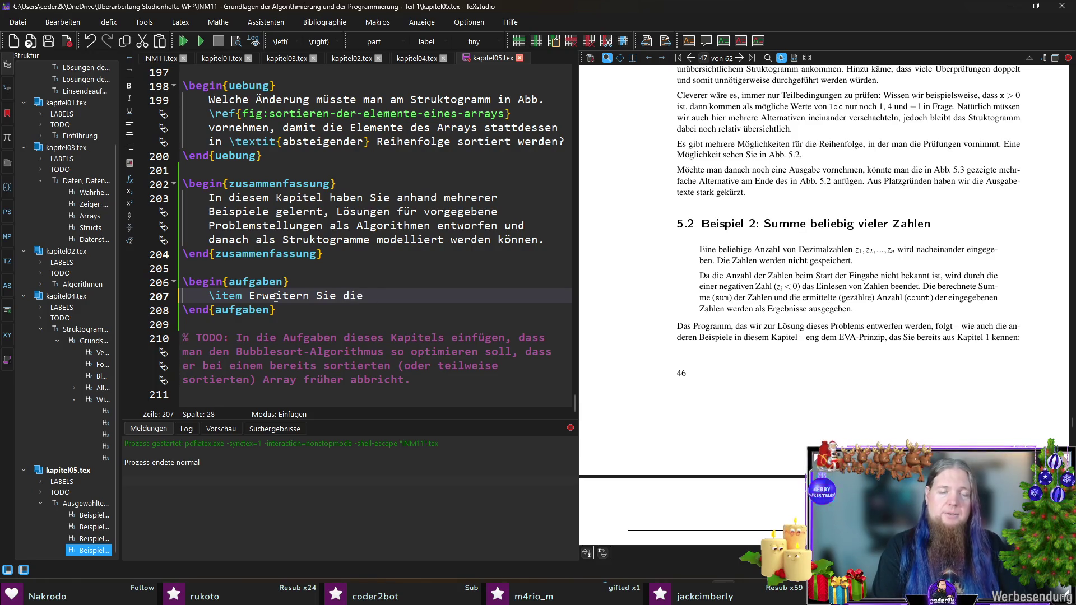
type("ösung ")
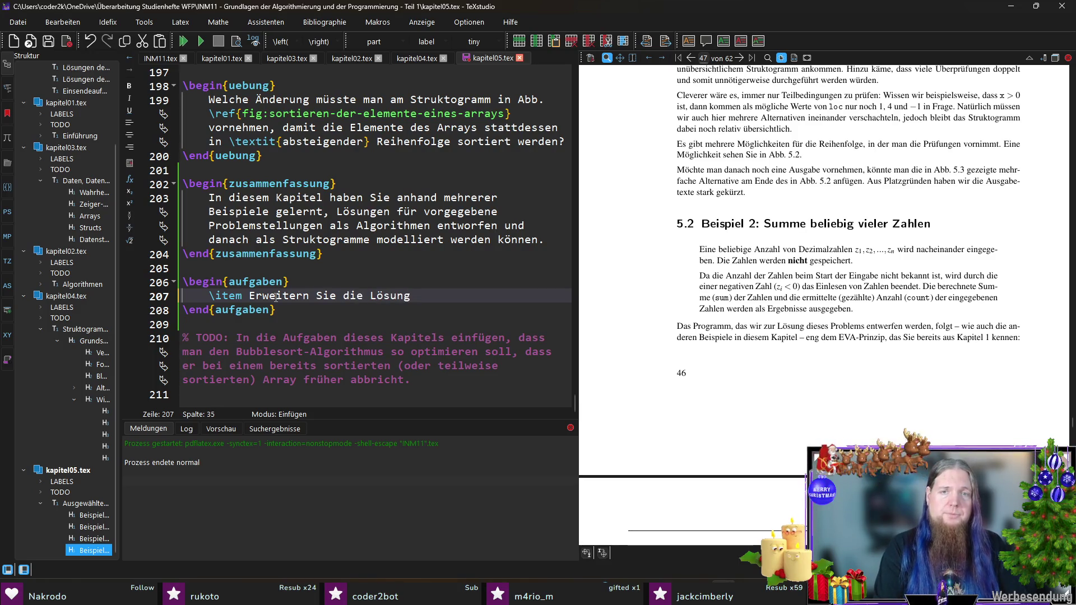
type("von ")
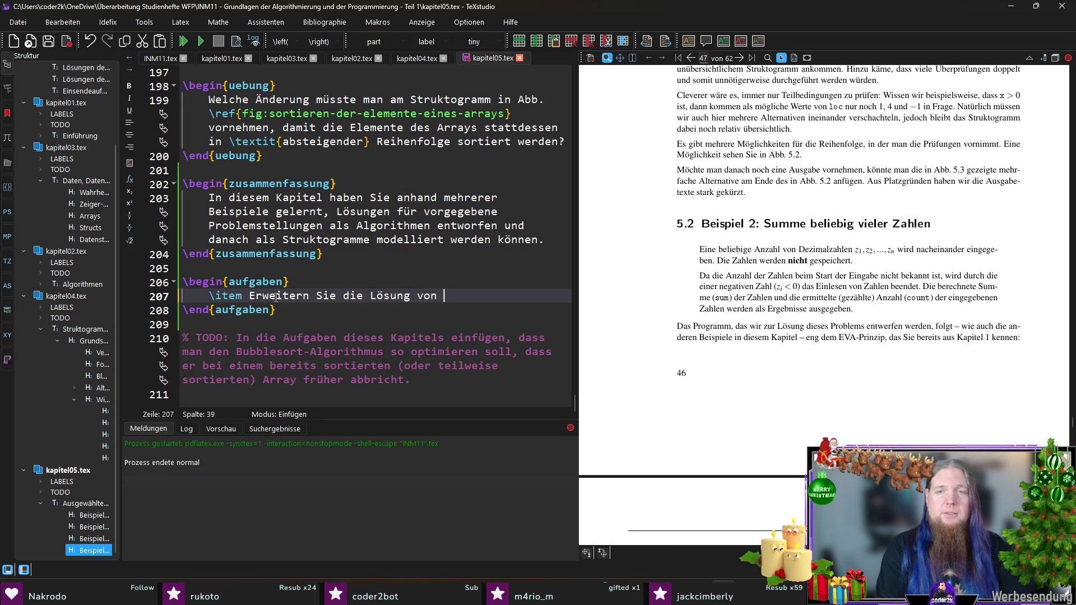
type("Beispiel")
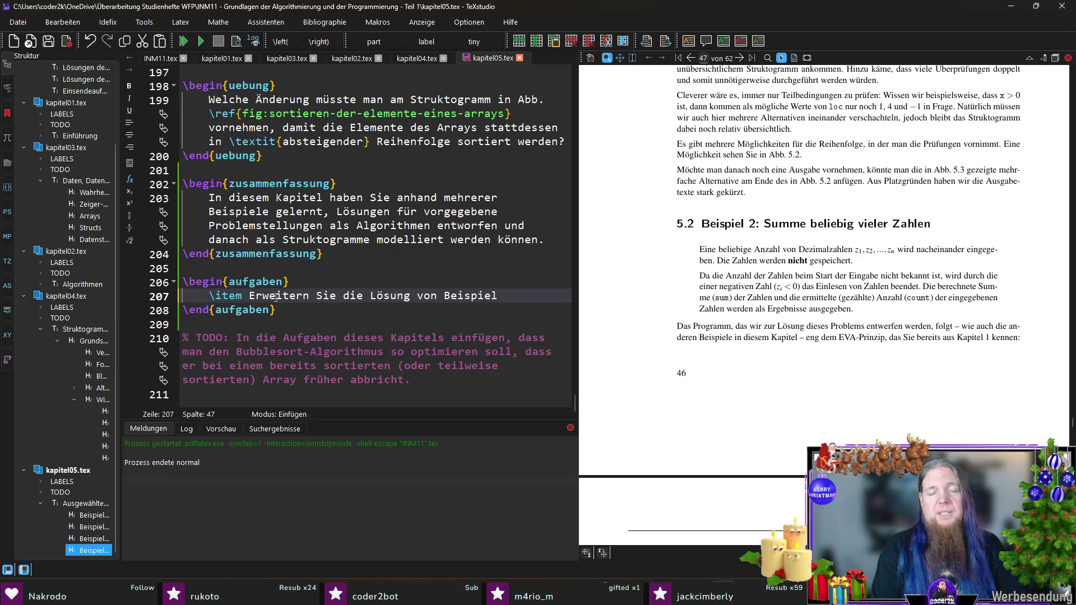
type(" 2")
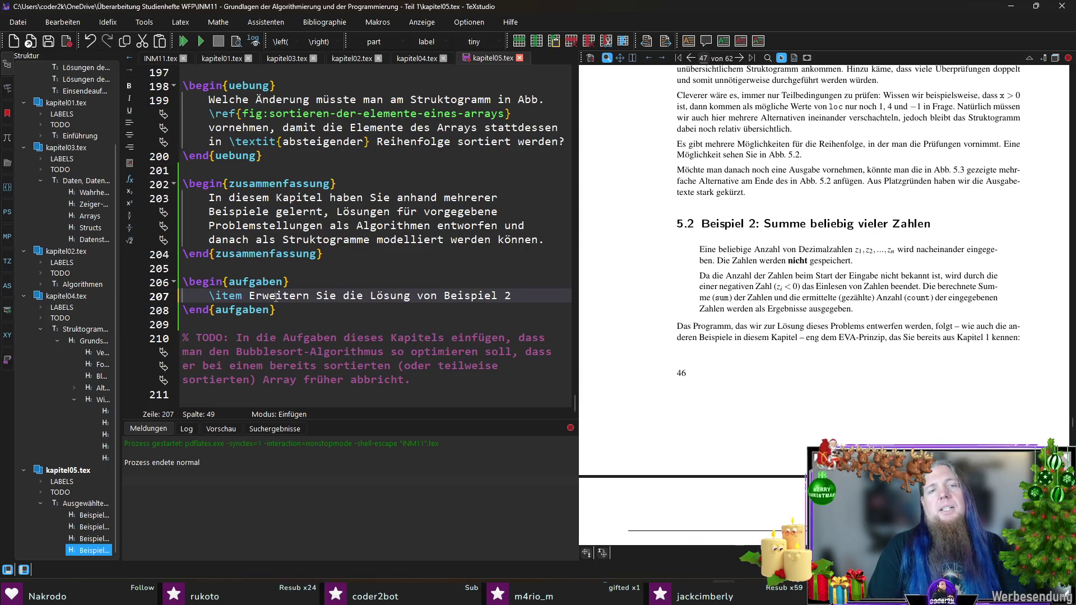
key("ctrl+shift+Left")
key("ctrl+shift+Left")
key("ctrl+shift+Left")
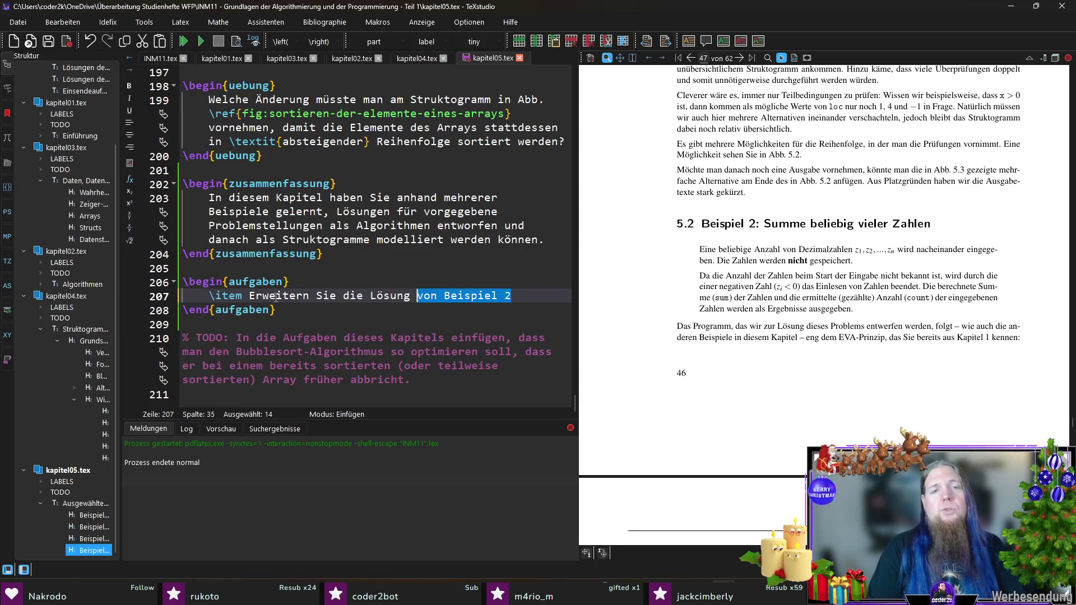
type("in")
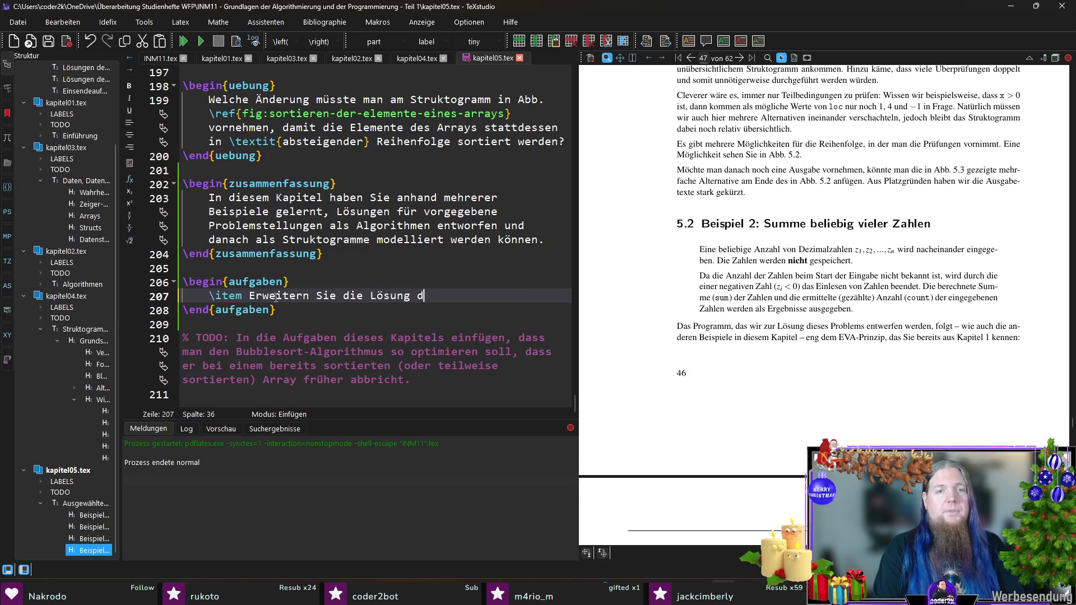
type("es Beispiels in A")
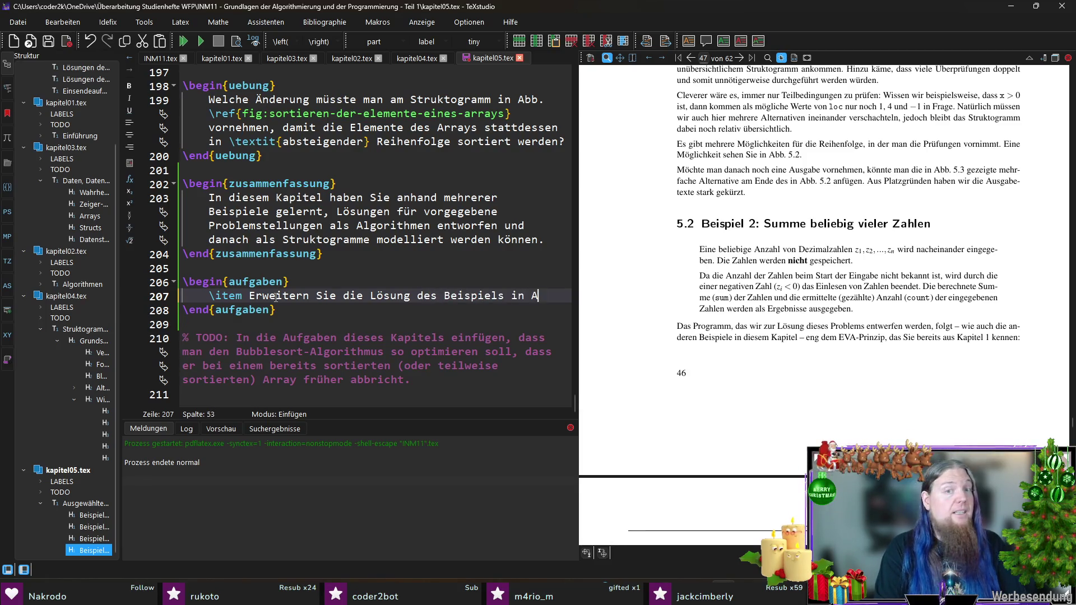
type("bschnitt \r")
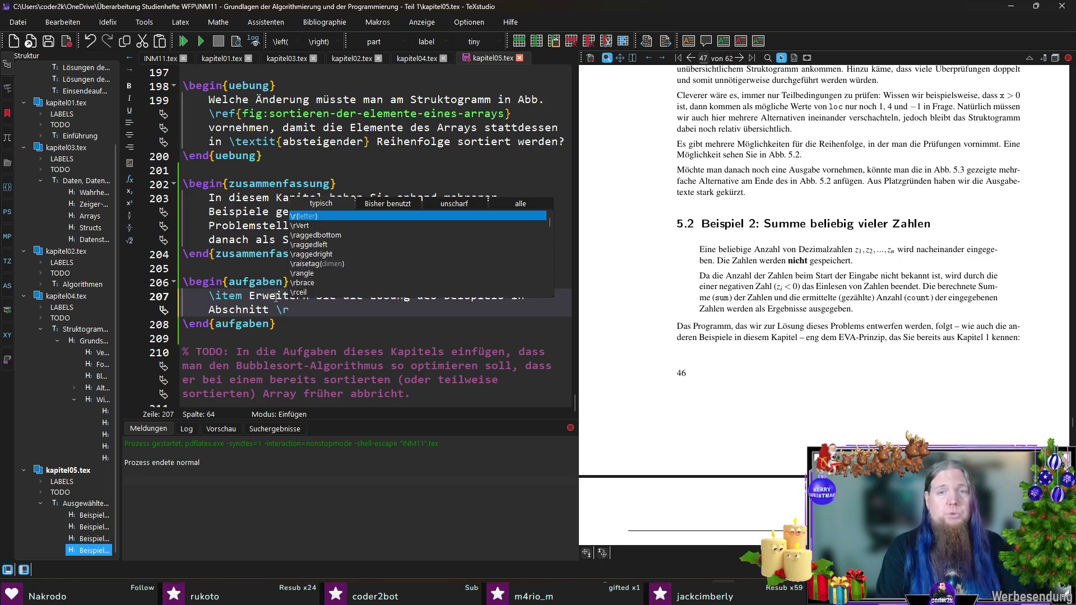
type("ef{su")
key("BackSpace")
key("BackSpace")
type("ec:")
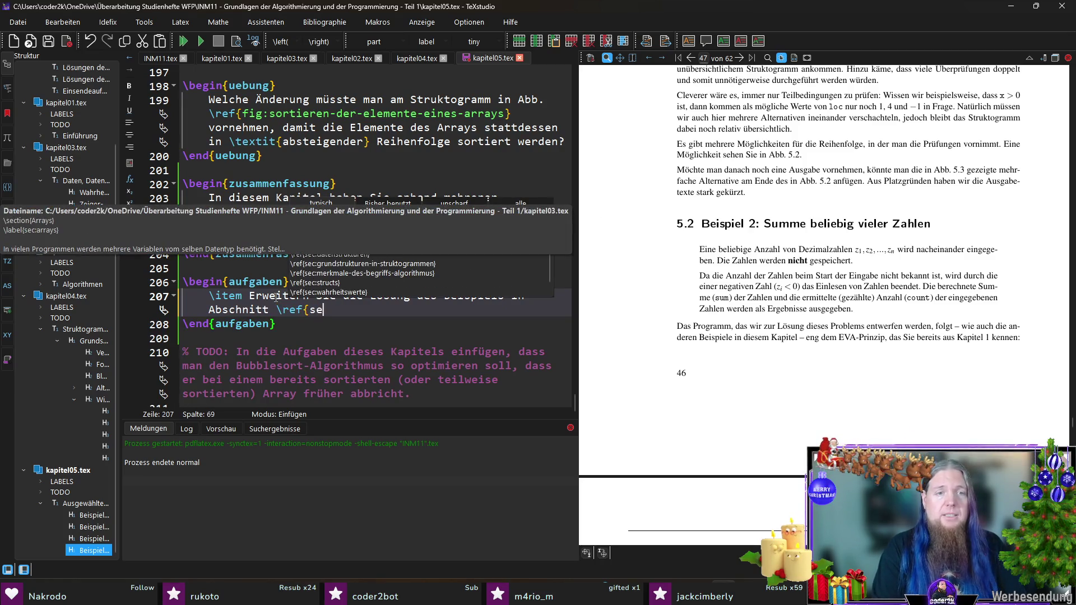
type("beispiel")
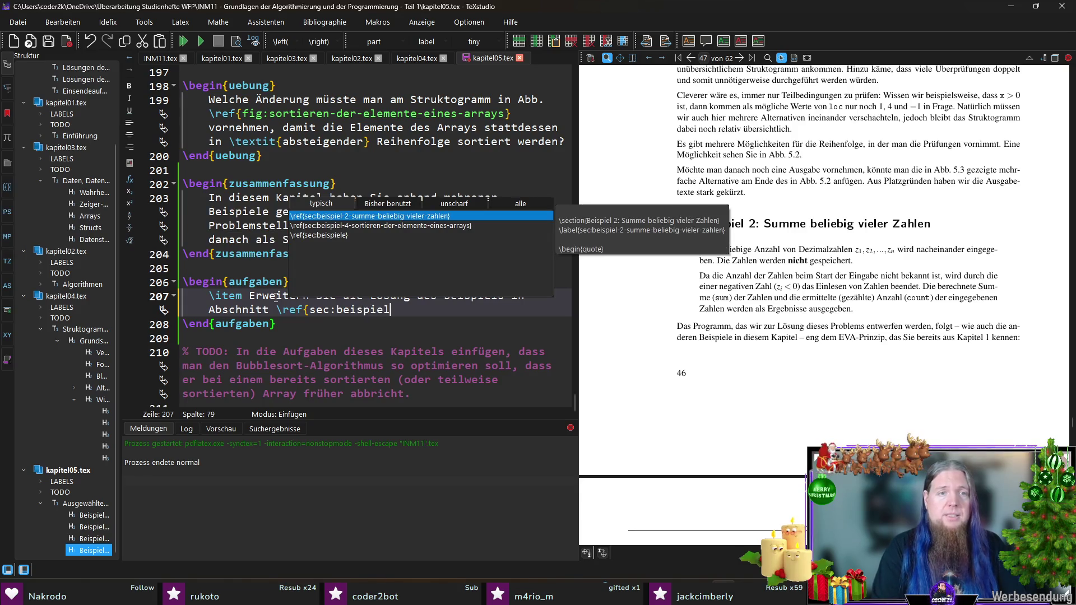
key("Return")
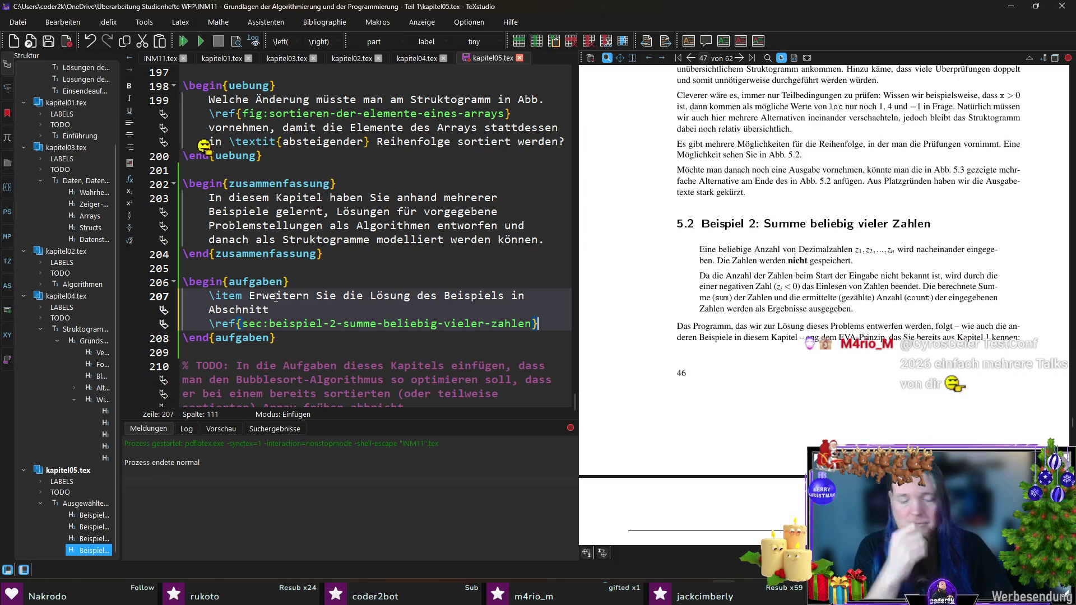
Step: Finish it: the algorithm also computes the average, plus a Struktogramm; start a second \item
type(", sodass der Algorti")
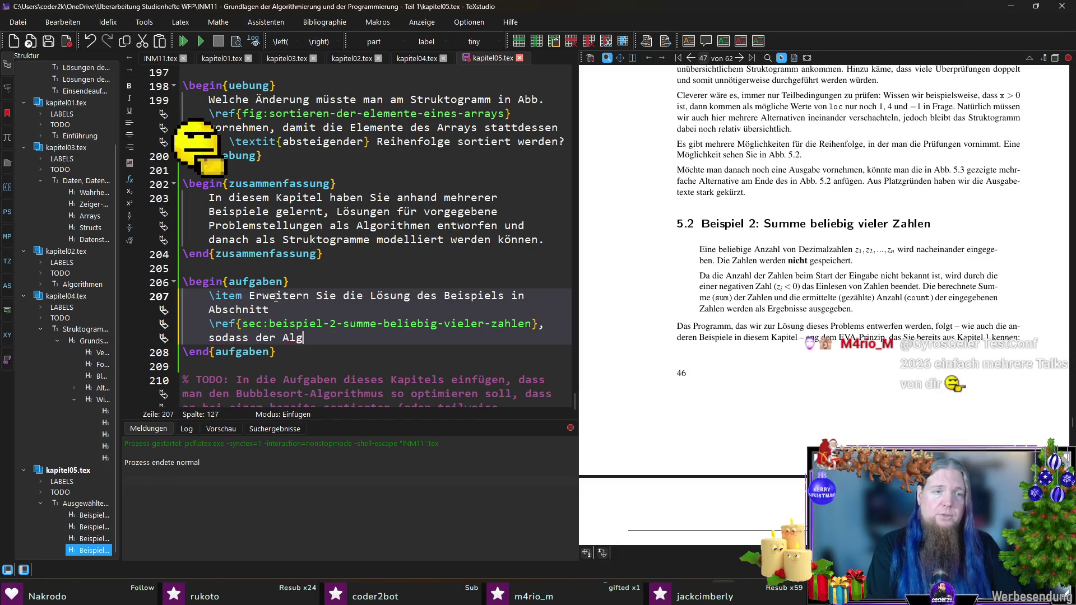
key("BackSpace")
key("BackSpace")
type("ithmus ")
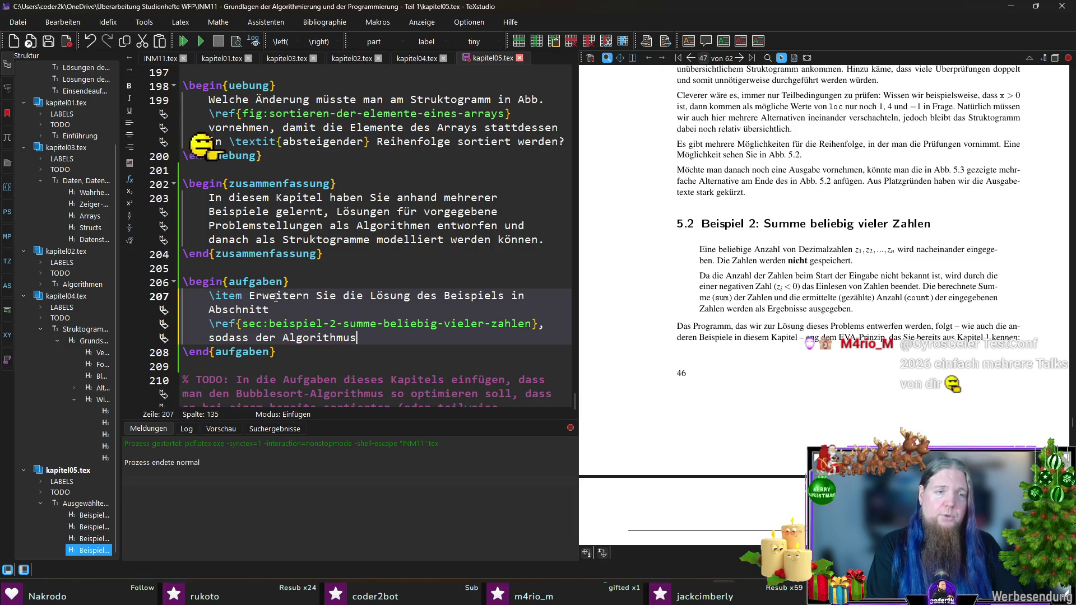
type("nicht nur ")
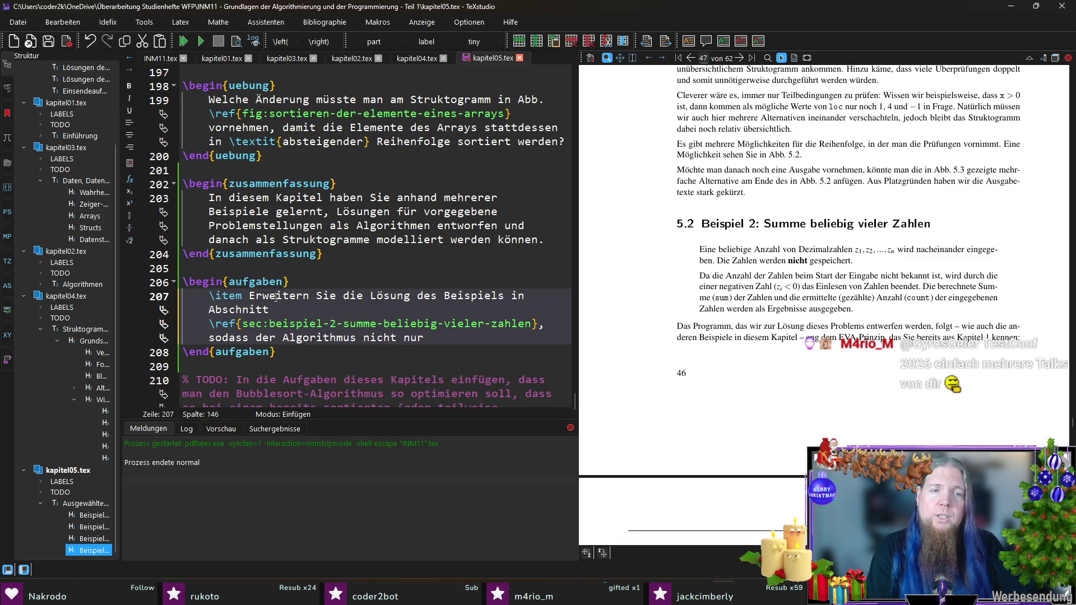
type("die ")
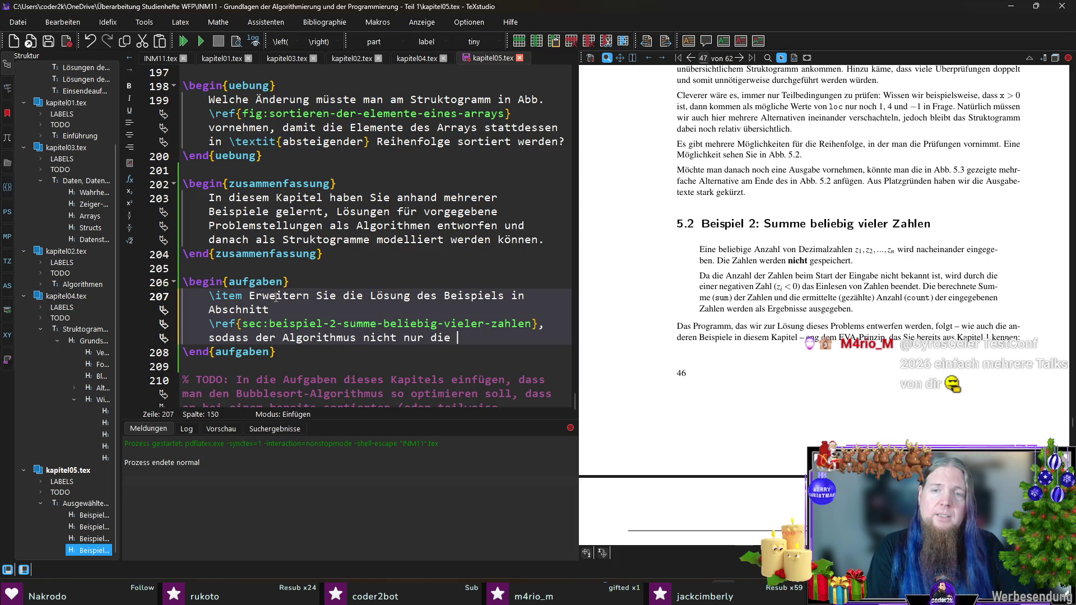
type("Summe")
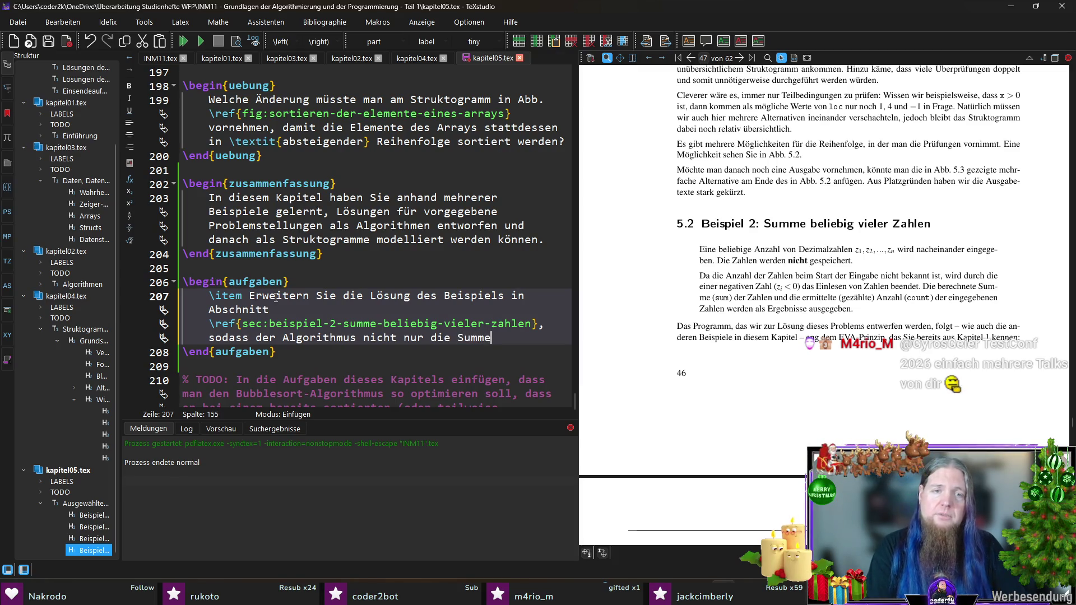
type(" der ei")
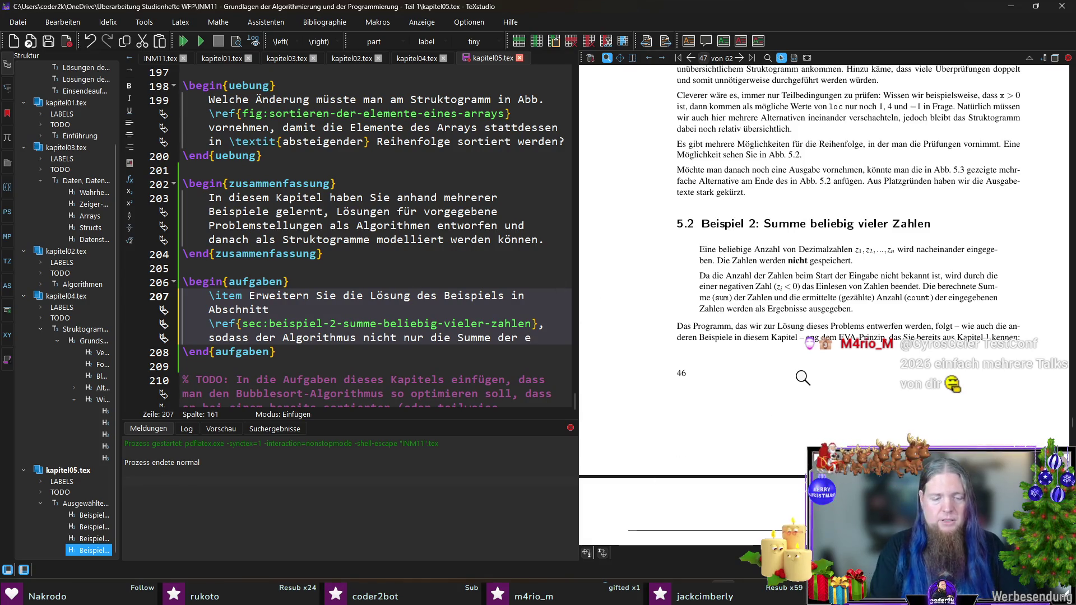
type("ngegebenen Za")
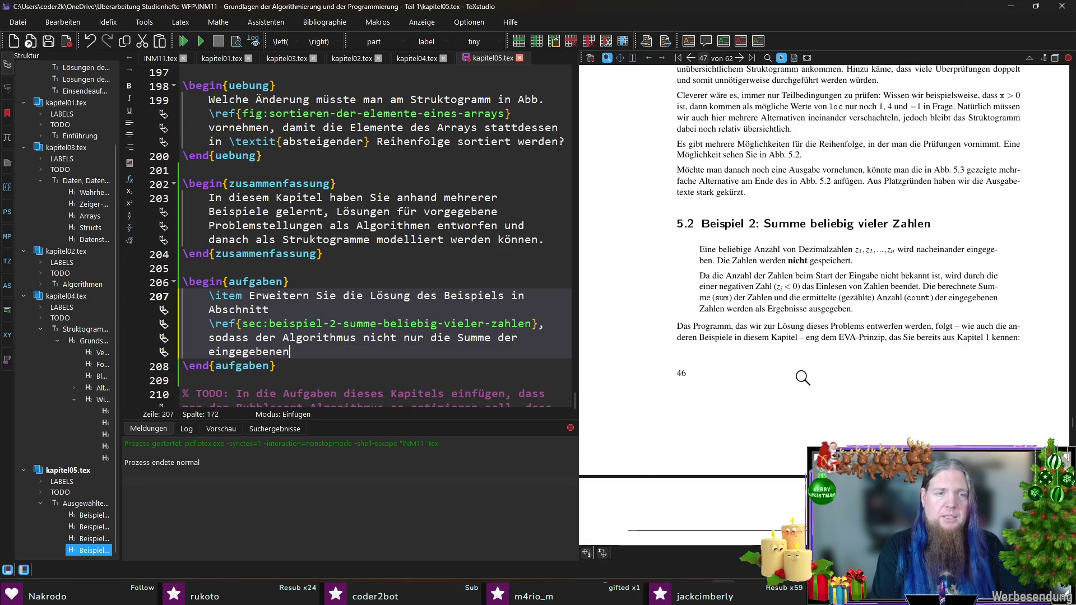
type("hlen bestimmt, s")
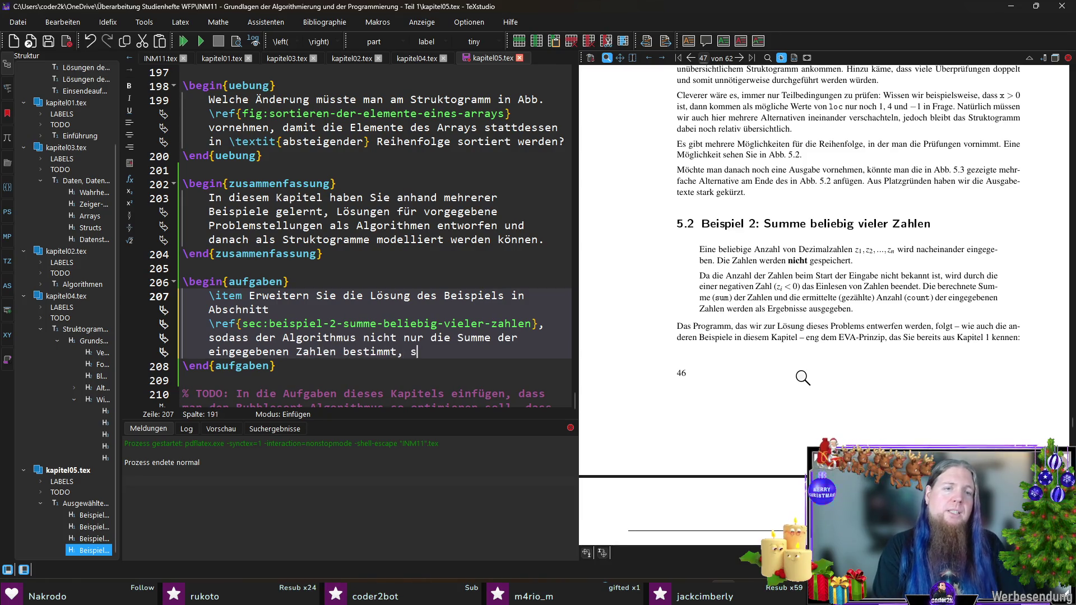
type("ondern zusät")
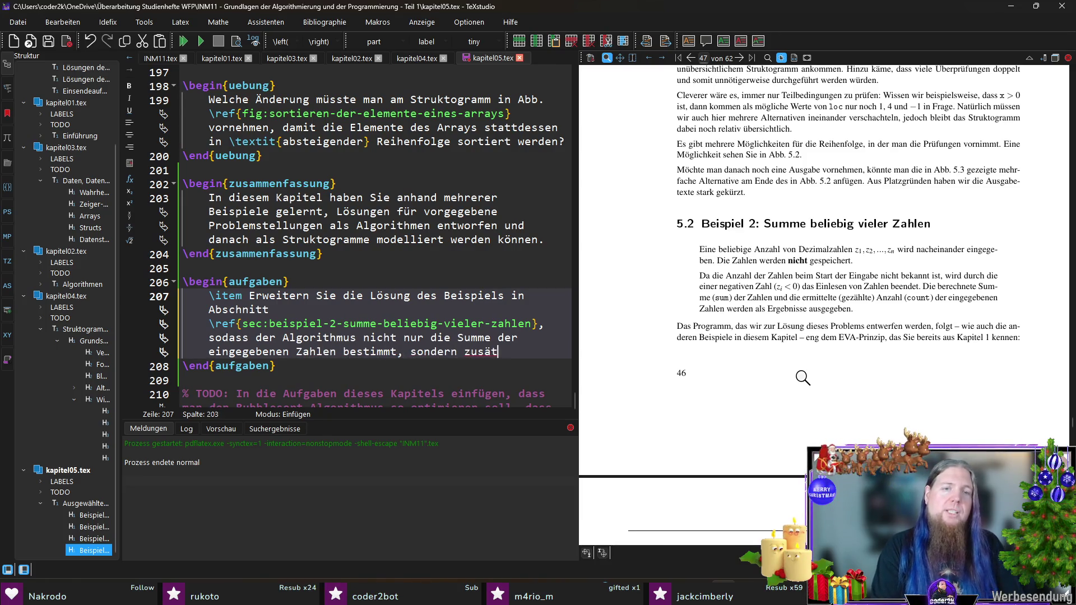
type("zlich auch d")
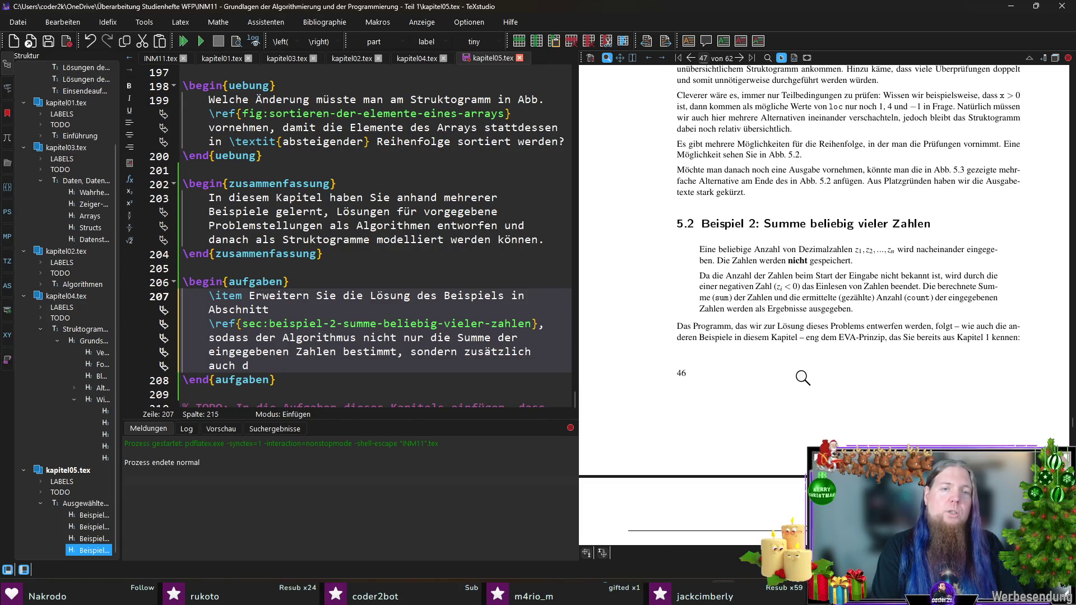
type("eren Durchschnitt. F")
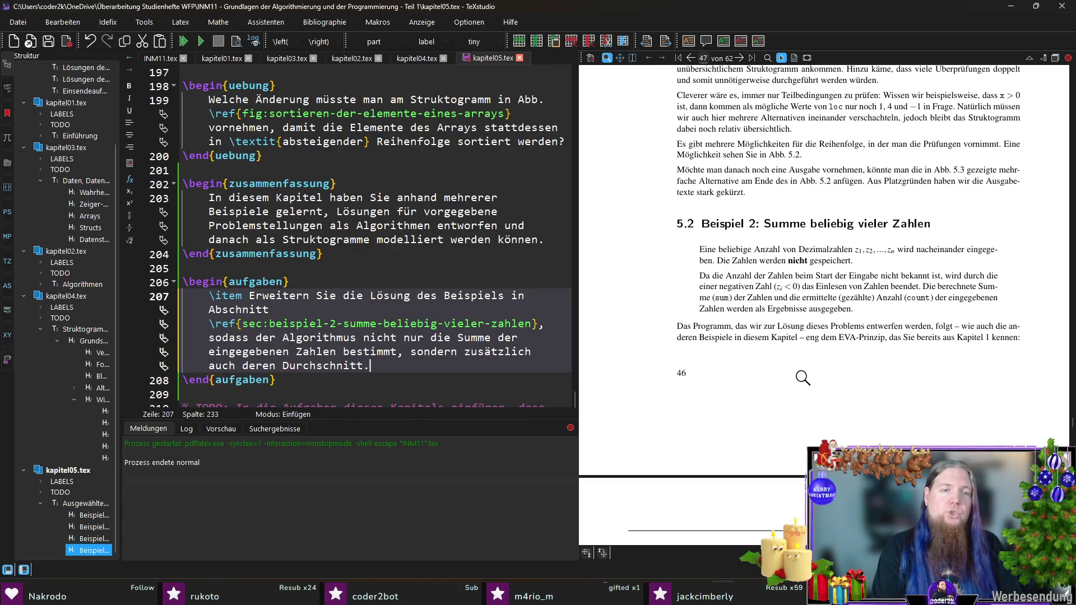
type("ertigen Si")
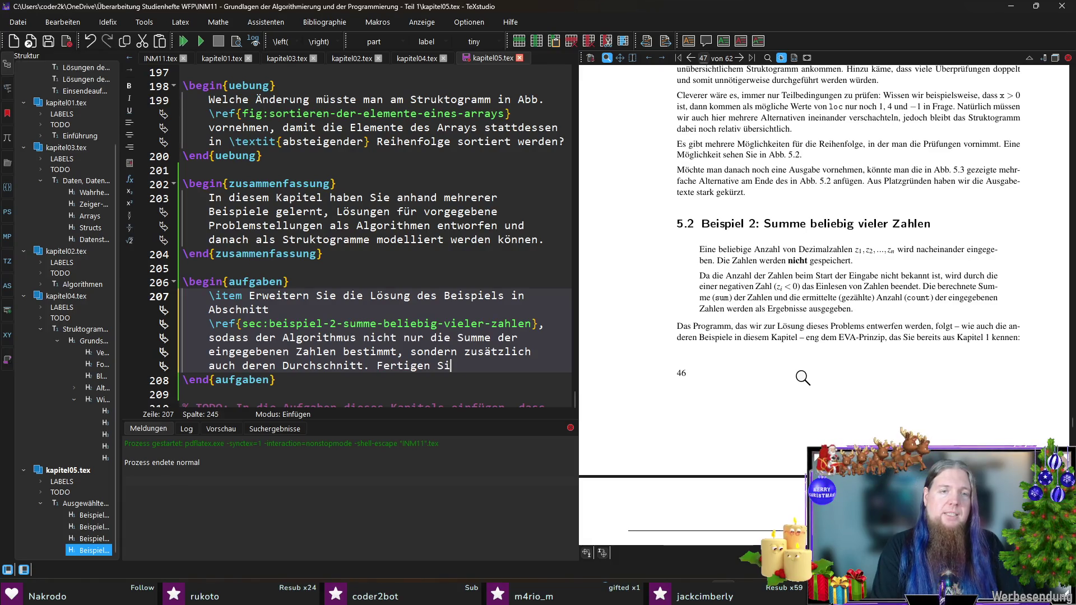
type("e ein sn")
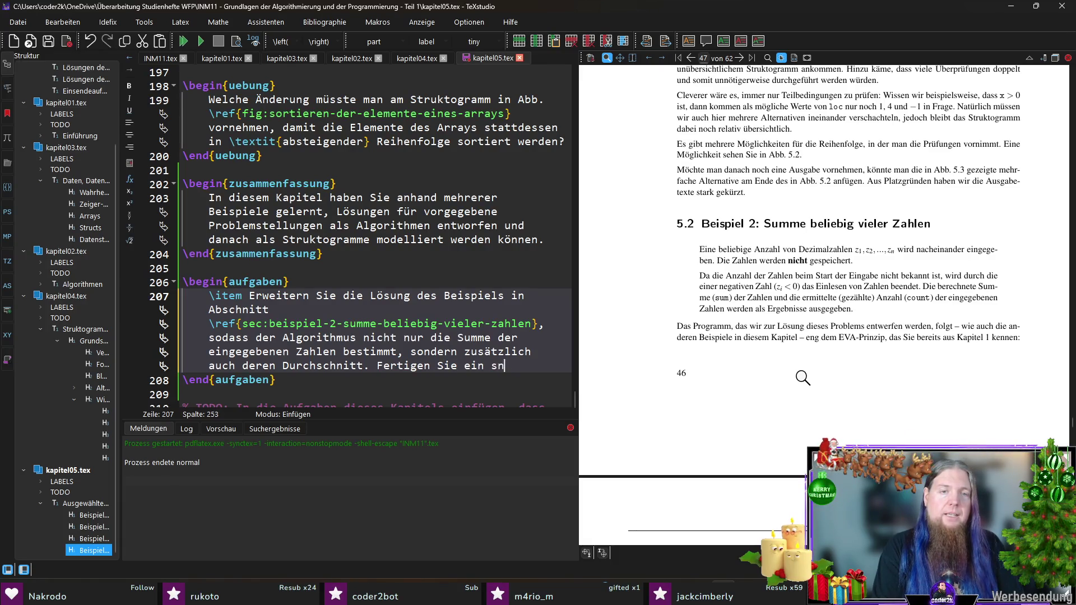
key("BackSpace")
type("entsprechendes ")
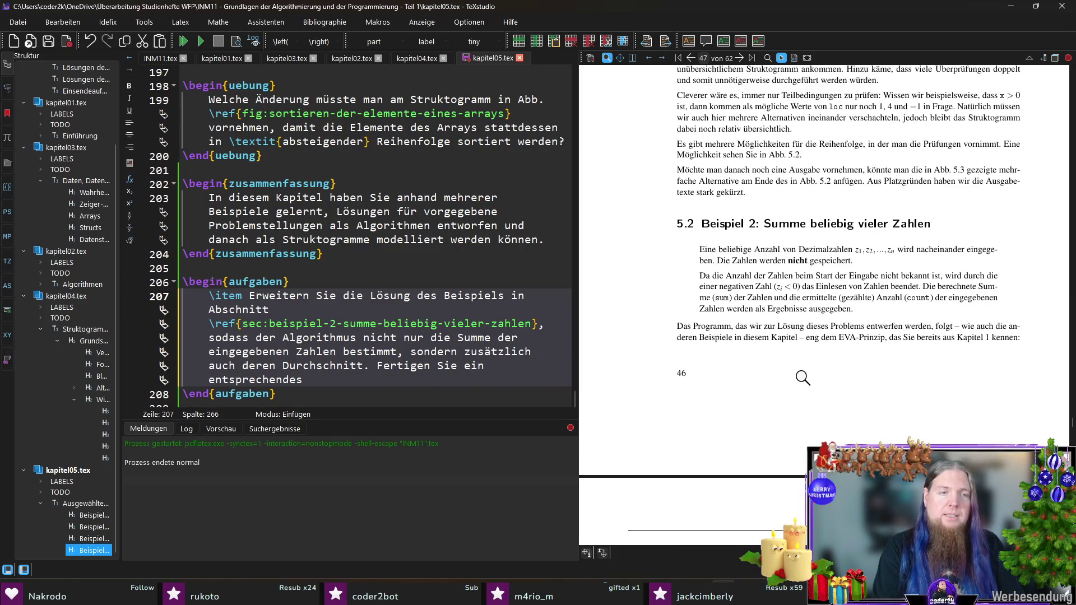
type("Struktogramm an.")
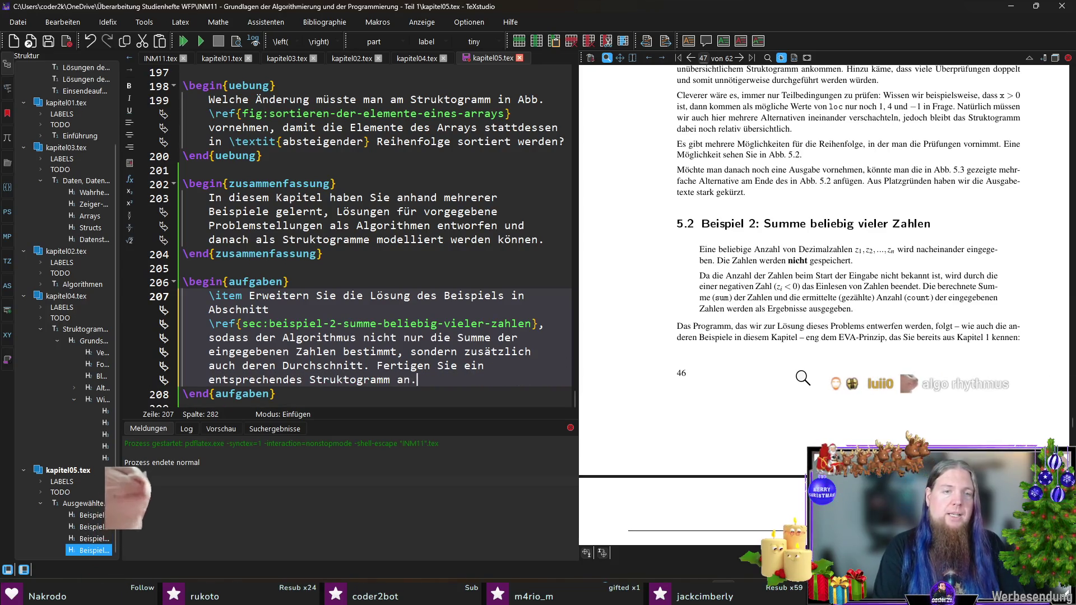
key("Return")
key("Return")
type("\\item")
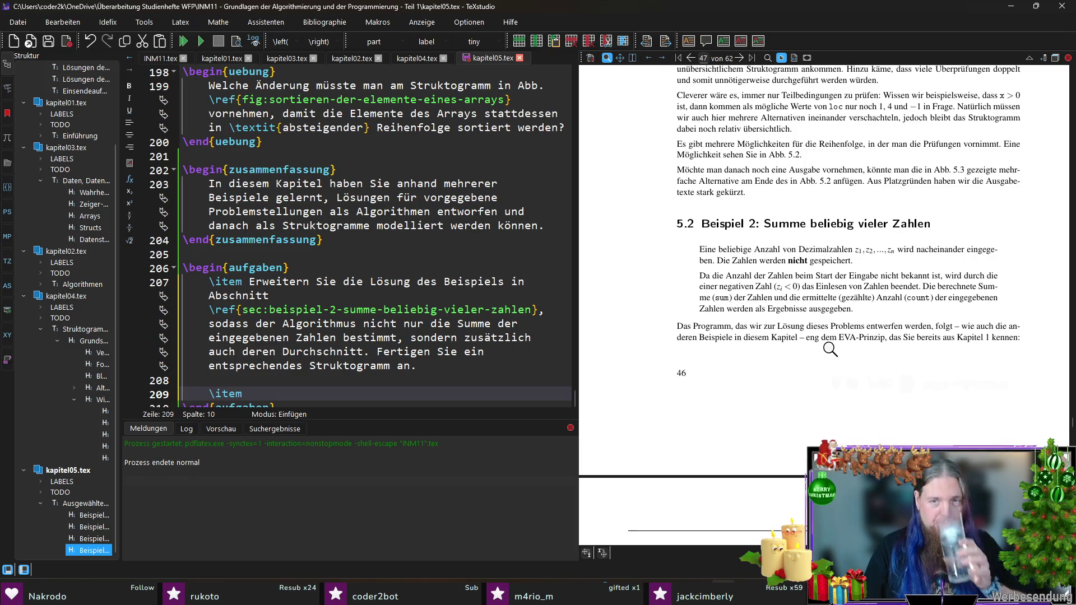
Step: Scroll the PDF preview to the Beispiel 4 sorting paragraph on page 49
scroll(828, 339, "down", 3)
scroll(829, 339, "down", 10)
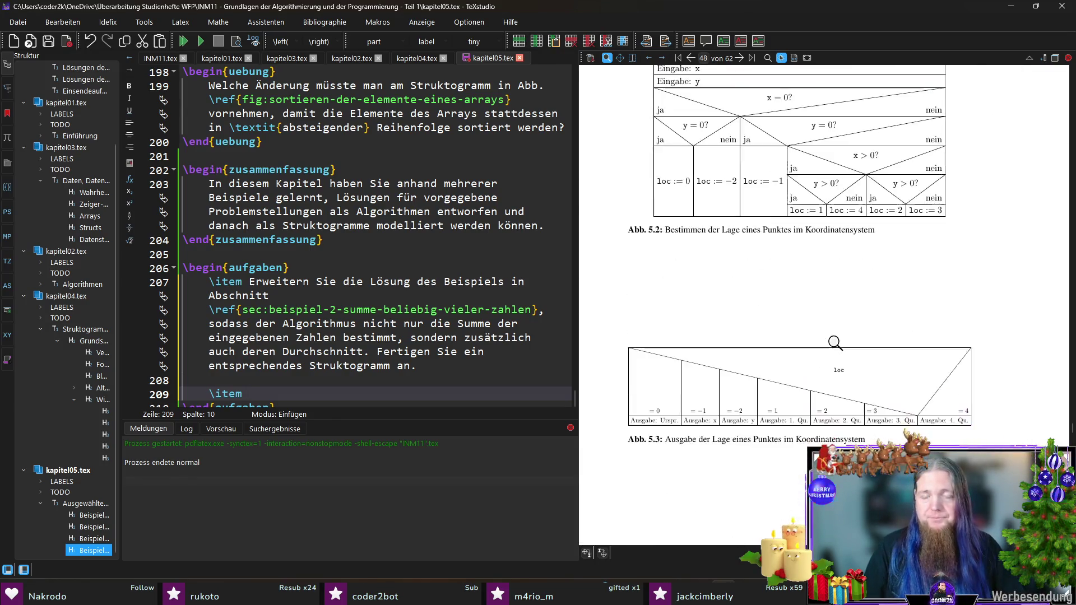
scroll(914, 314, "down", 6)
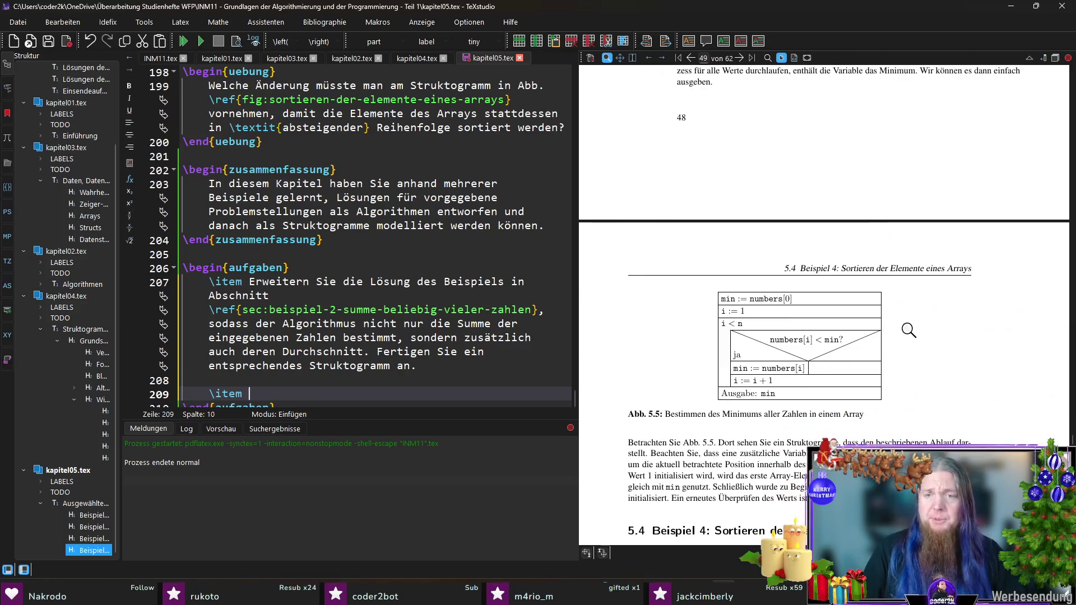
scroll(908, 330, "down", 7)
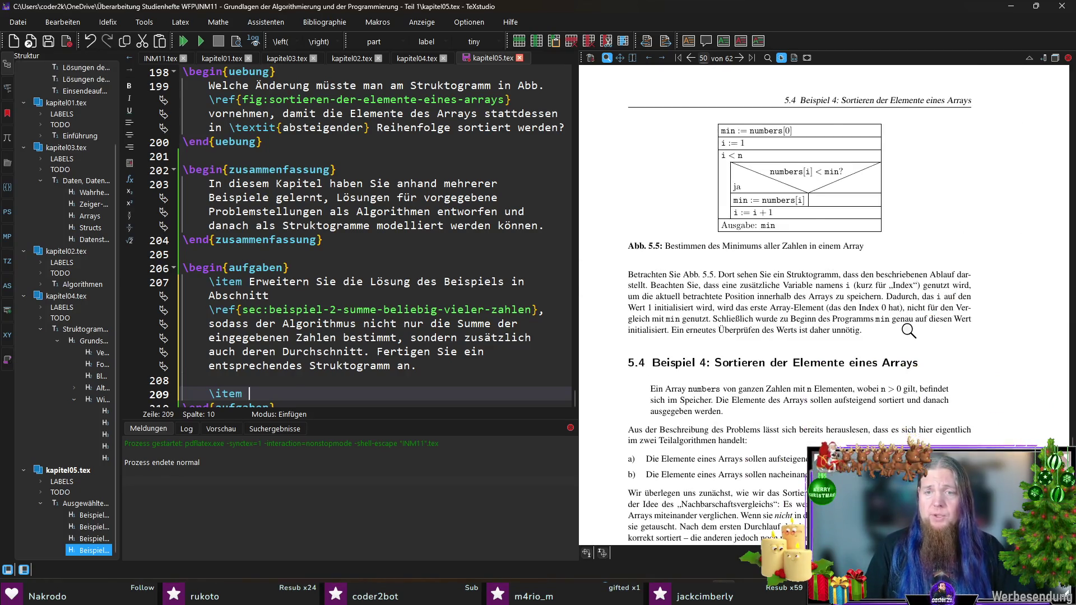
scroll(908, 330, "down", 2)
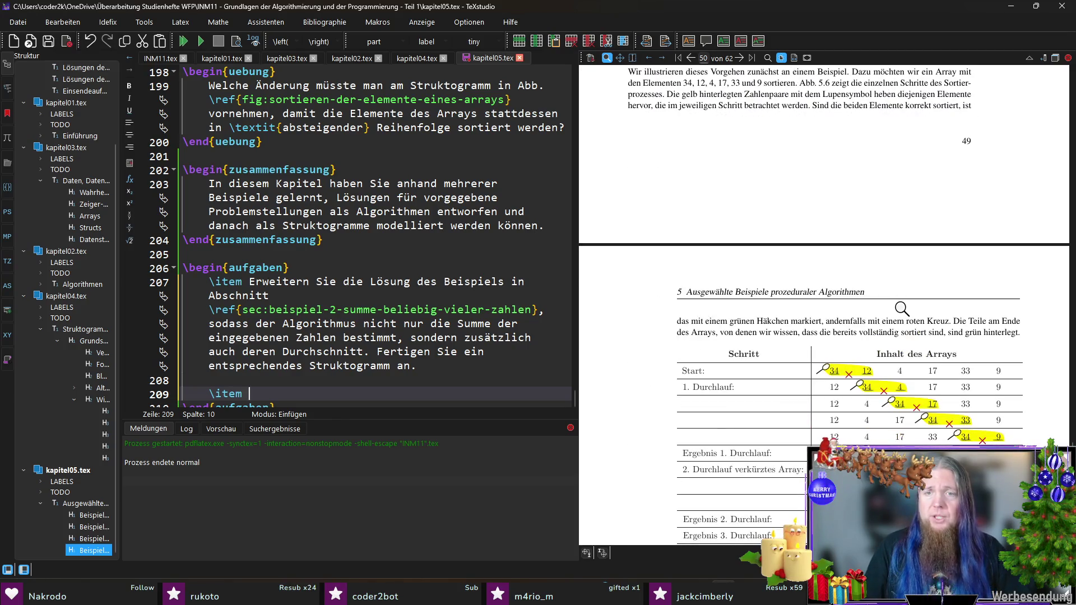
scroll(904, 300, "up", 5)
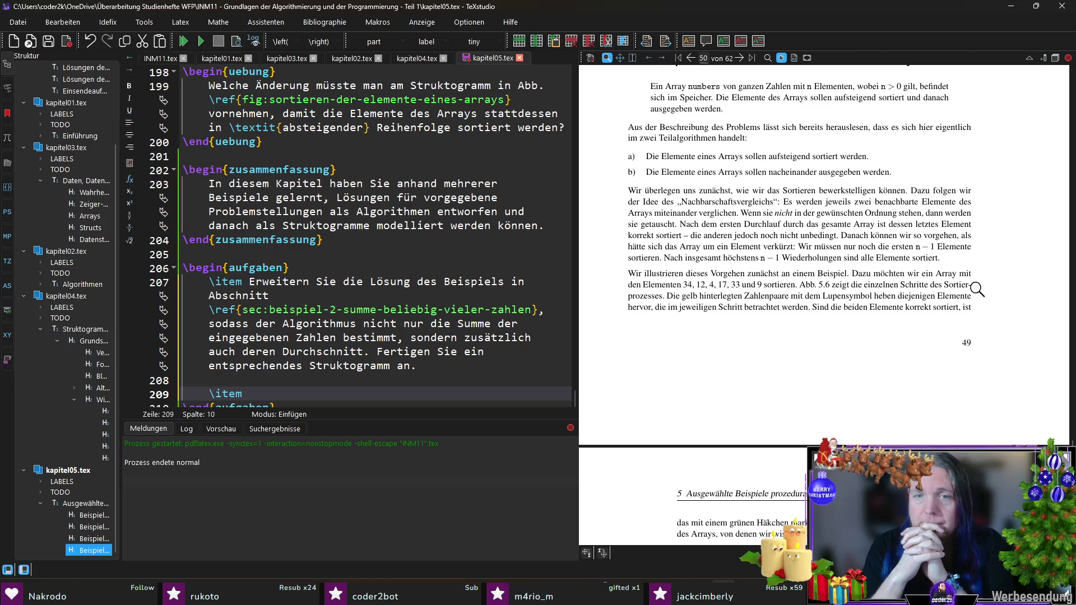
Step: Add a merksatz environment after the sorting paragraph, starting with an italic 'Anmerkung:' label
left_click(928, 257, "ctrl")
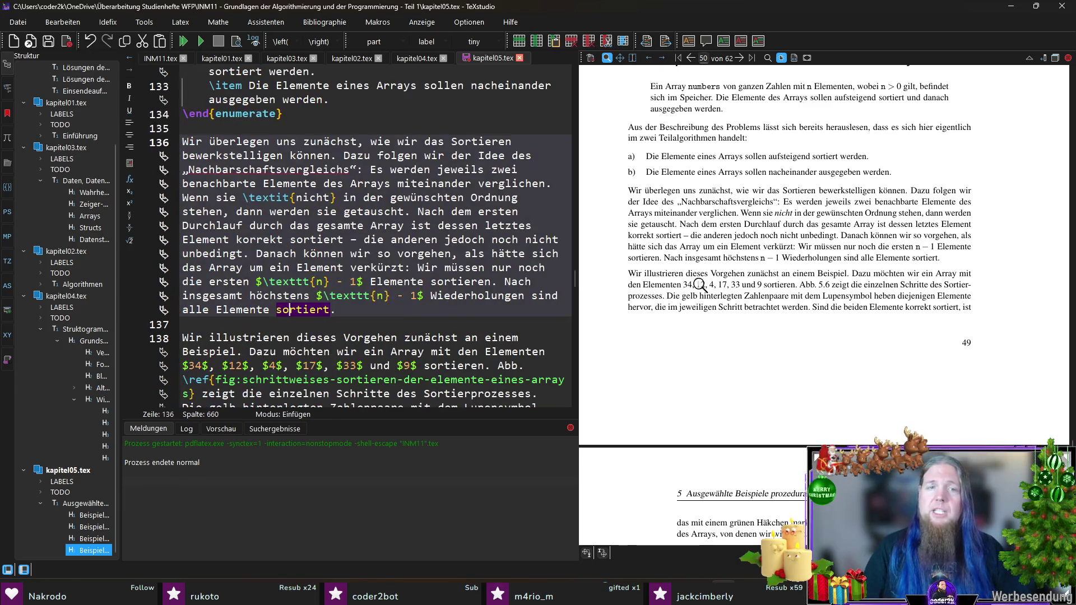
key("End")
key("Return")
key("Return")
type("\begin{")
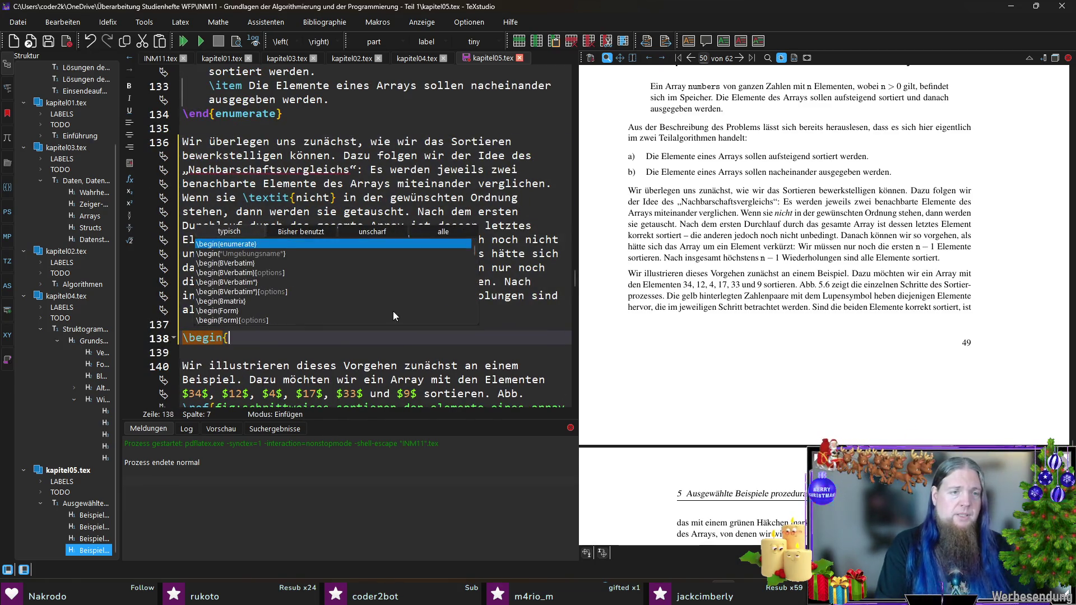
type("merk")
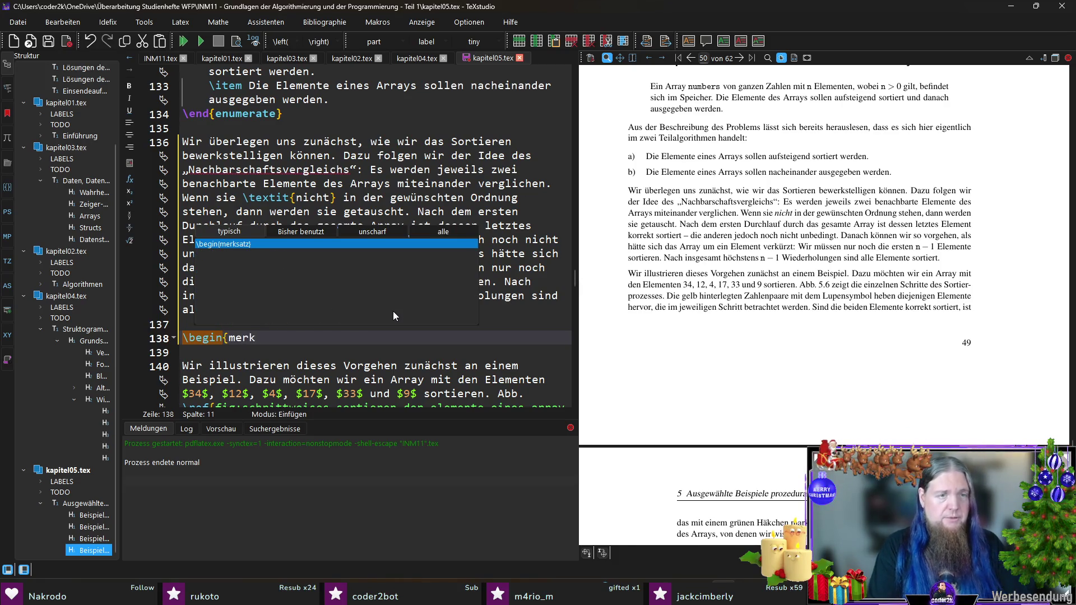
key("Return")
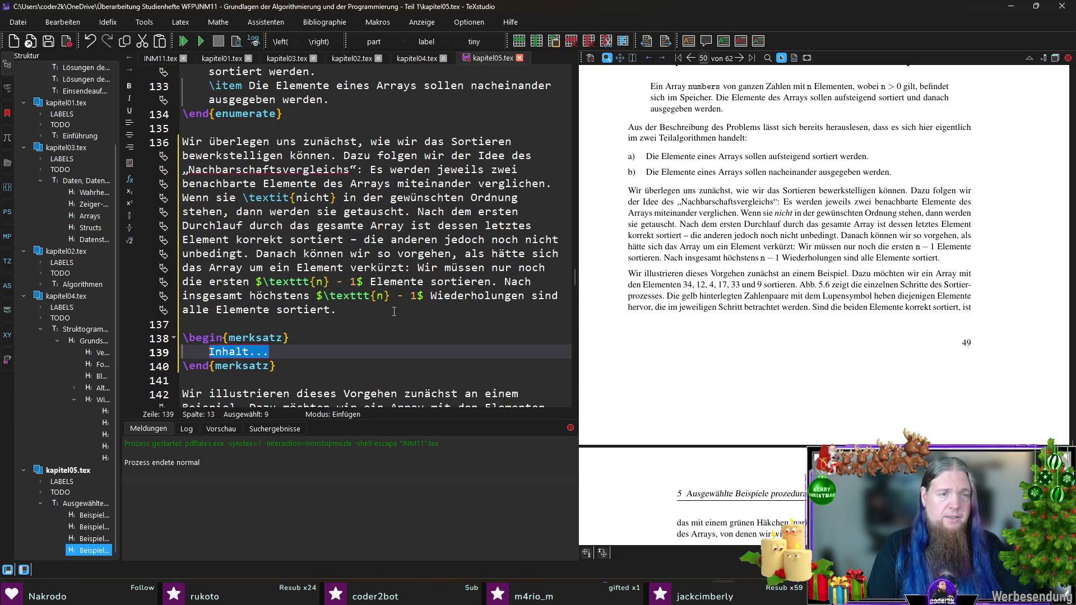
key("BackSpace")
type("extit{")
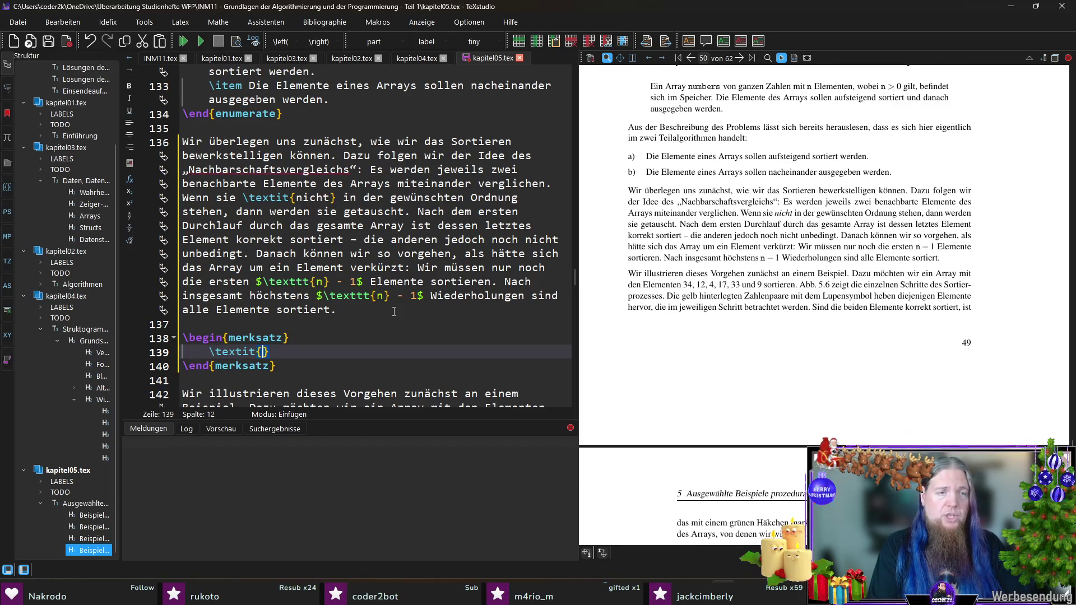
type("Anmerkung:")
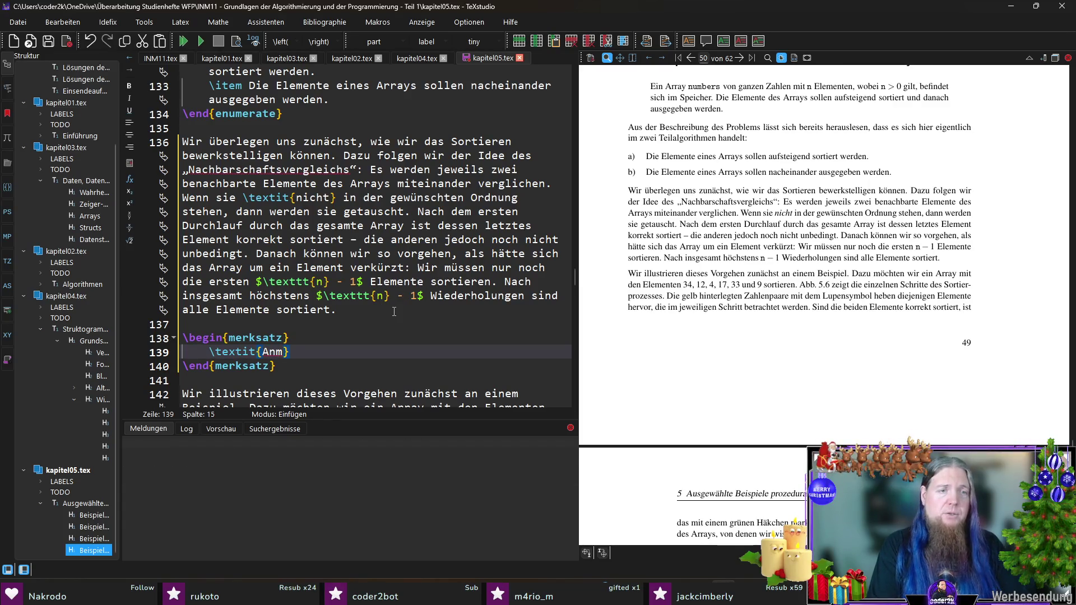
key("End")
Step: Write 'Der hier vorgestellte Algorithmus trägt den Namen „Bubblesort“.' in the note
type("Diese")
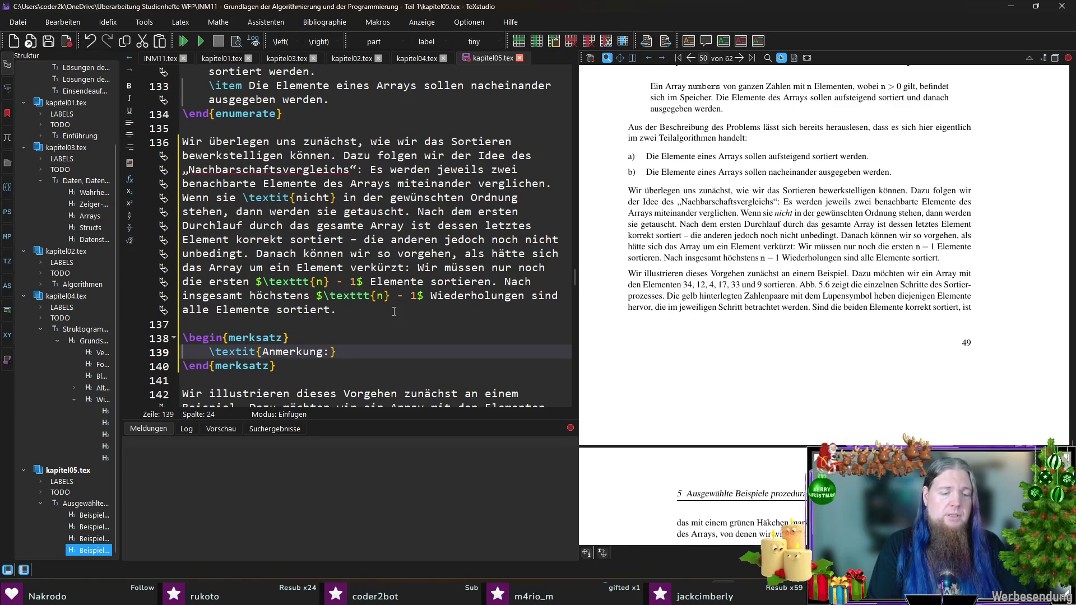
type(" Art,")
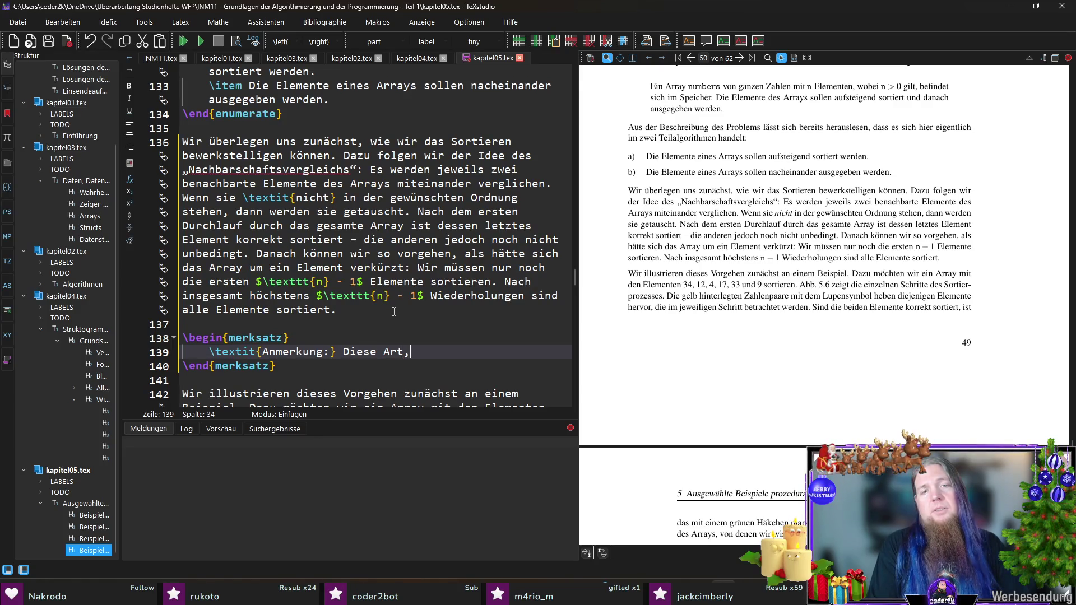
key("BackSpace")
type("des Sortierens")
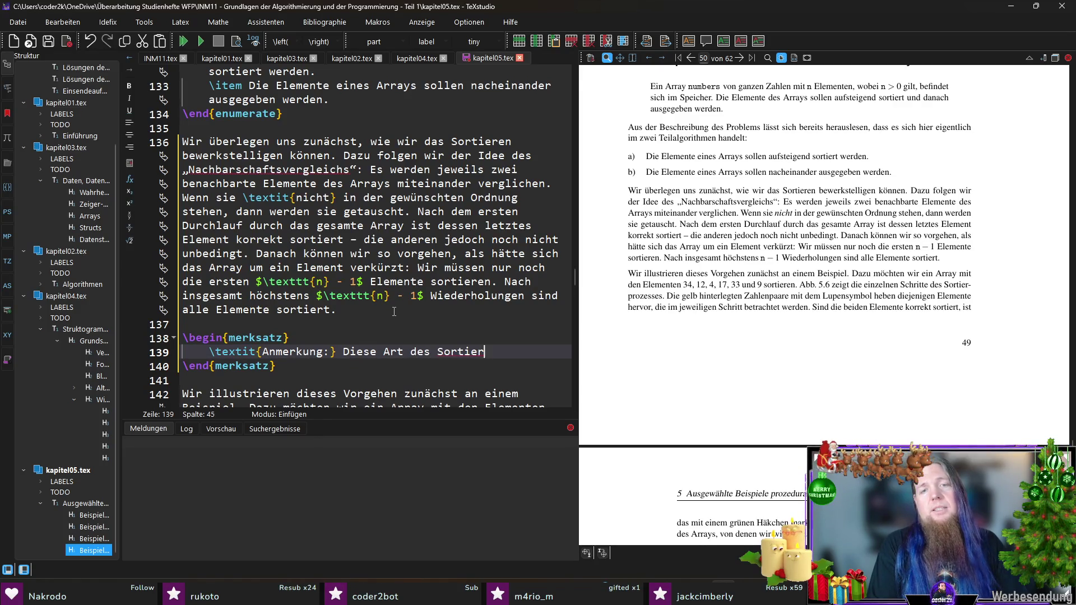
key("ctrl+shift+Left")
key("ctrl+shift+Left")
key("ctrl+shift+Left")
type("Der hier vorges")
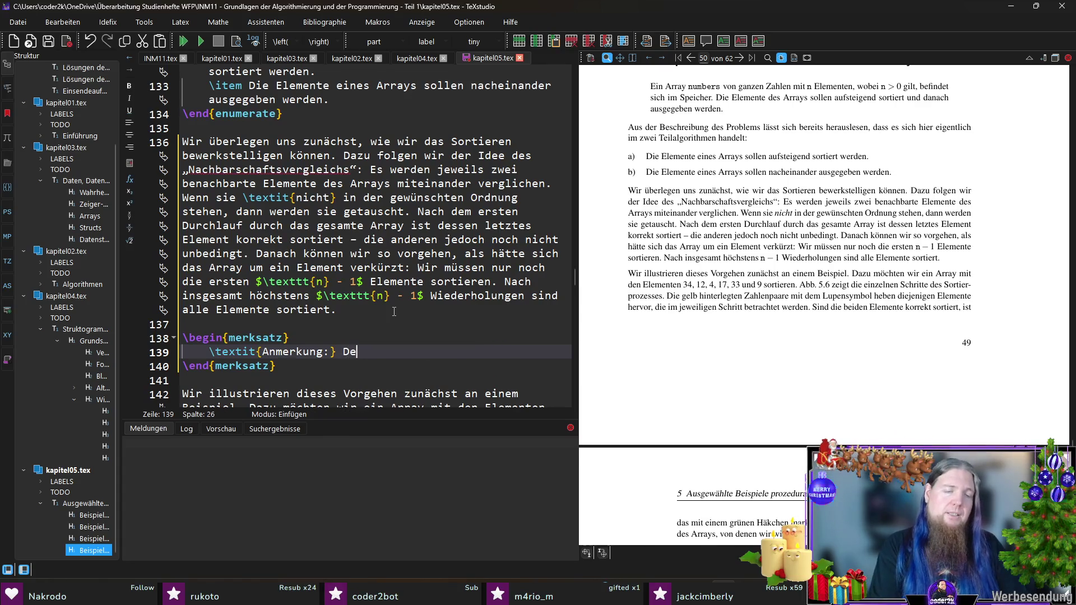
type("tellte Algorithmus ")
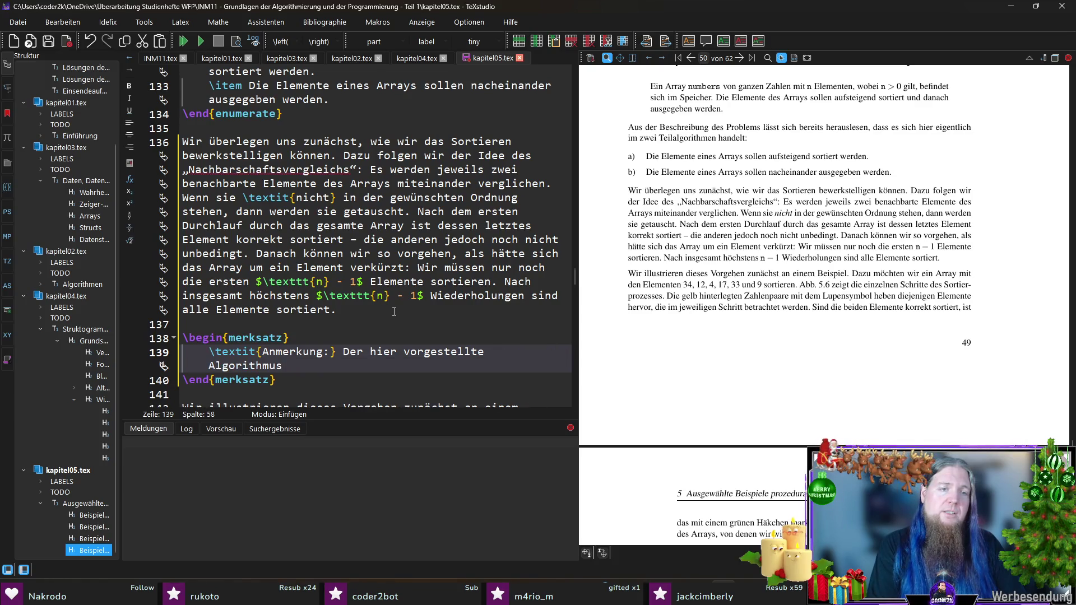
type("trägt den Namen ")
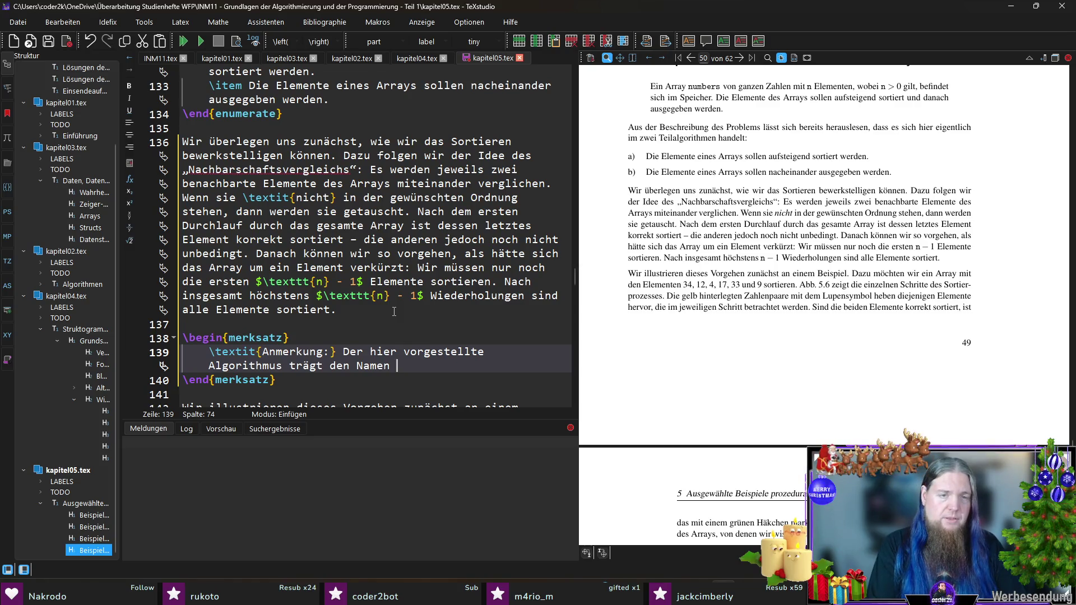
type("„Bubblesort")
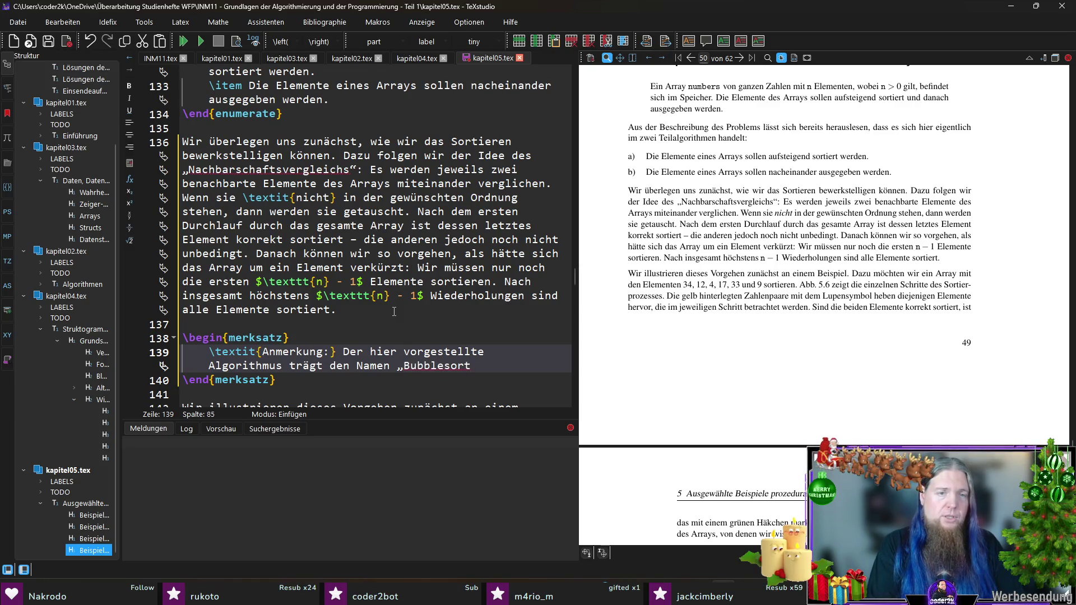
type("“`.")
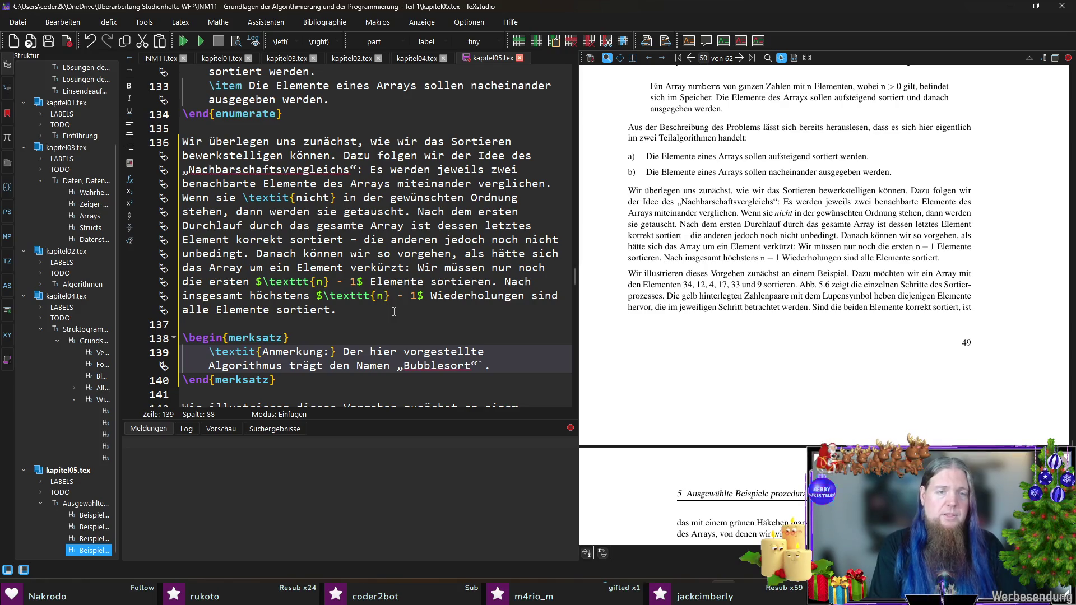
key("BackSpace")
key("BackSpace")
type("“.")
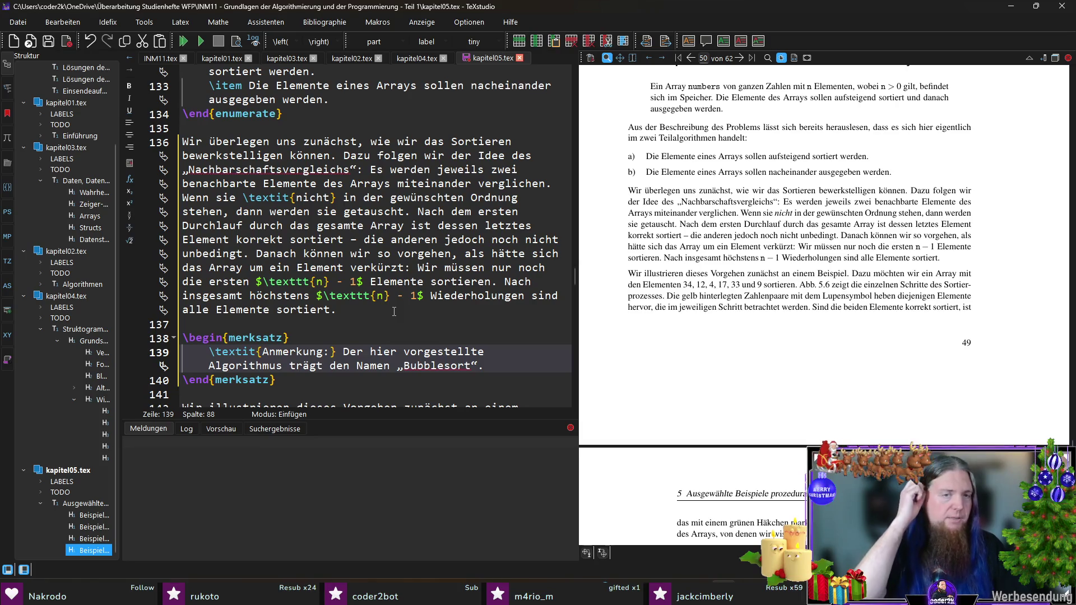
Step: Add the sentence explaining values „nach oben blubbern“ and save kapitel05.tex
type("Der Name rührt da")
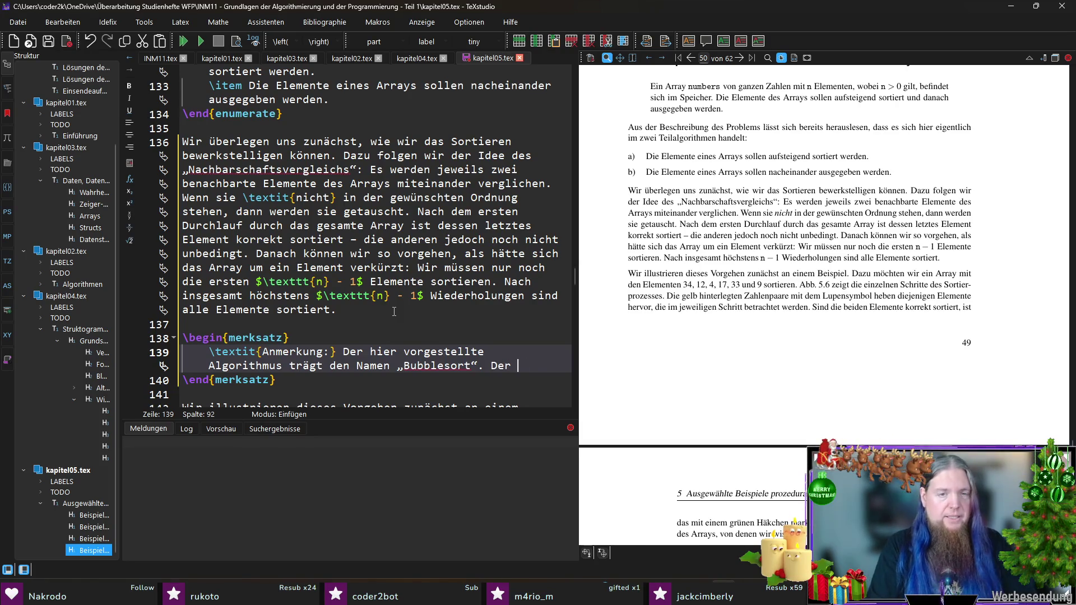
type("her, dass d")
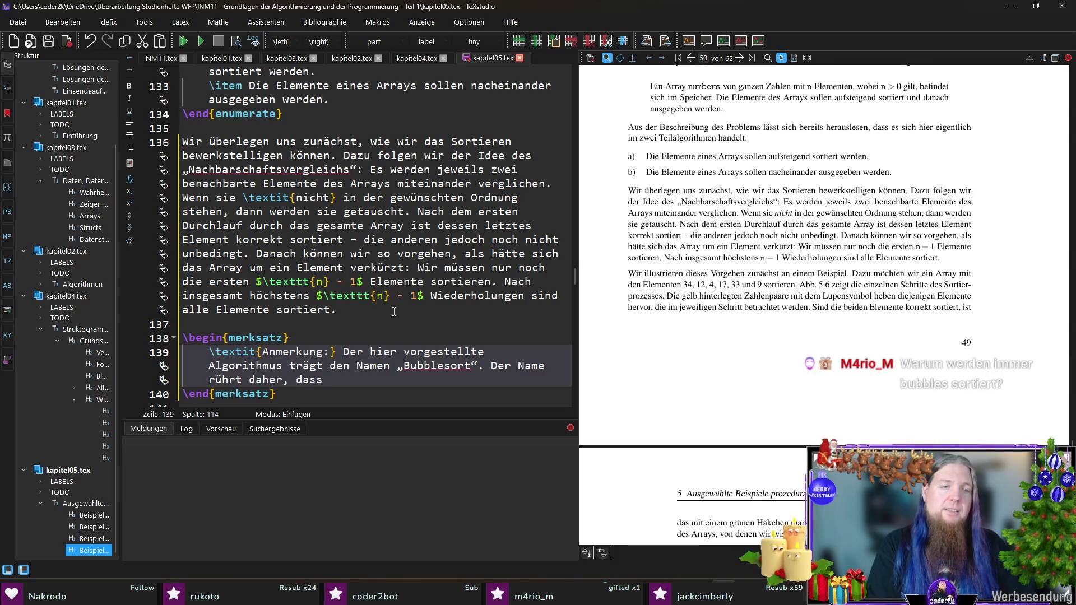
type("ie ")
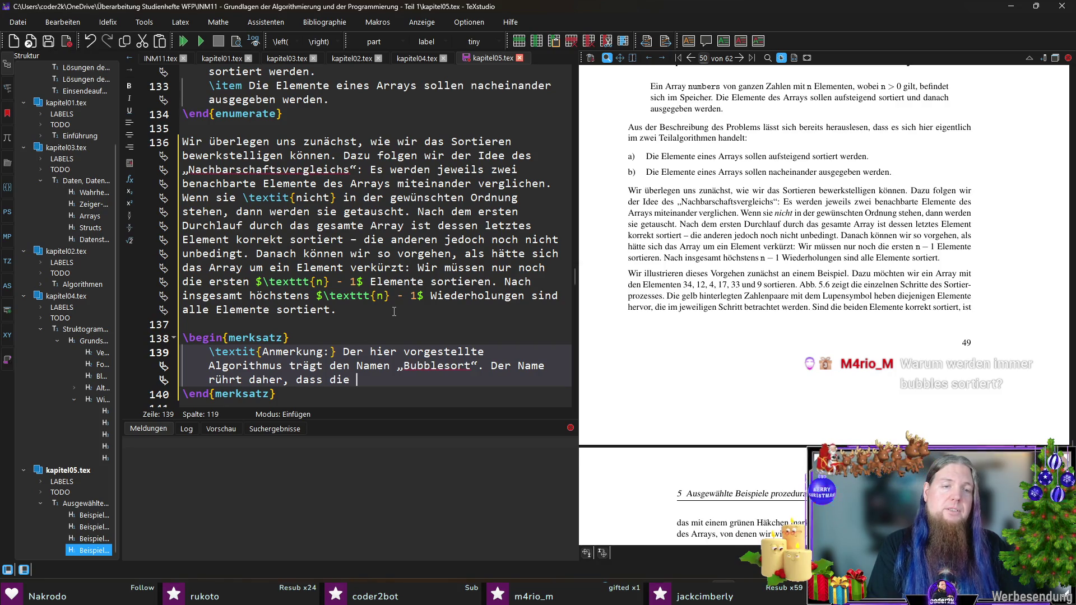
type("zu sor")
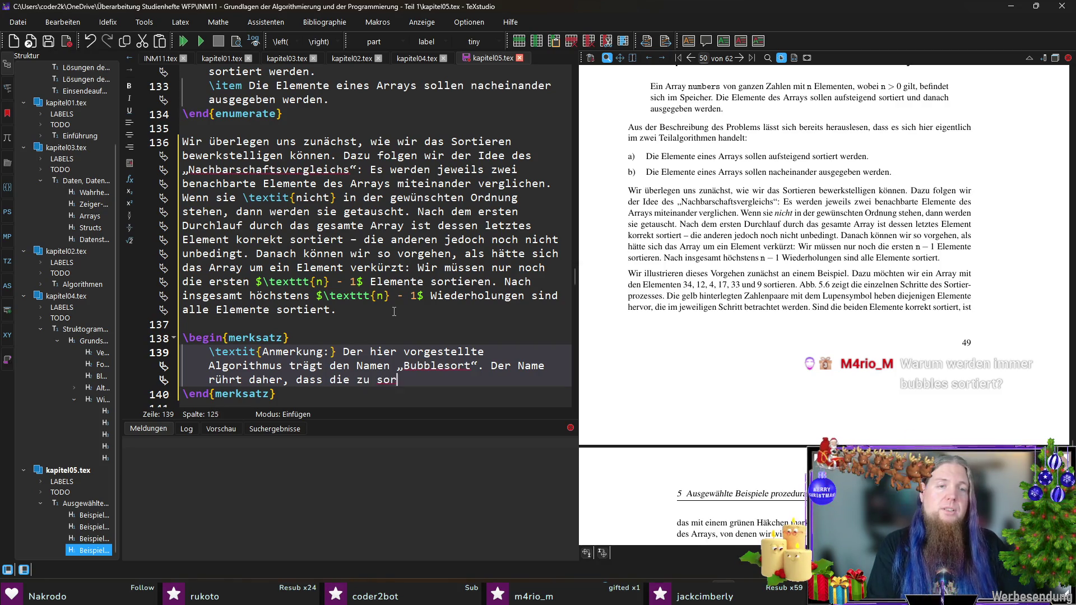
type("tierenden Werte nache")
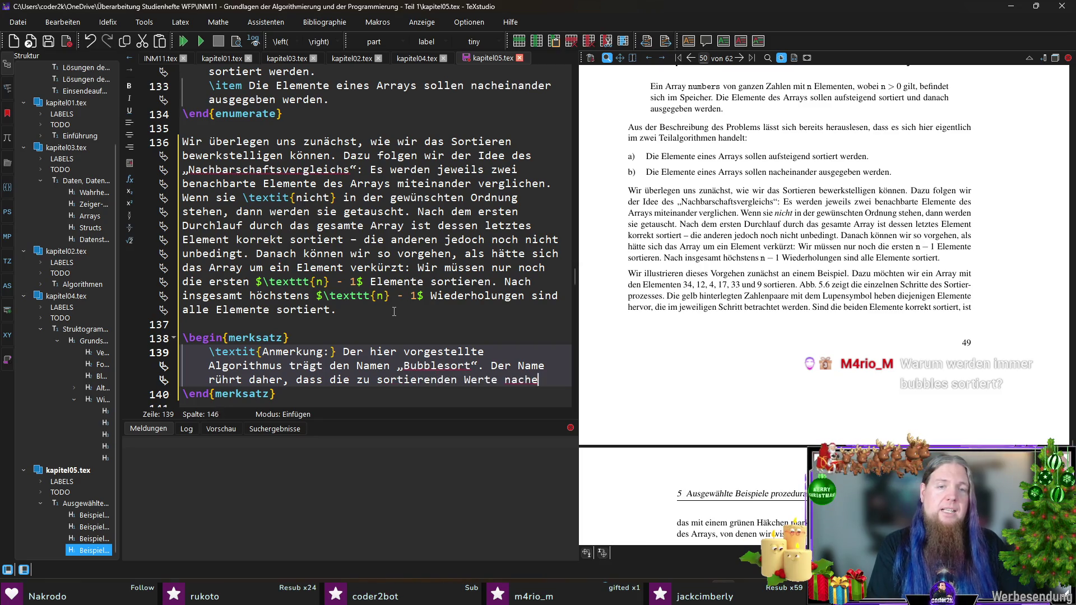
type("inander „")
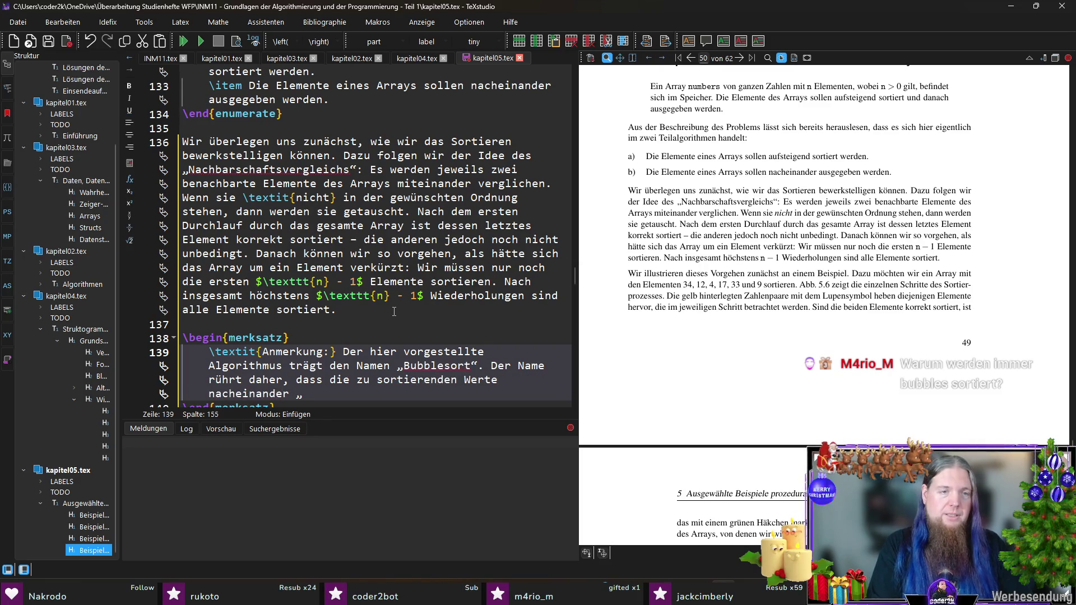
type("nach oben blubb")
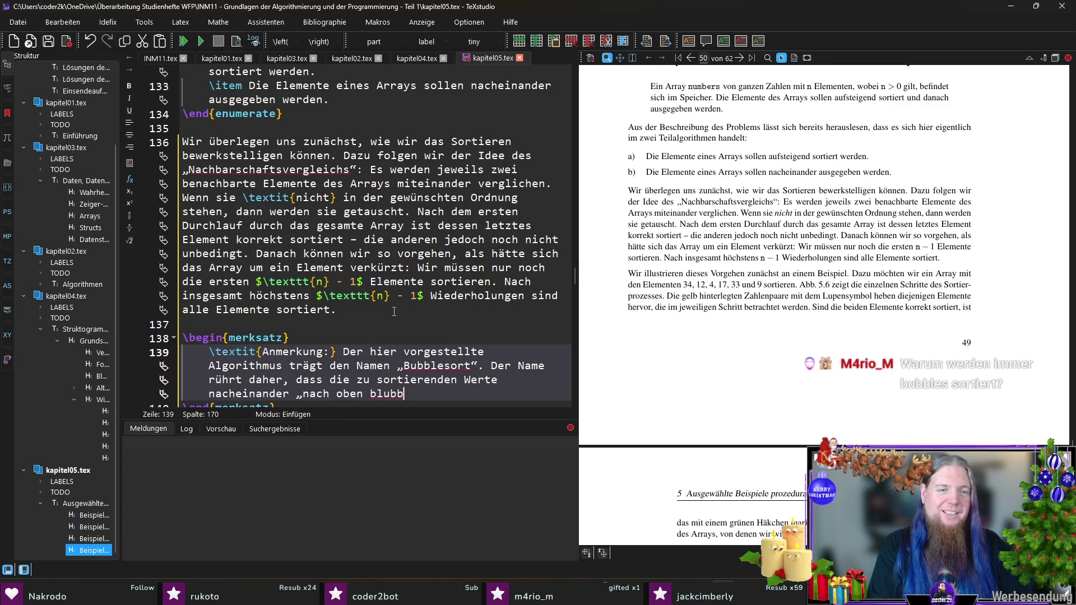
type("ern“")
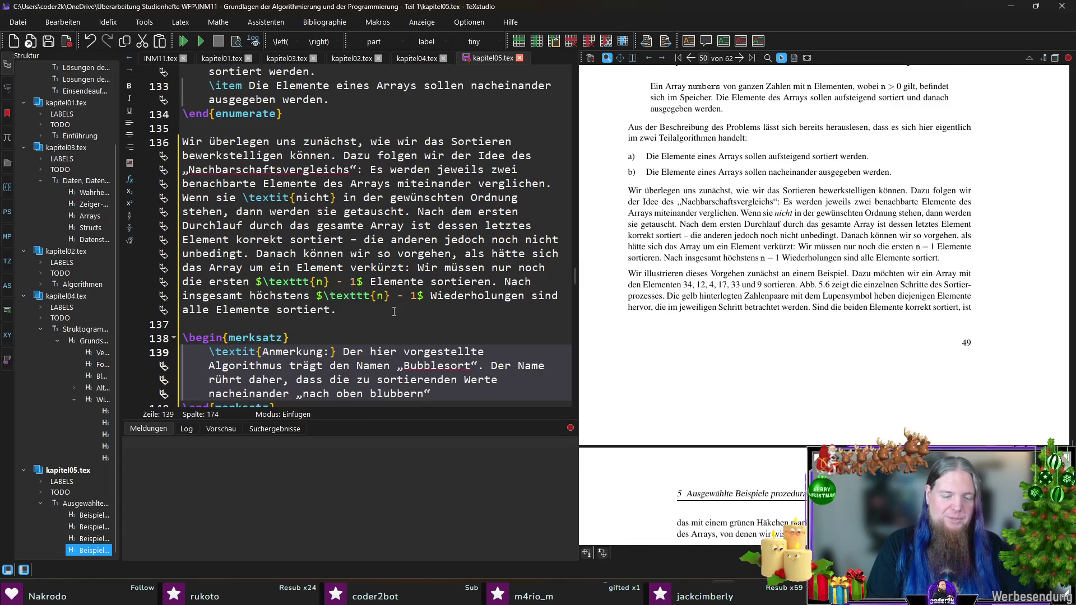
type(".")
scroll(393, 312, "down", 1)
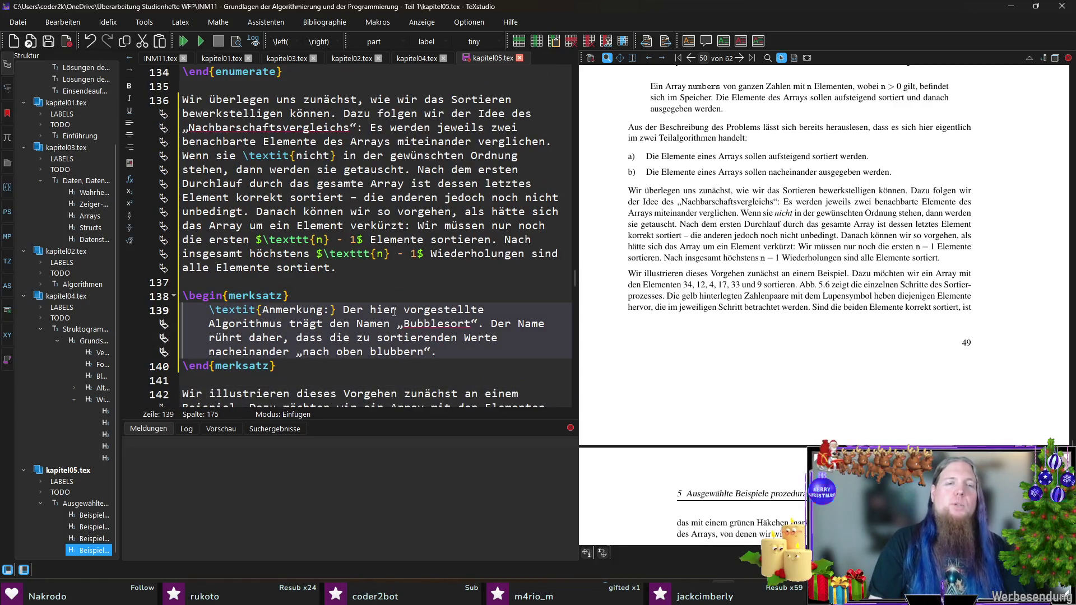
key("ctrl+s")
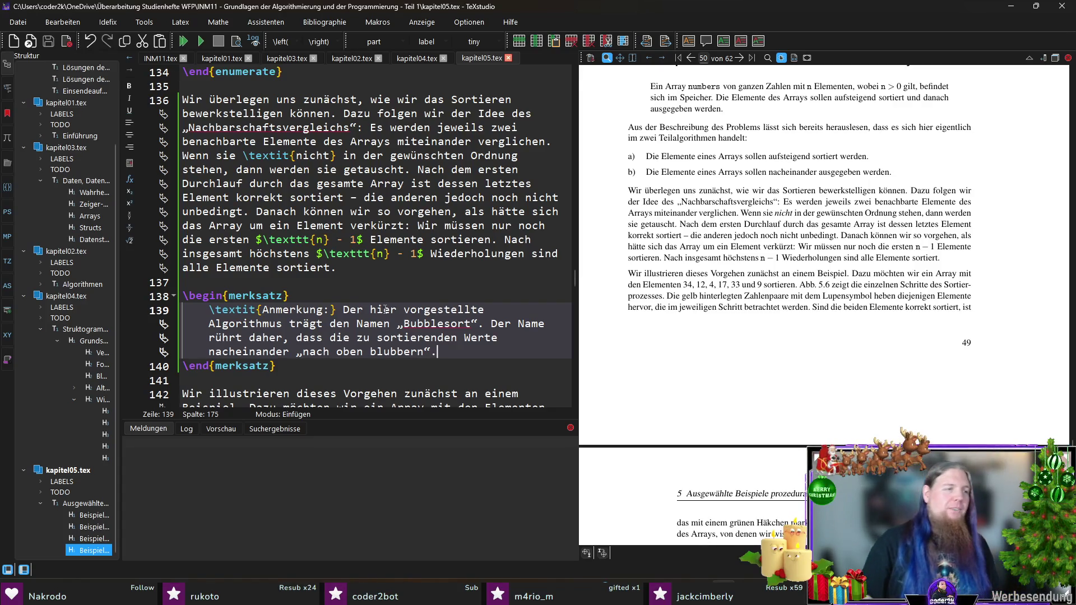
Step: Recompile with F5 and inspect the boxed Bubblesort note and magnified sorting table
left_click(435, 366)
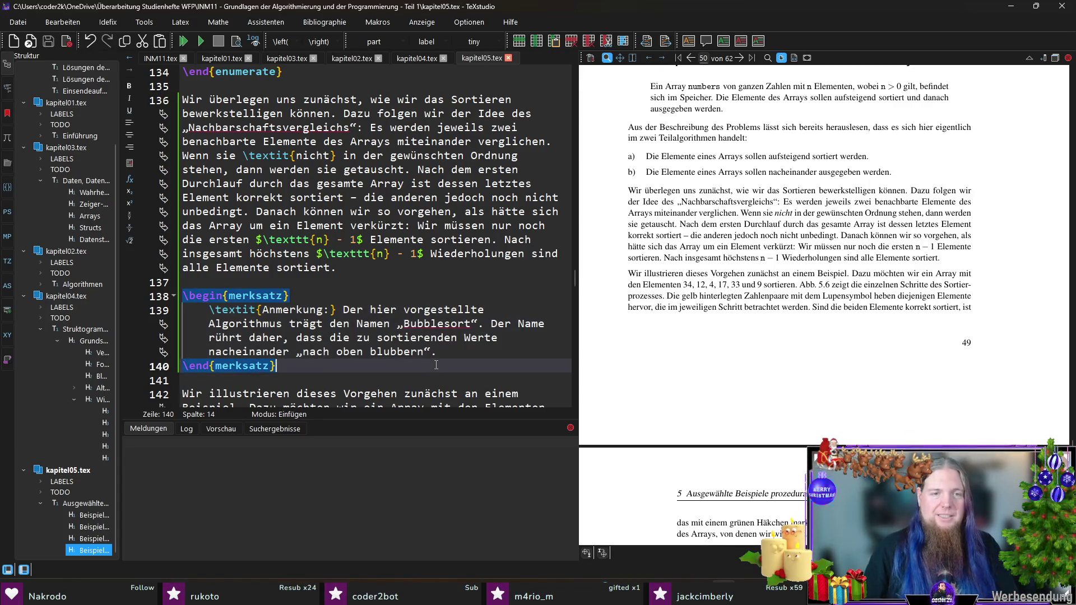
key("F5")
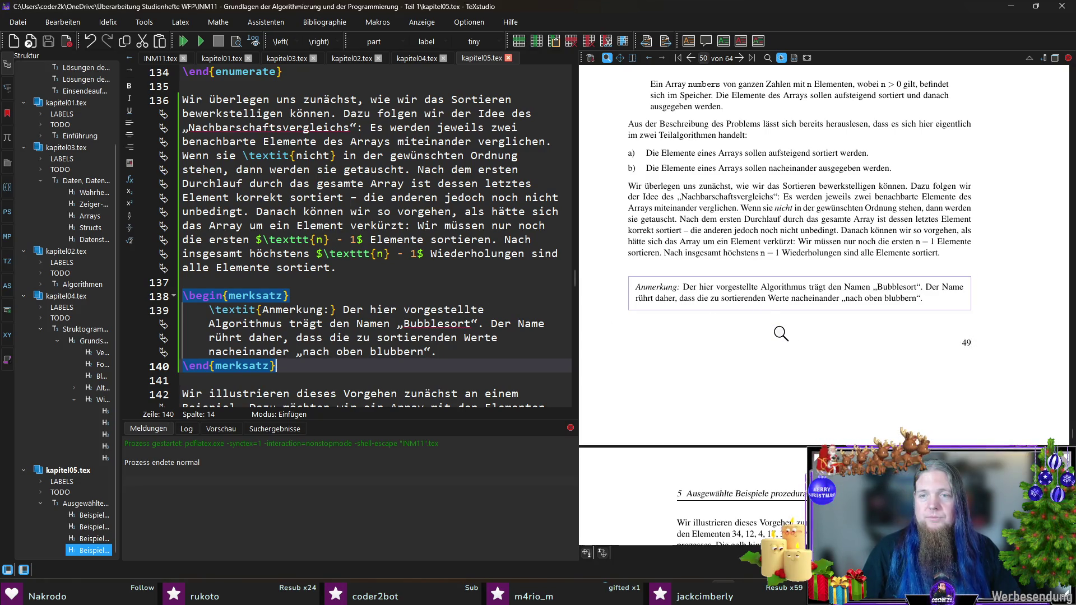
scroll(781, 334, "down", 10)
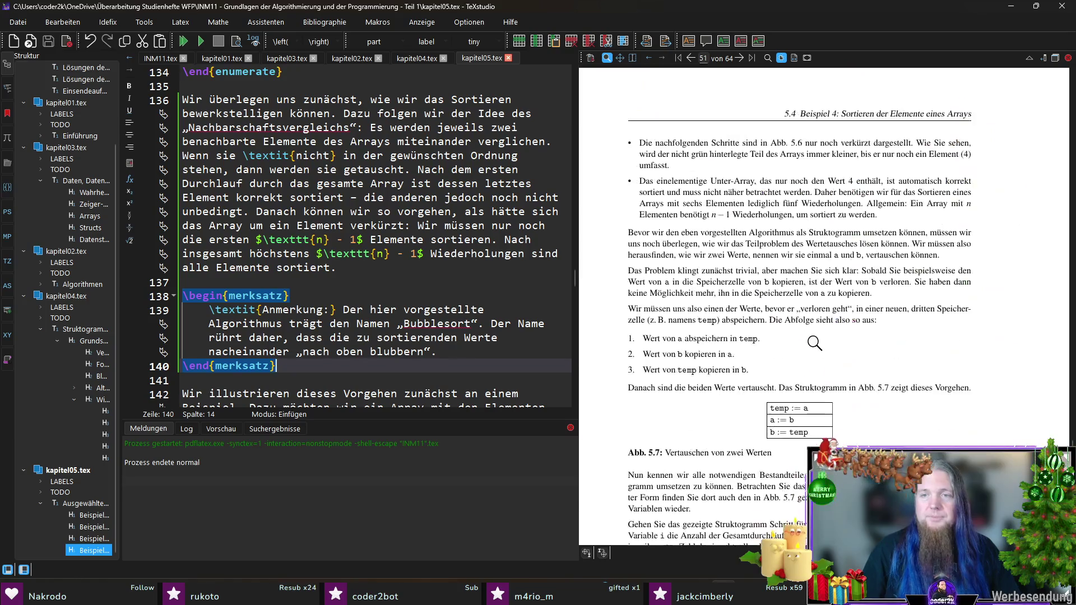
scroll(816, 345, "up", 5)
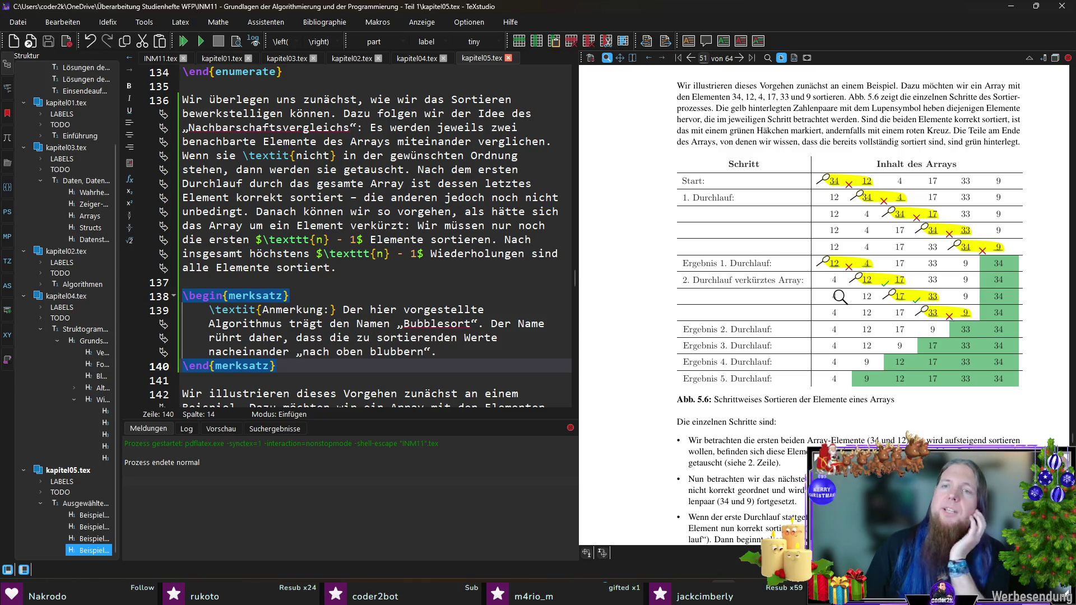
mouse_move(813, 207)
left_mouse_down()
mouse_move(816, 181)
mouse_move(877, 204)
mouse_move(899, 196)
mouse_move(969, 247)
mouse_move(955, 259)
mouse_move(853, 264)
left_mouse_up()
scroll(834, 280, "down", 10)
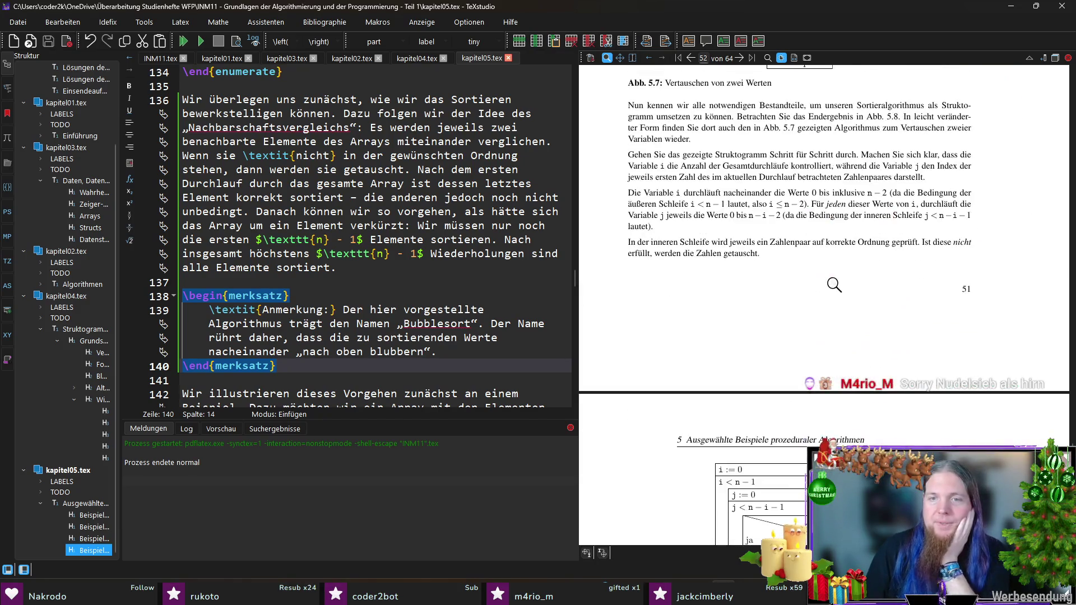
scroll(834, 285, "down", 5)
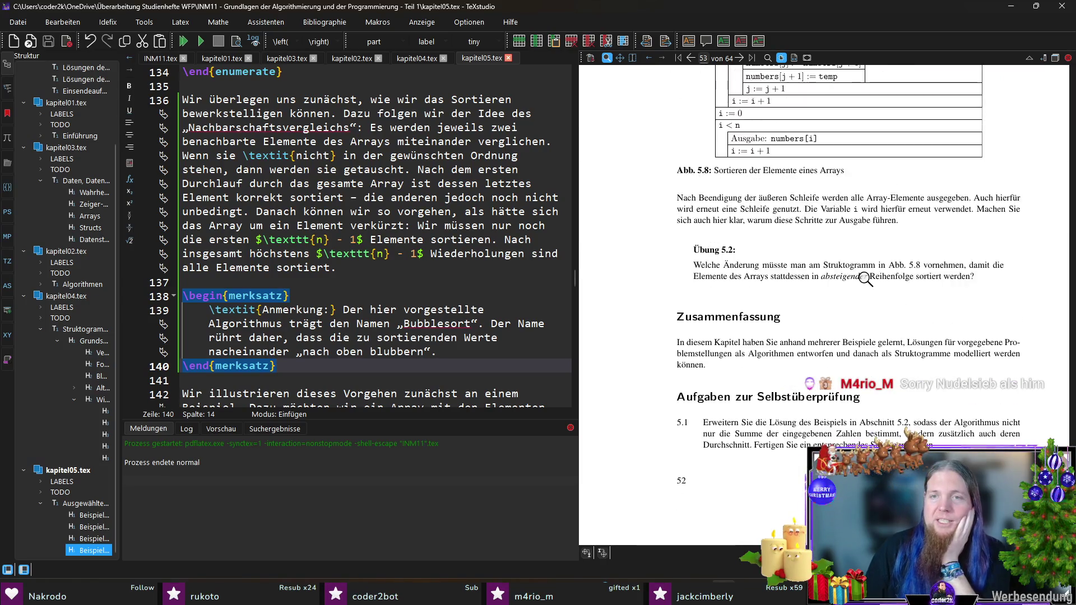
scroll(866, 279, "up", 1)
Step: Start exercise 5.2: 'Unsere in Abschnitt \ref{…} gezeigte Implementierung des Bubblesort-Algorithmus hat noch Potenzial'
left_click(717, 477, "ctrl")
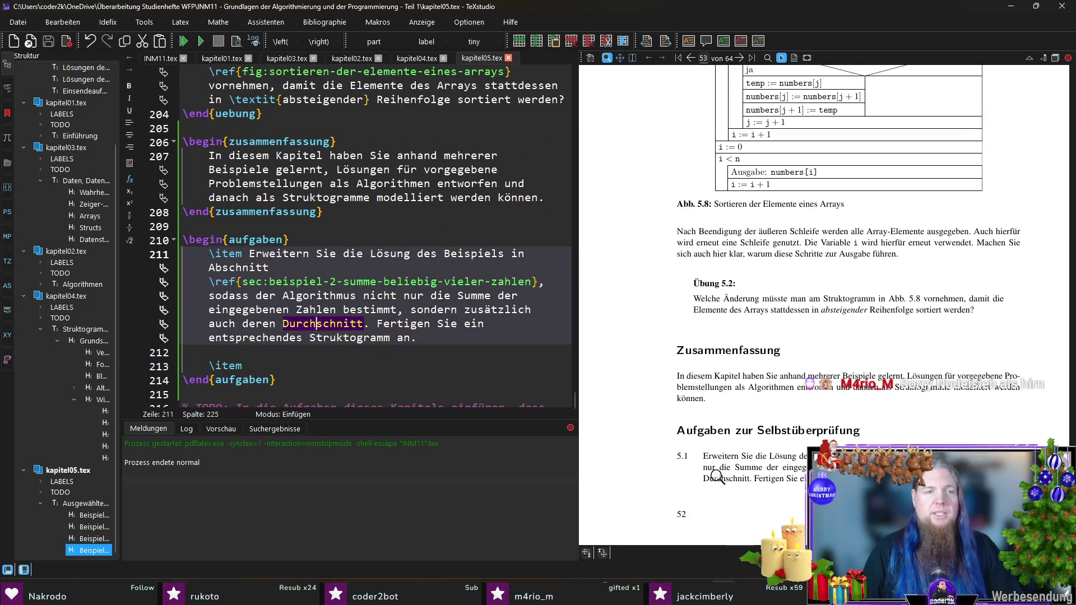
left_click(252, 365)
scroll(443, 345, "down", 2)
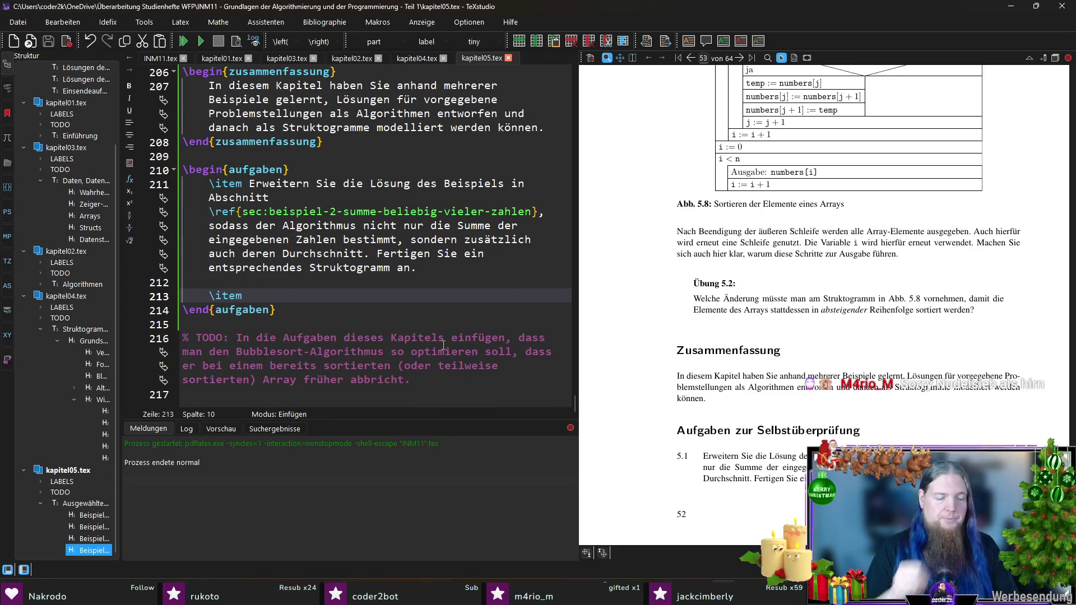
type("Un")
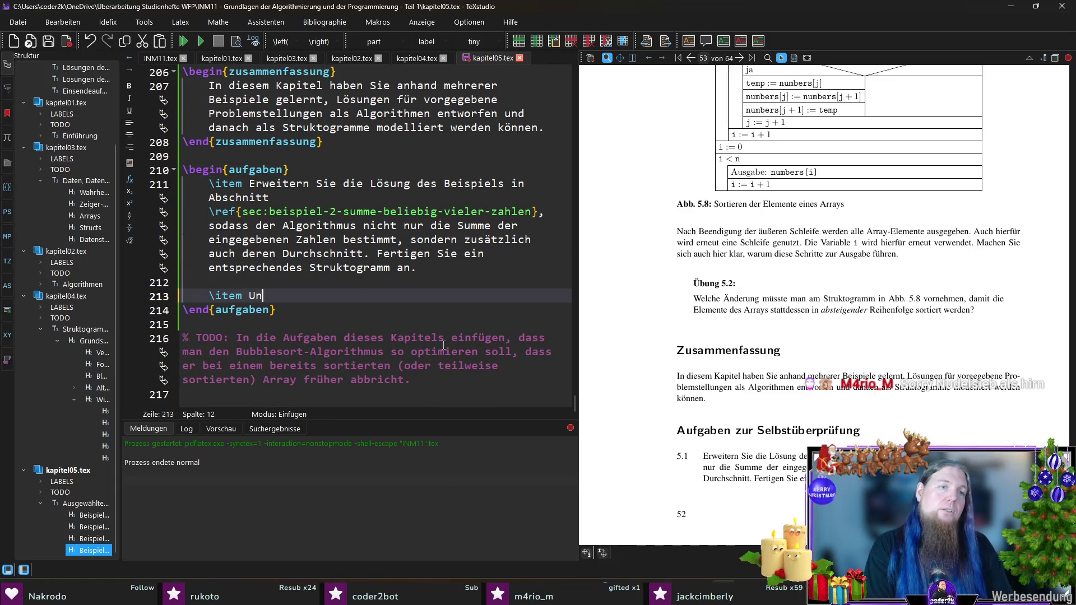
key("BackSpace")
key("BackSpace")
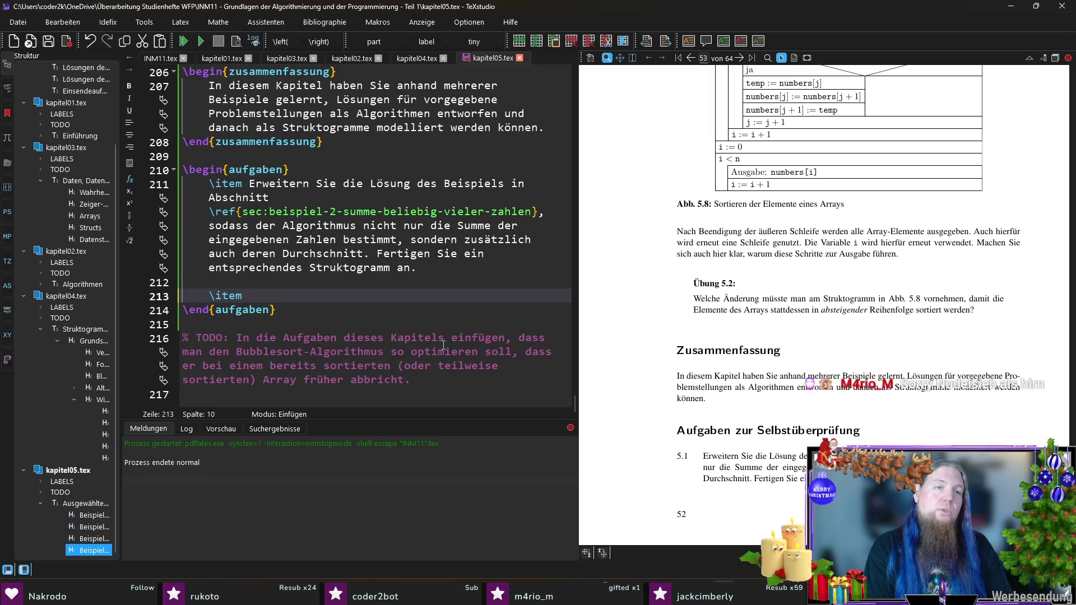
type("Unsere in A")
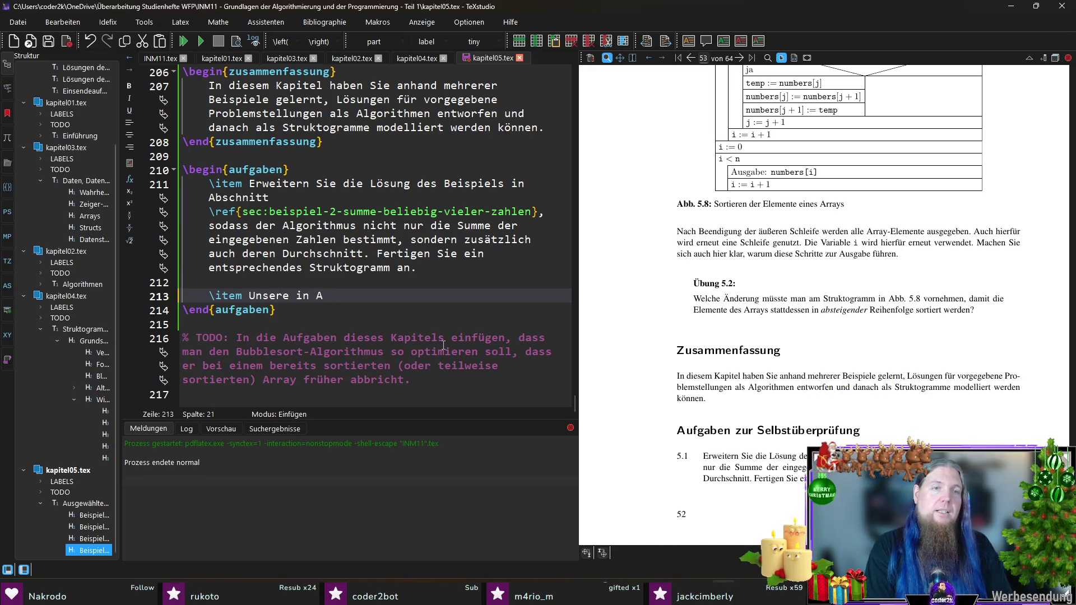
type("bschnitt ")
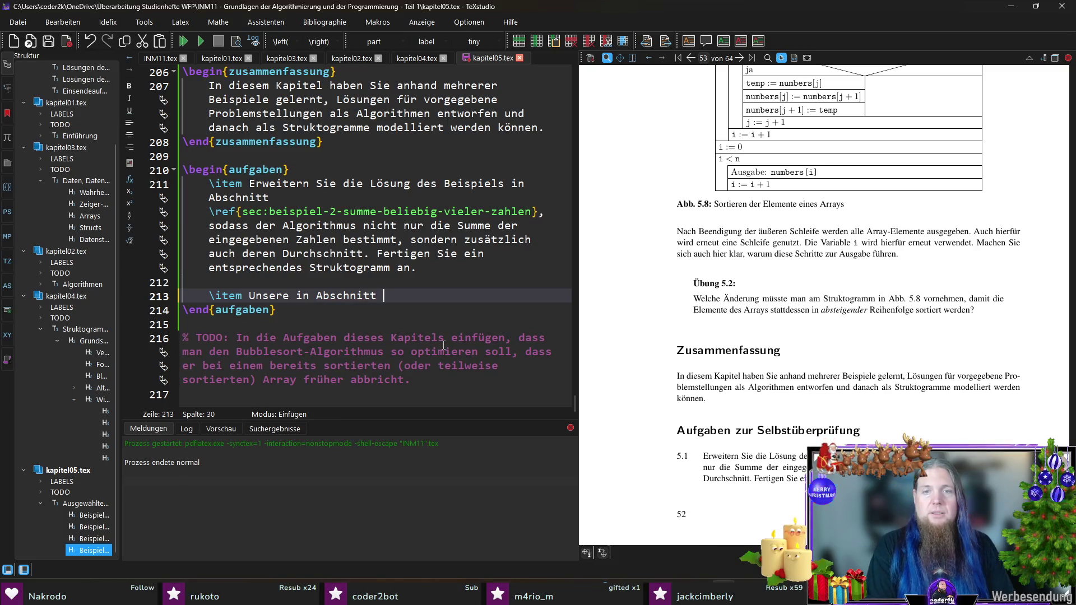
type("\ref{sec")
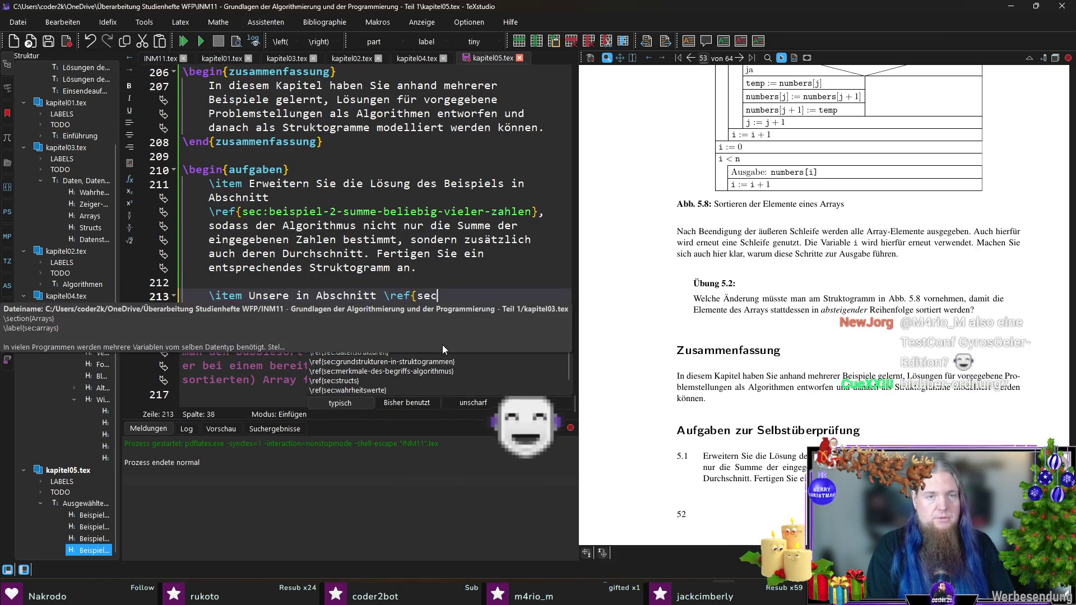
type(":bei")
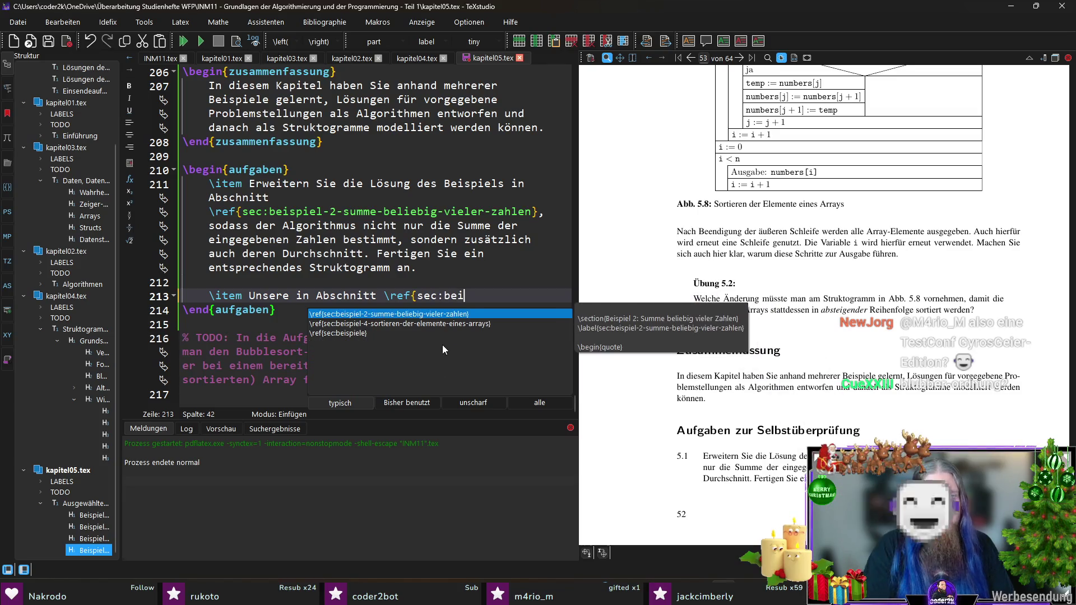
key("Down")
key("Return")
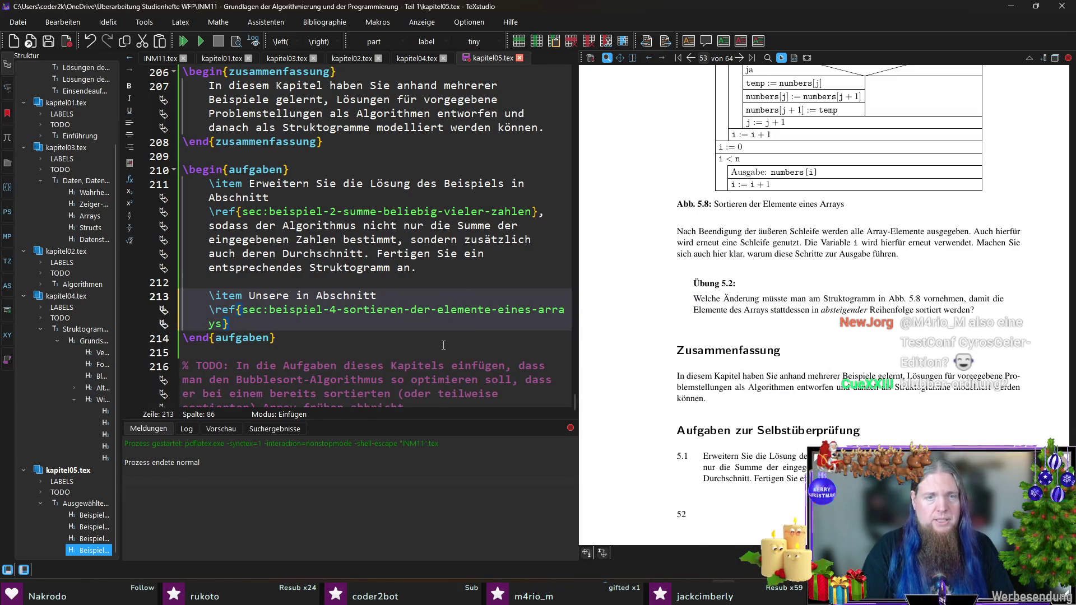
type("gezeigte Im")
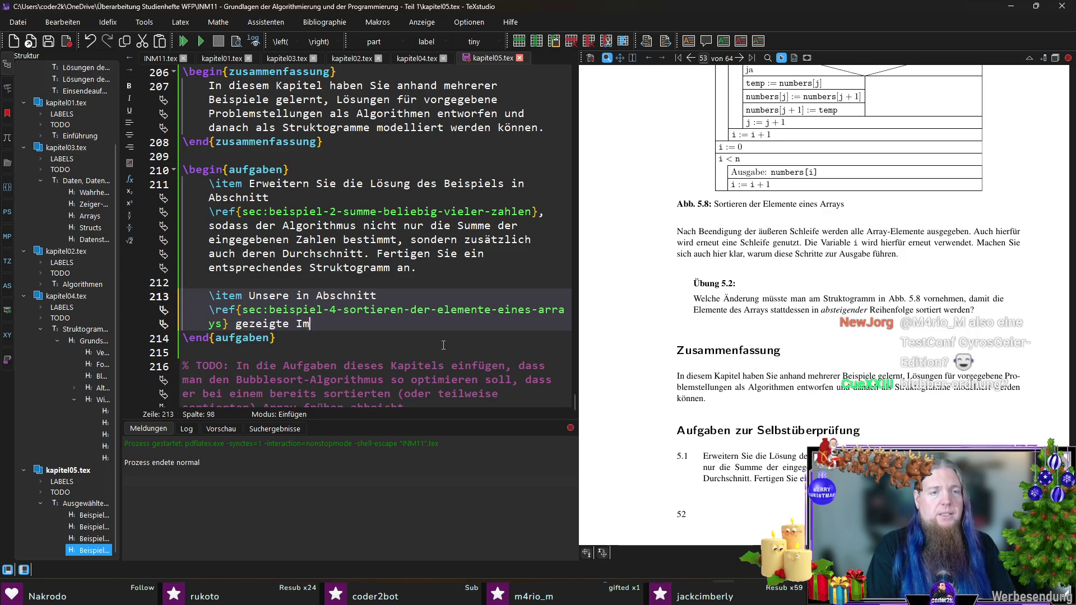
type("plementierung des Bub")
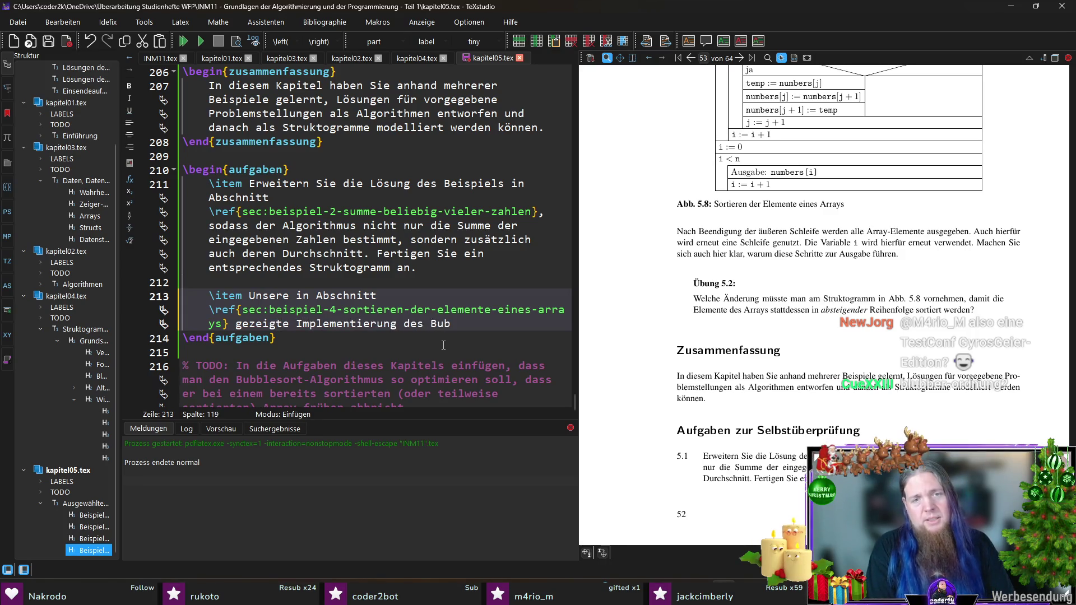
type("blesort-lgorit")
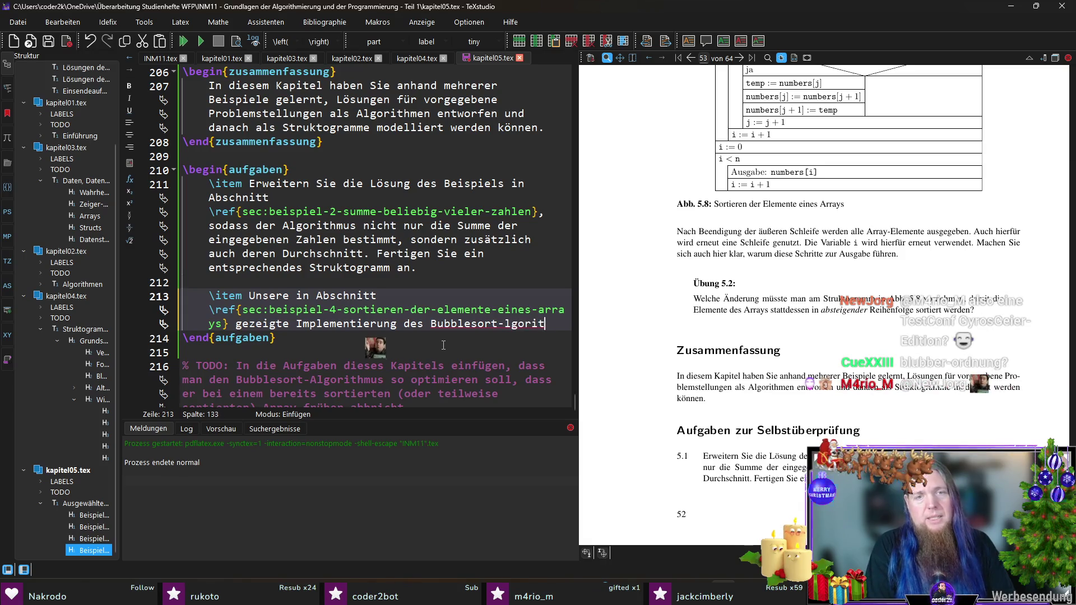
key("BackSpace")
key("BackSpace")
key("BackSpace")
type("Algorithmus ")
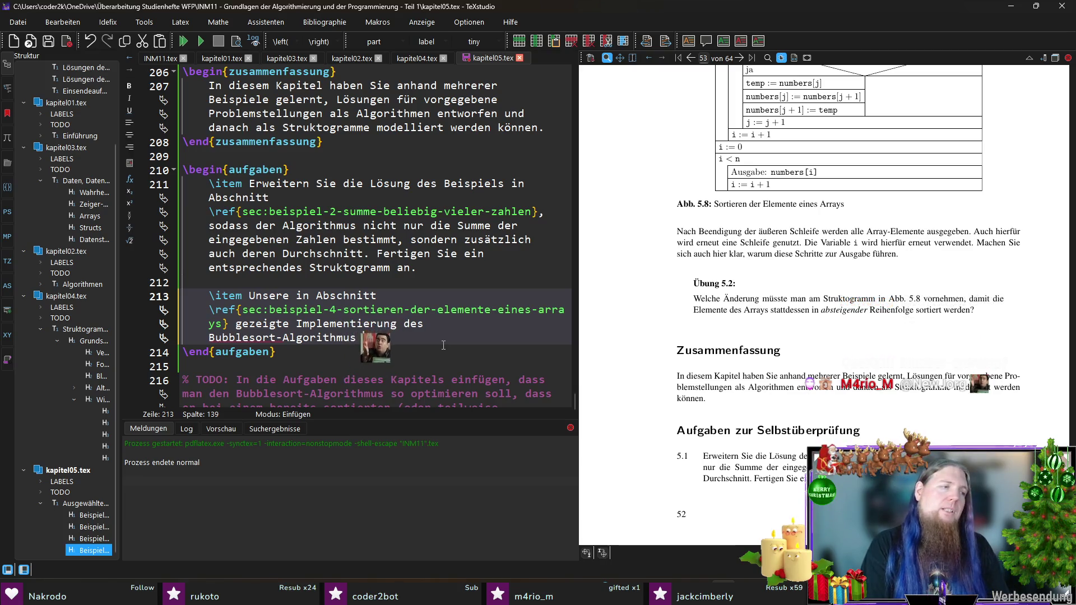
type("hat noch Po")
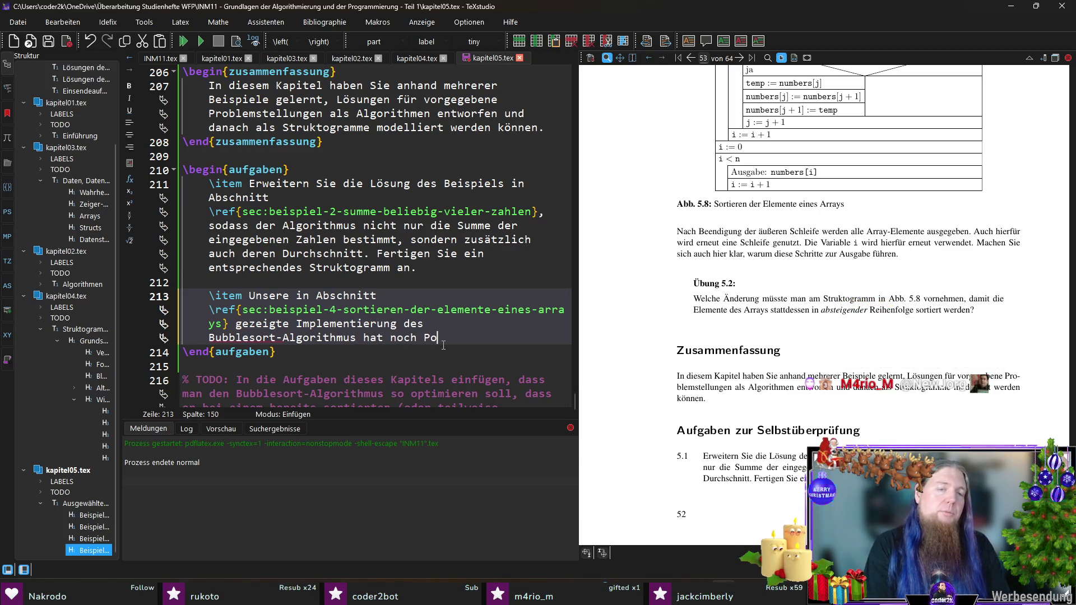
type("tenzial")
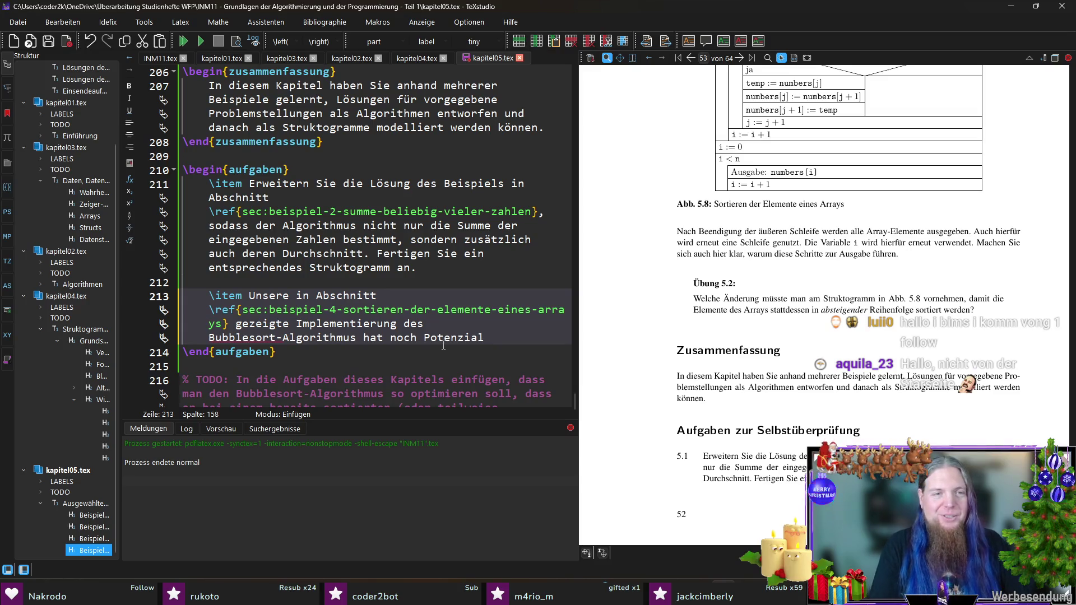
Step: Continue 'für Verbesserungen:', assuming an already sorted array still needs no fewer steps
scroll(443, 346, "down", 1)
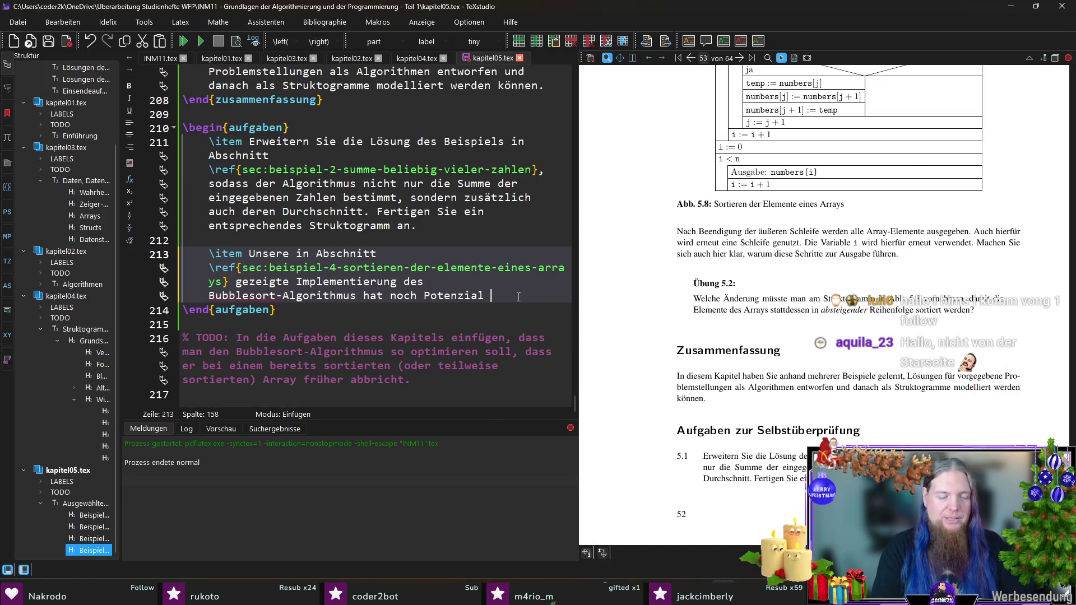
type("für Verbesserungen:")
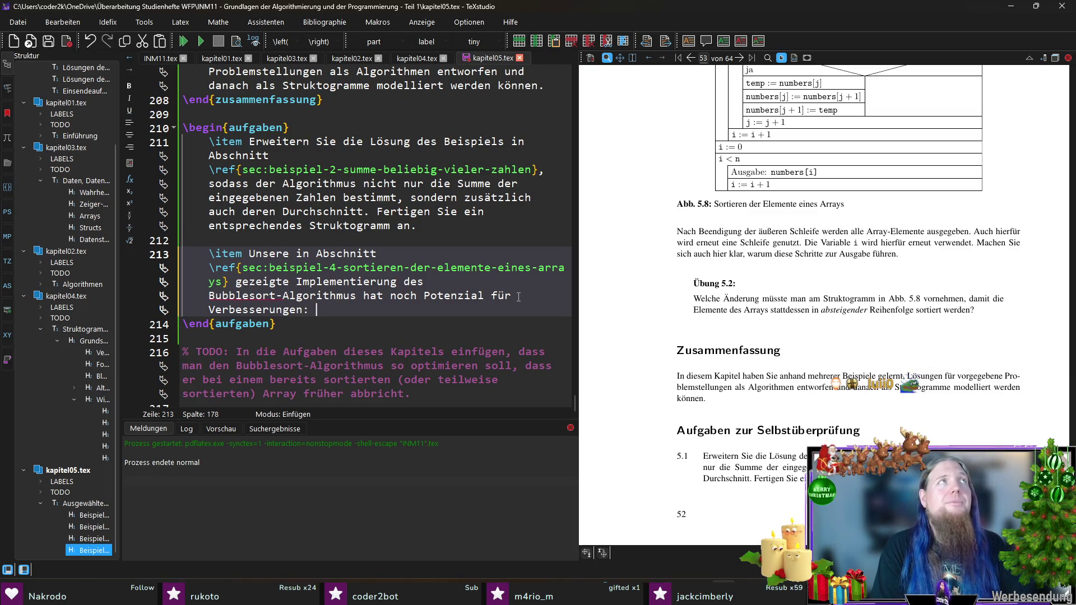
type("Nehmen Sie ")
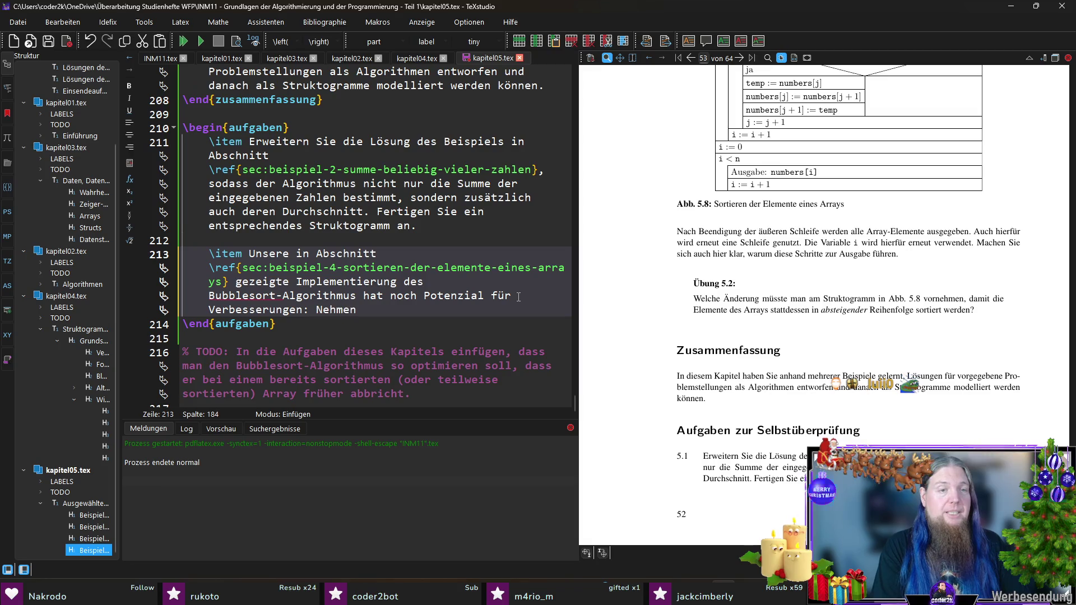
type("einmal an, ")
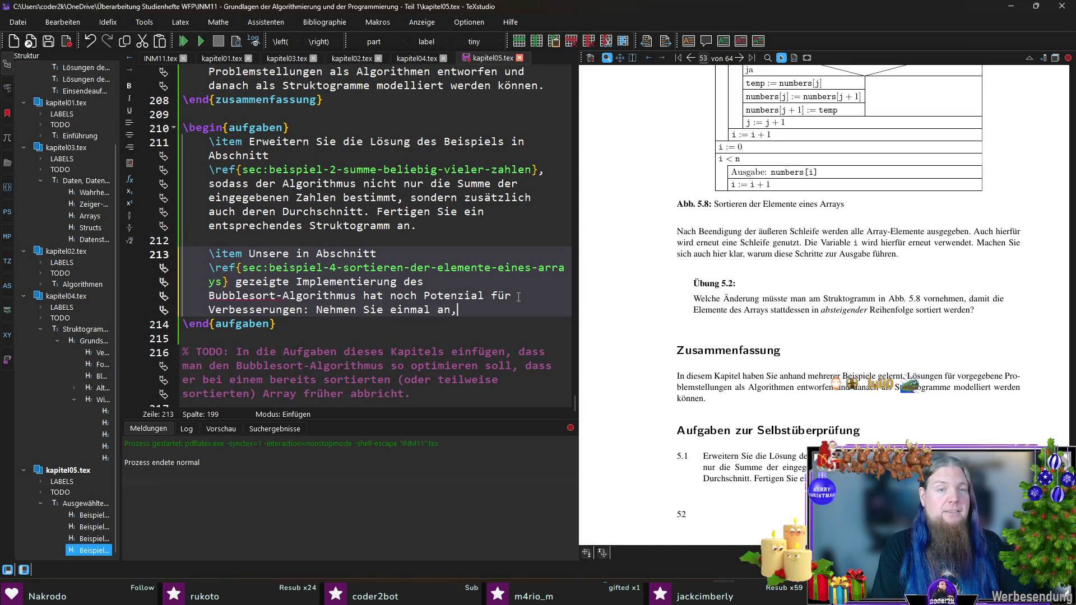
type("der Al")
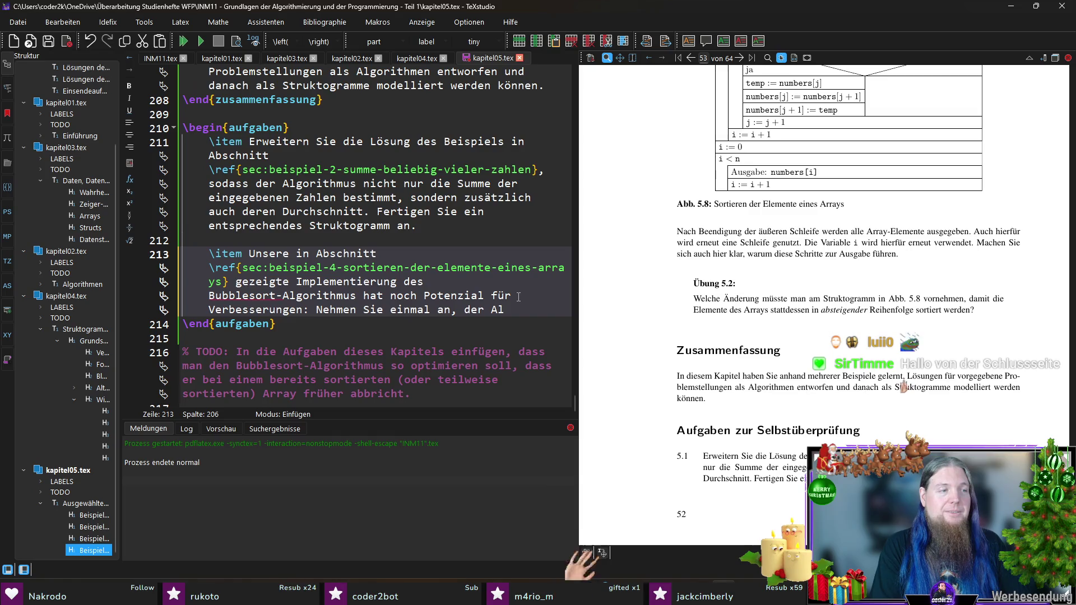
type("gorithmus")
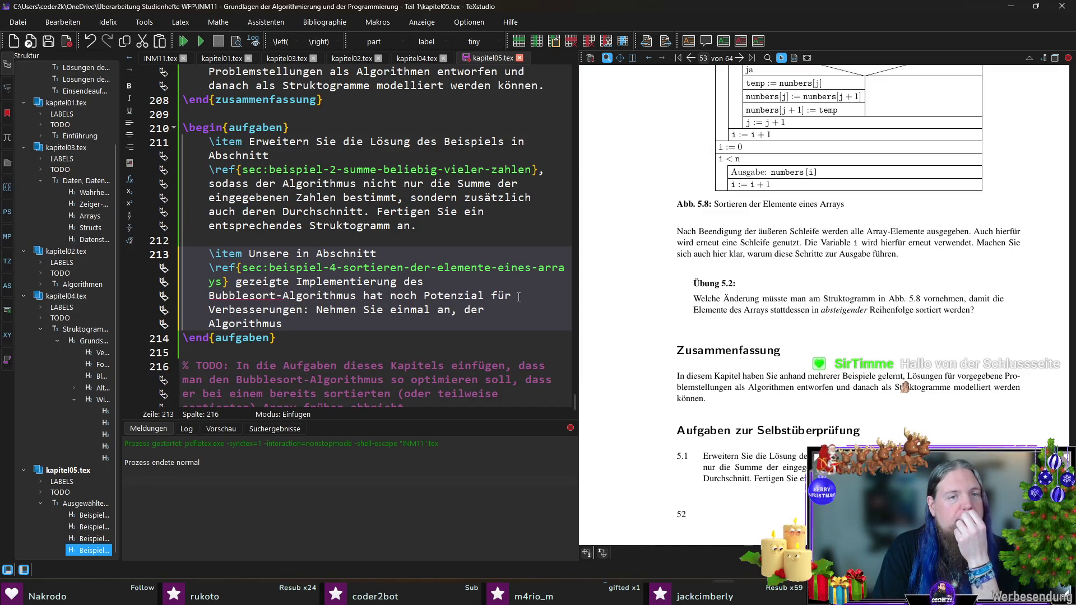
type("würde genutz")
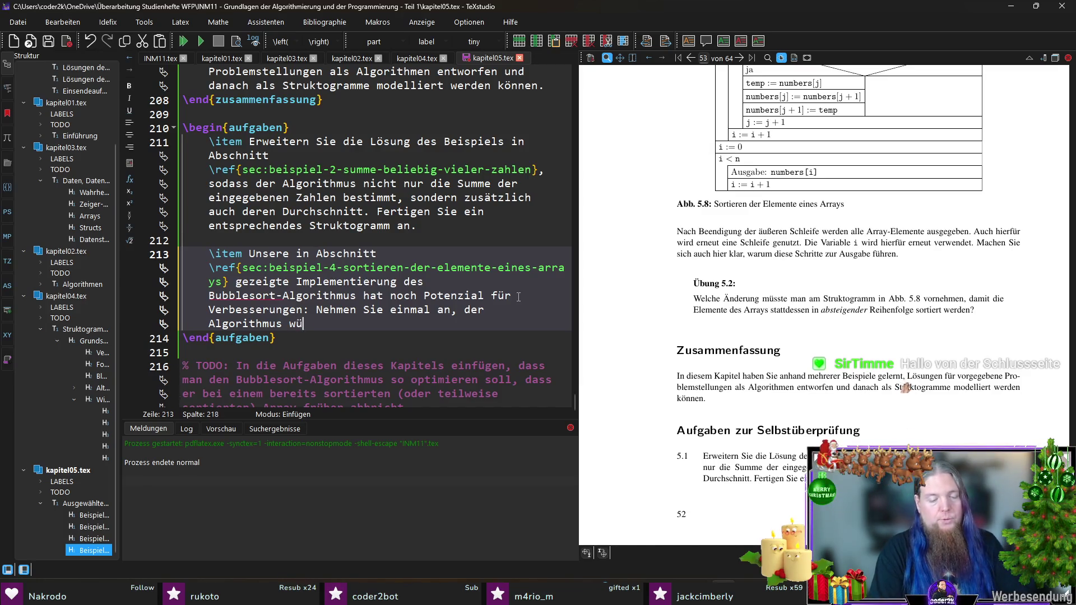
type("t werden, um")
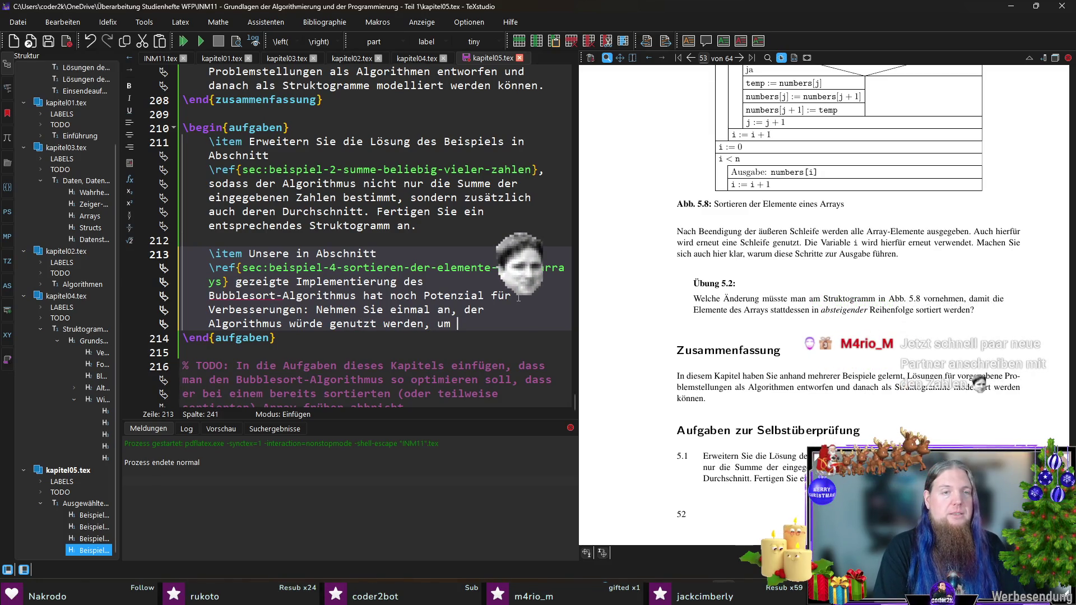
key("ctrl+shift+Left")
key("ctrl+shift+Left")
key("ctrl+shift+Left")
type("das zu sortierende ")
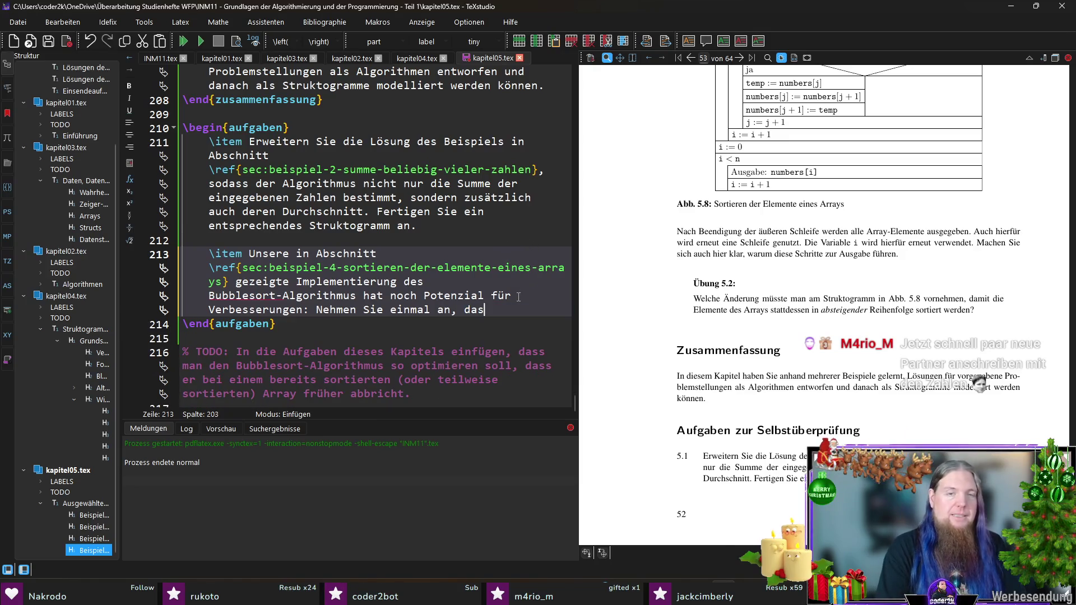
type("Array sei ber")
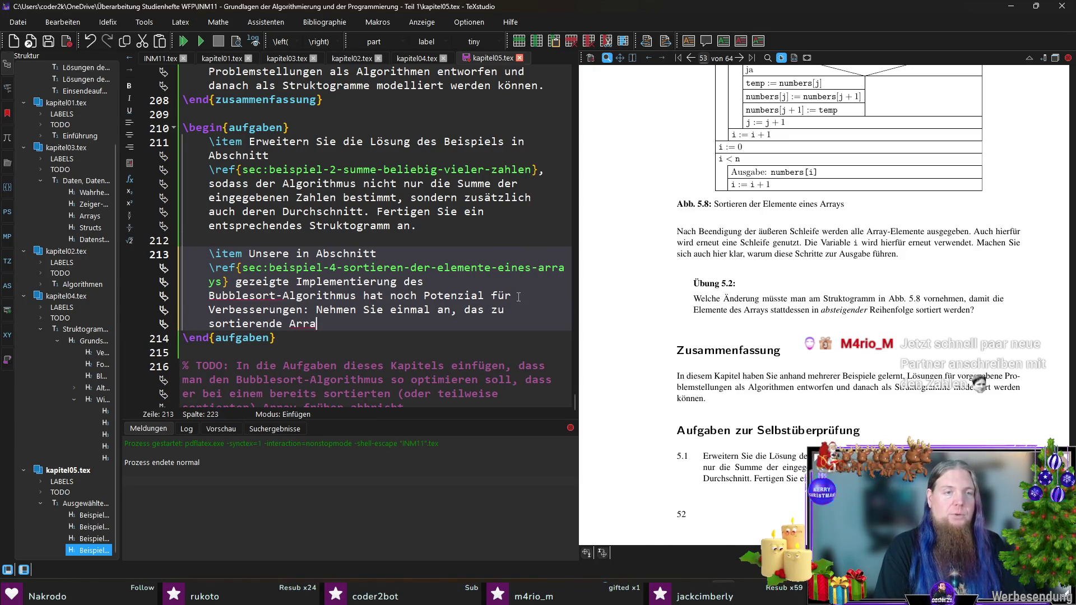
type("eits sortiert.")
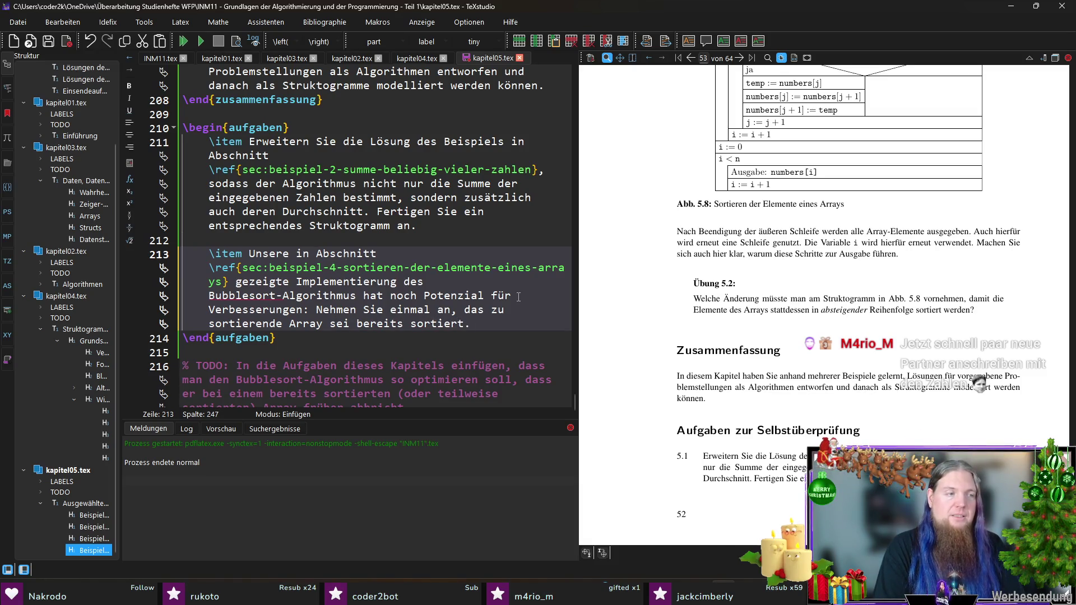
type(" Unsere Implementierung wür")
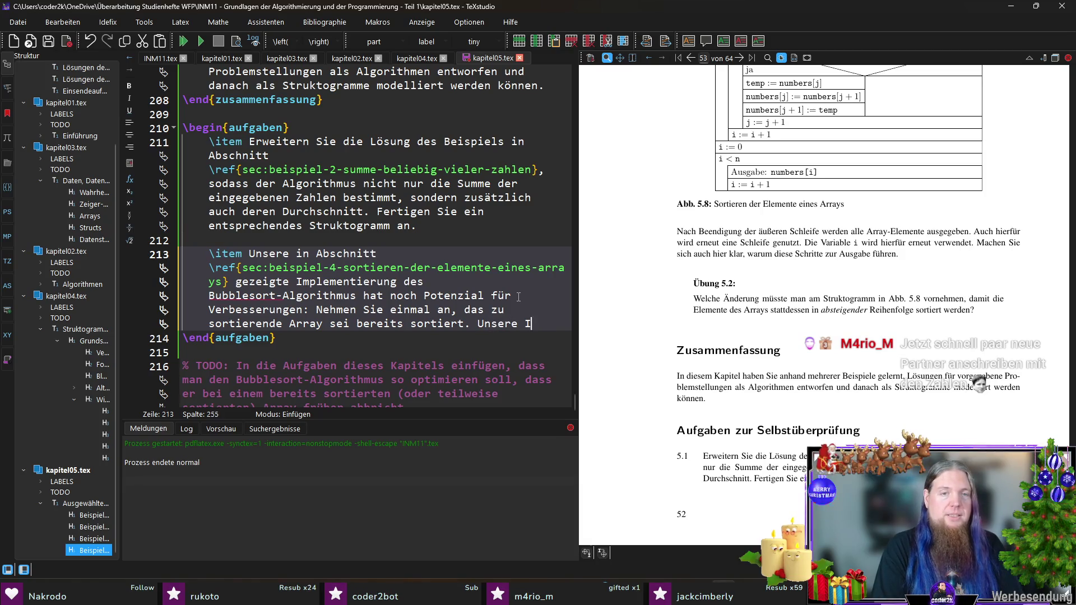
type("de ")
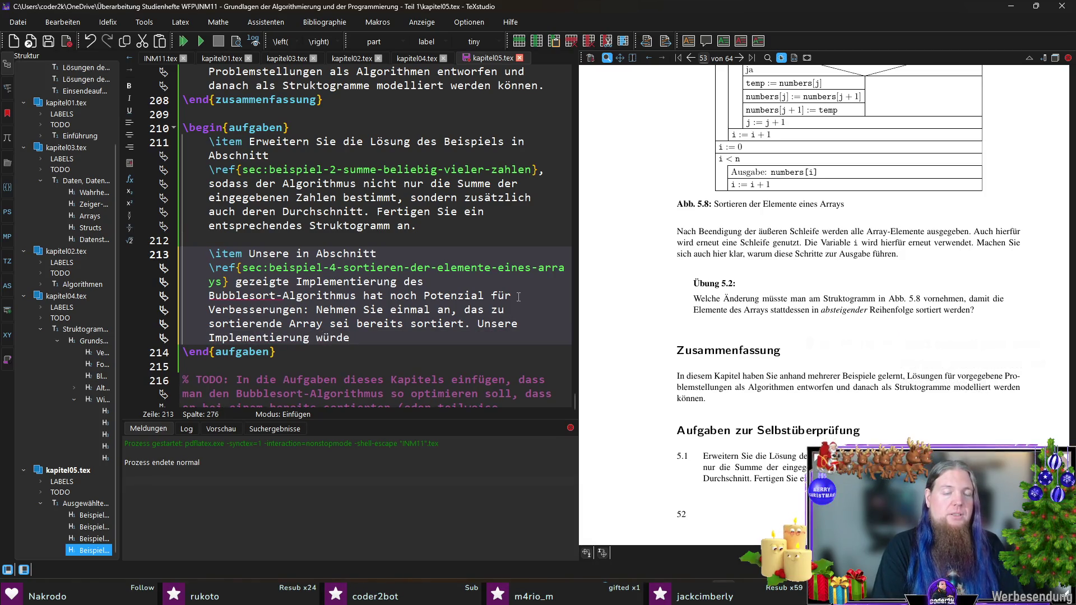
type("dennoch ")
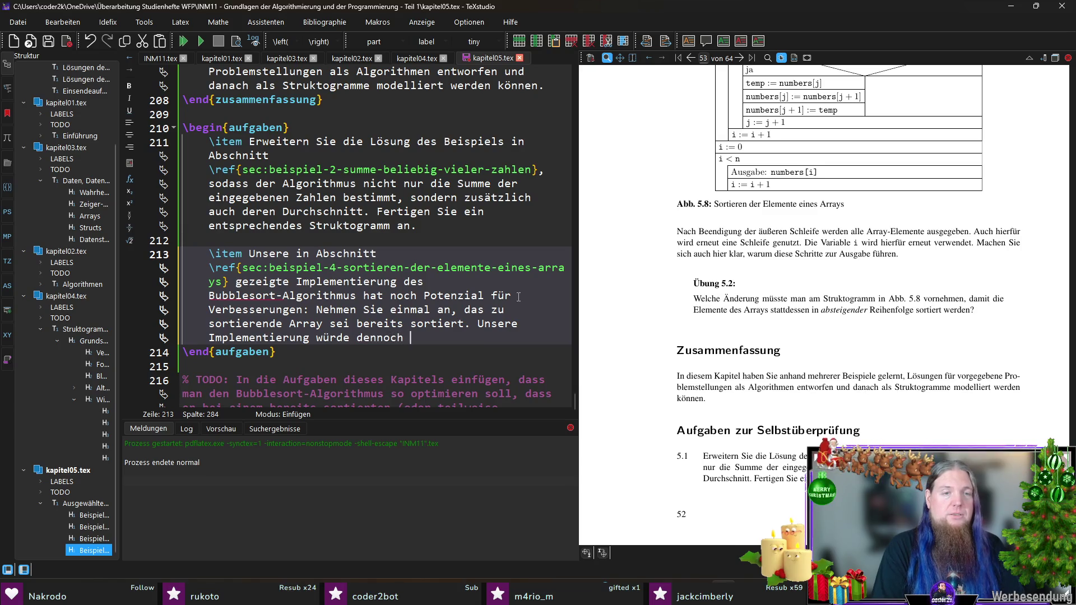
type("alle")
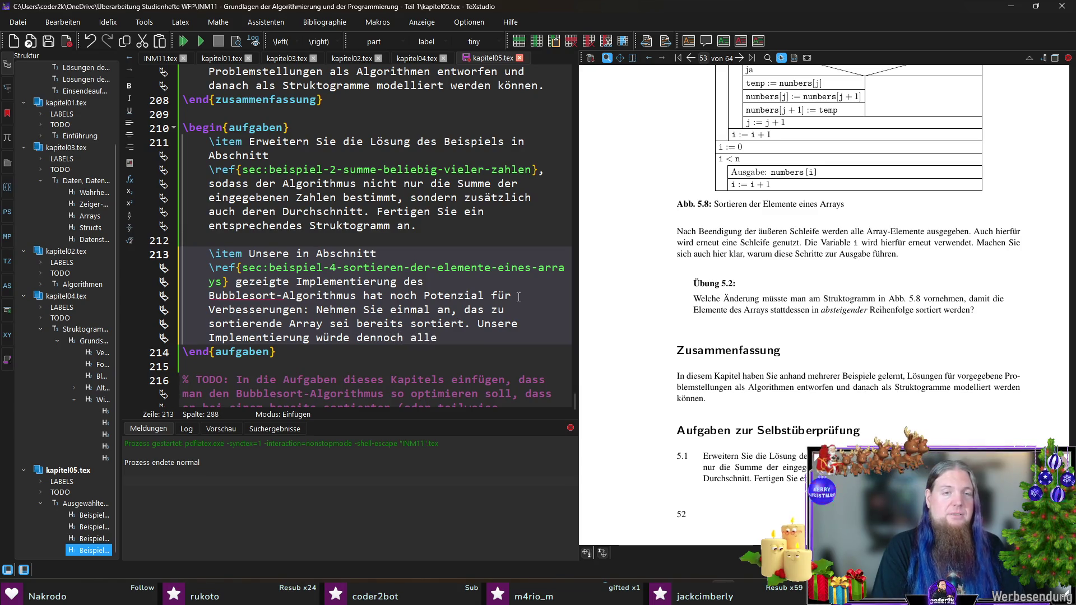
type(" gezeigten Schritte du")
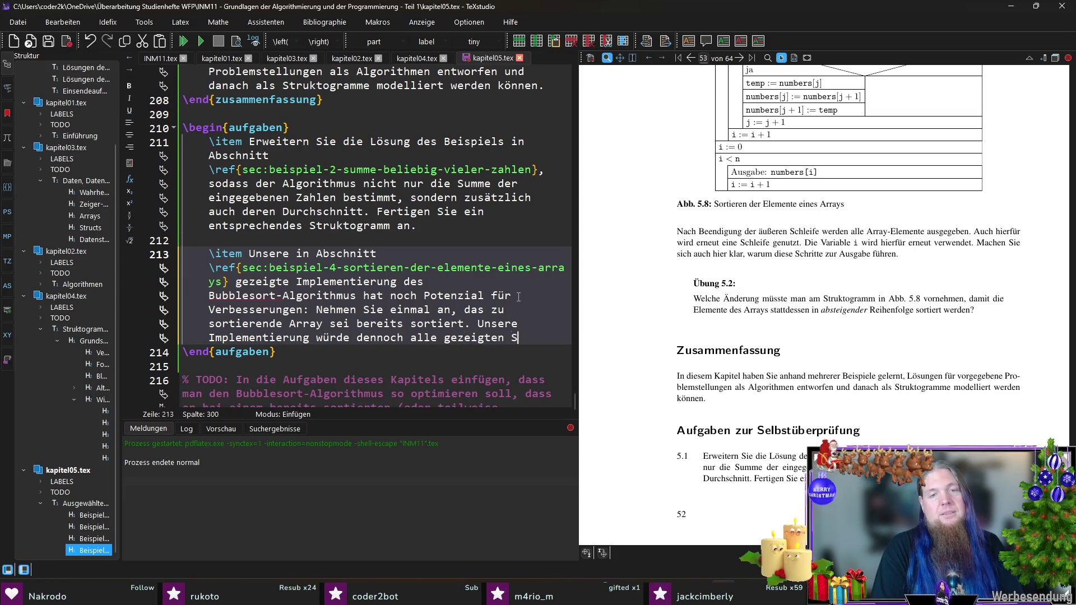
type("rchlaufen")
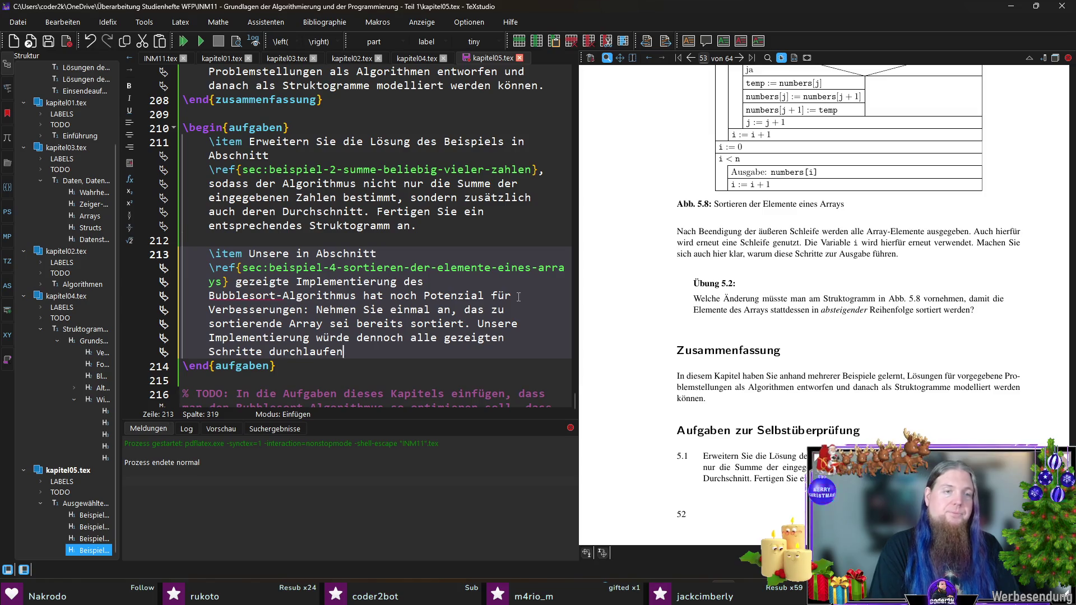
type(".")
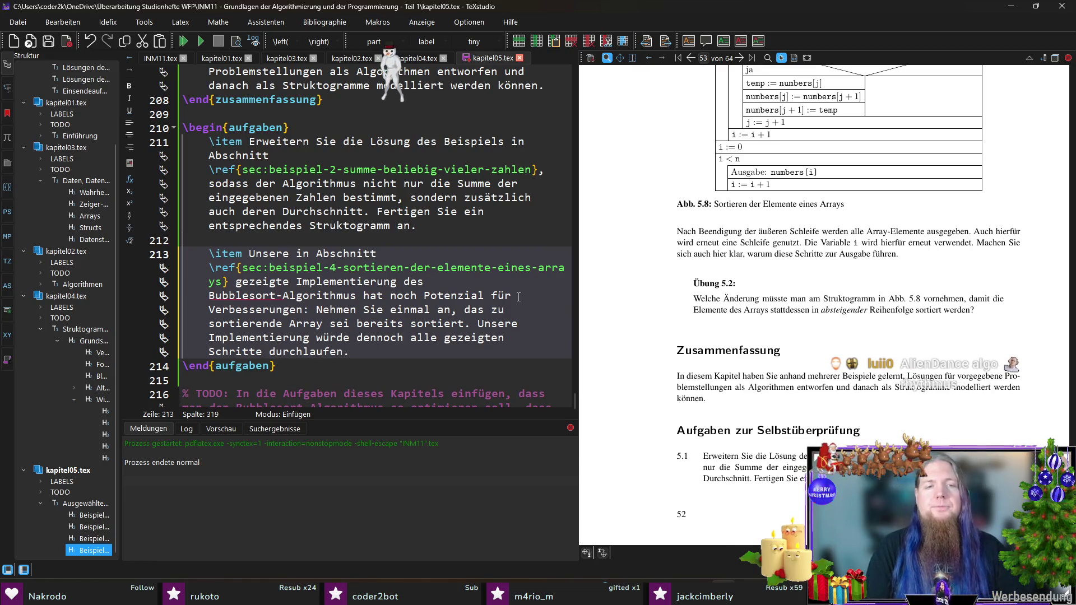
key("Left")
key("shift+Up")
key("shift+Right")
key("shift+Right")
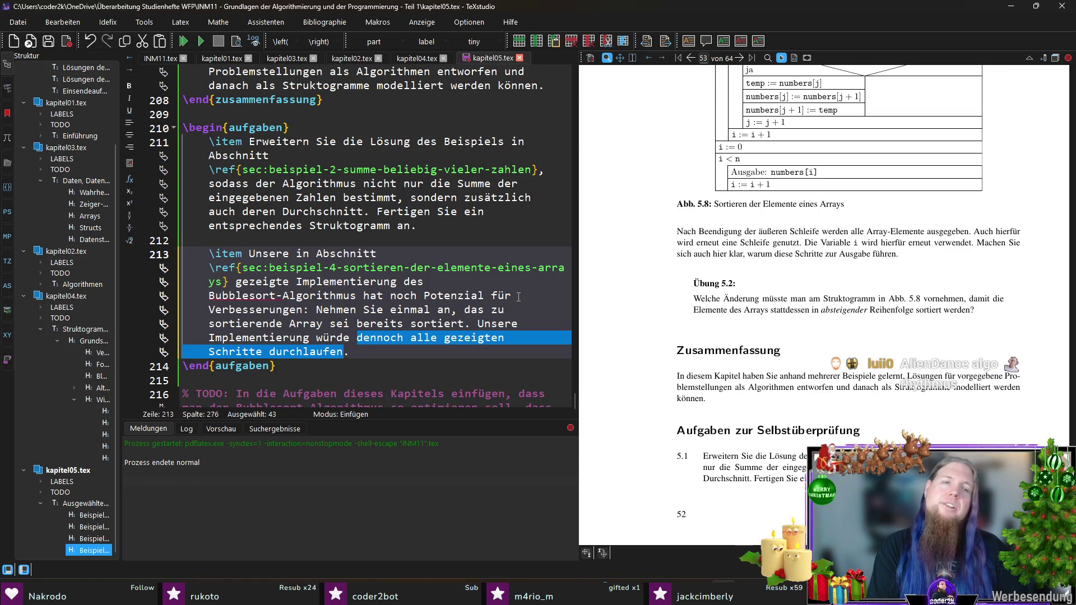
type("dennoch nicht we.")
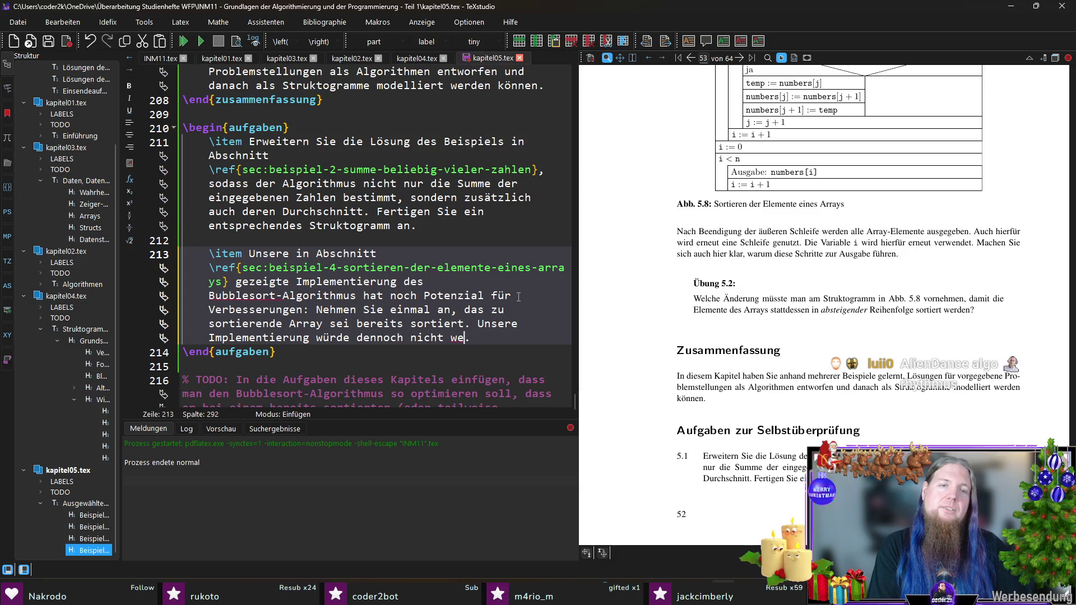
type("niger Schritte be")
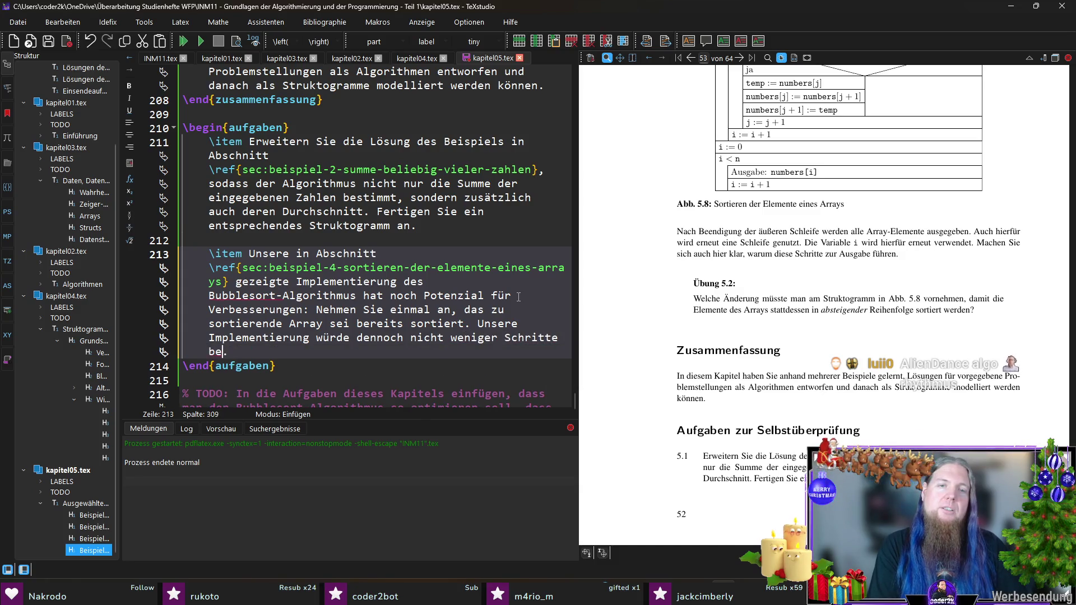
type("nötigen a")
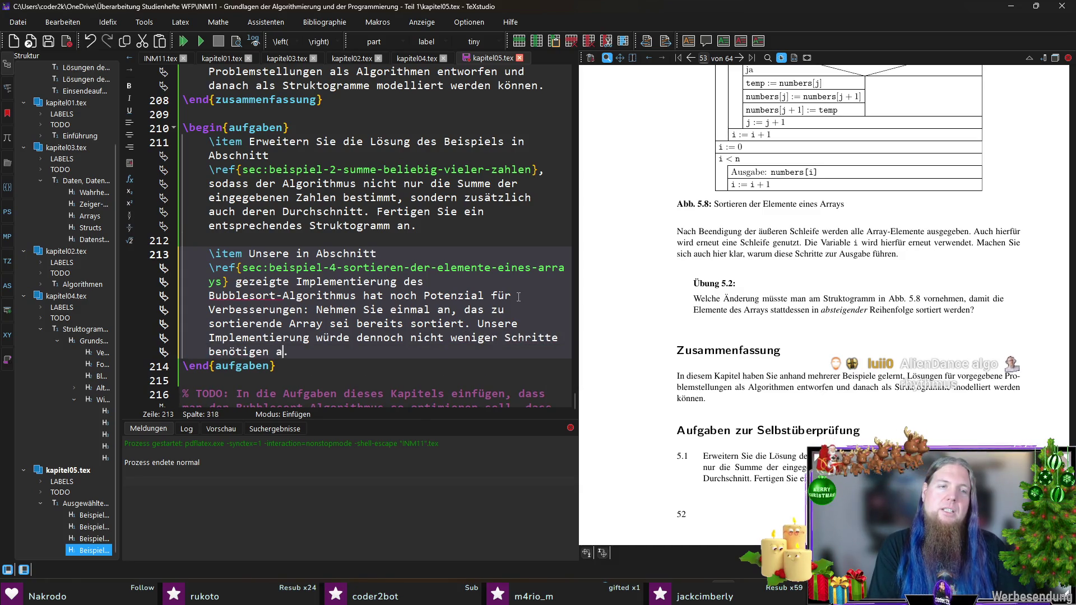
type("ls bei einem unsor")
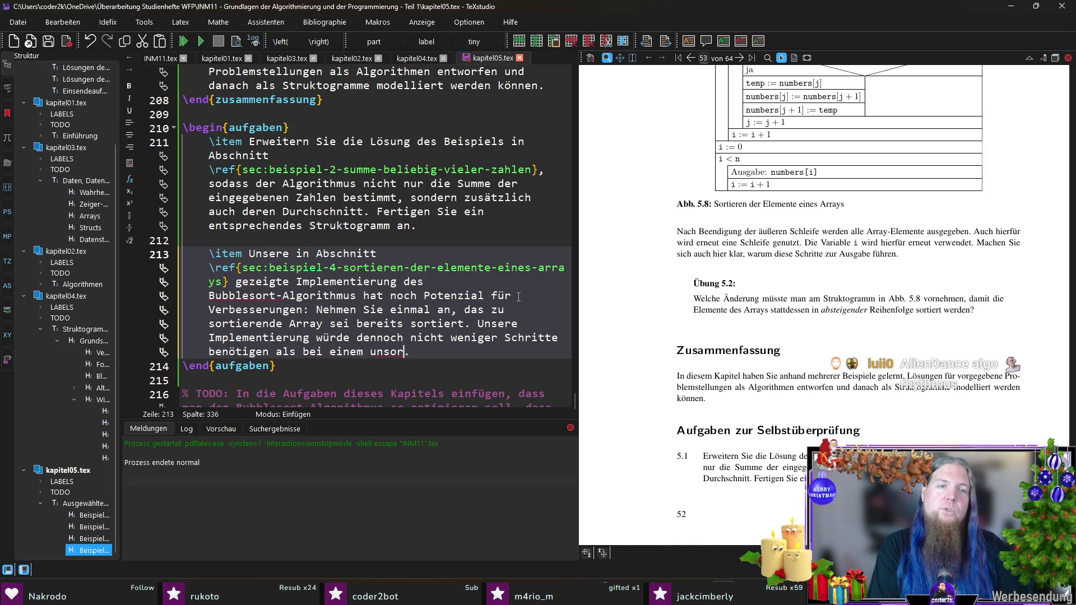
type("tierten Array.")
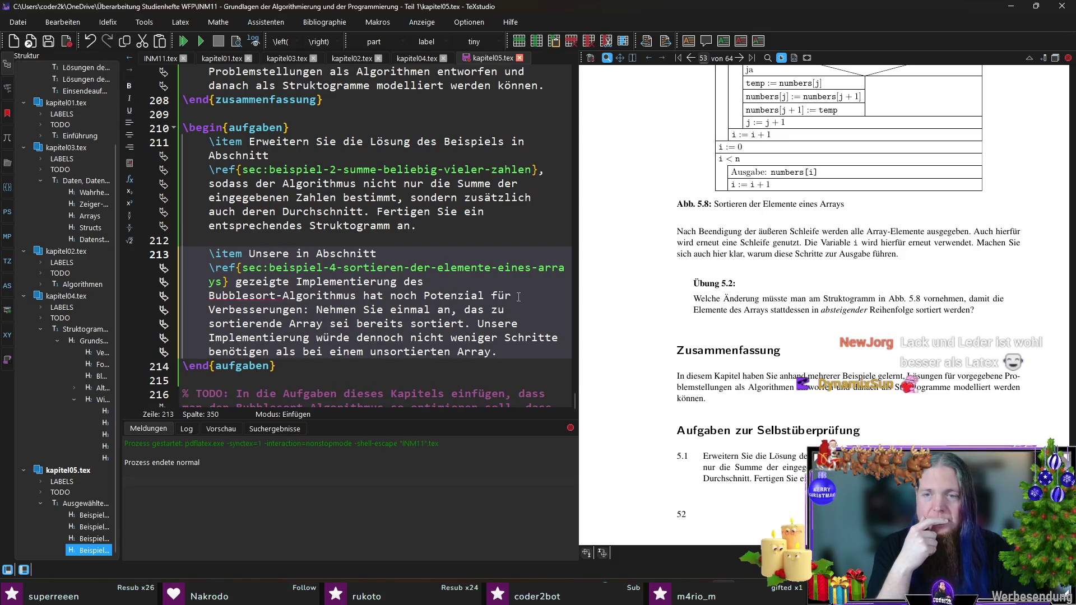
Step: On a new line, add 'Optimieren Sie den Algorithmus, sodass er so früh wie möglich (…) abbricht'
key("Return")
key("Return")
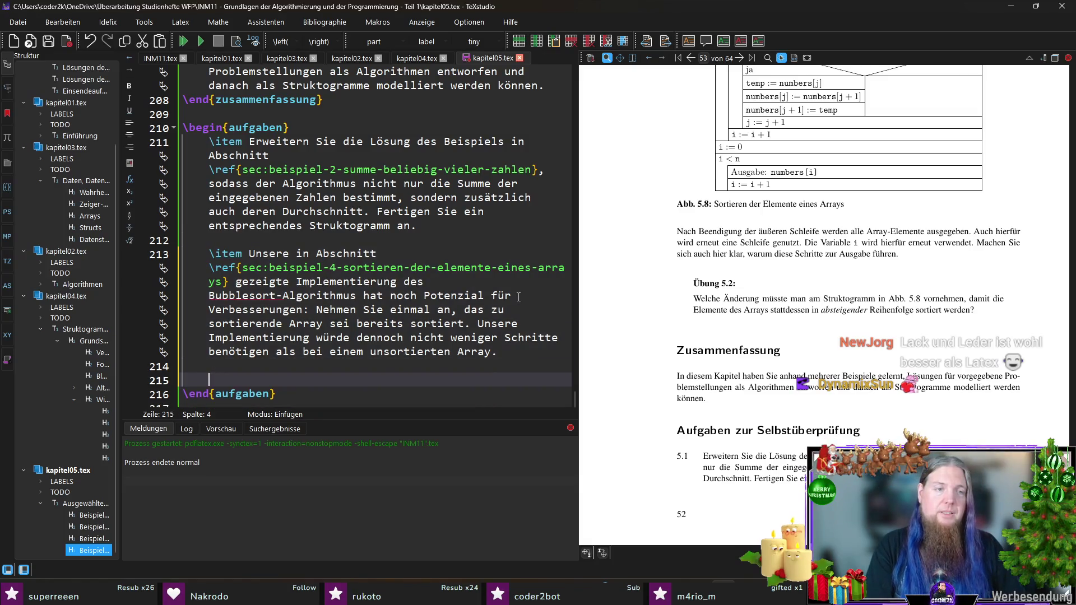
type("Optimieren Sie d")
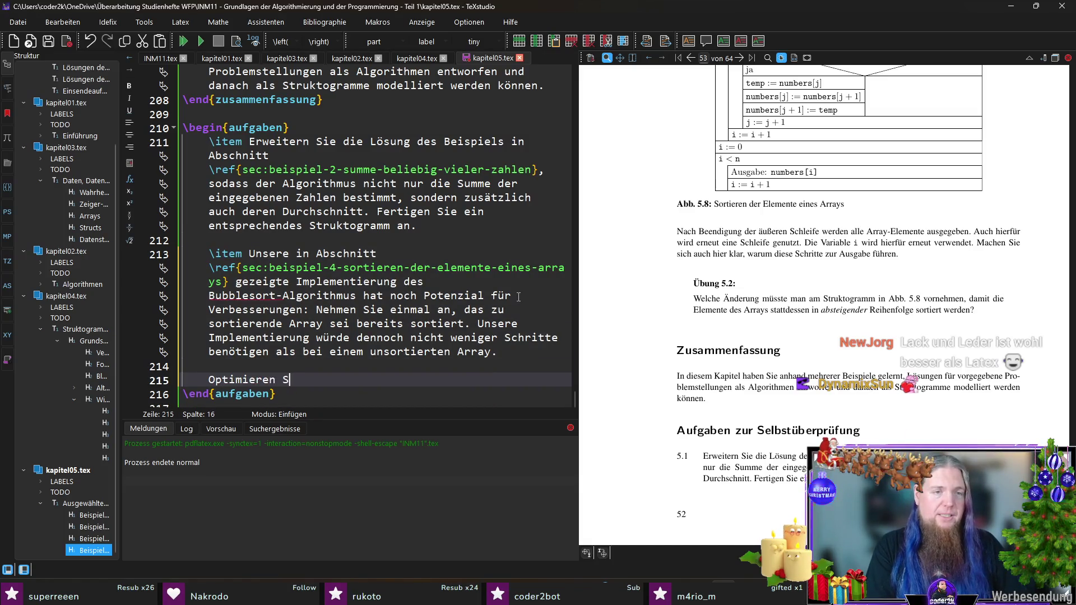
type("en Algorithmus")
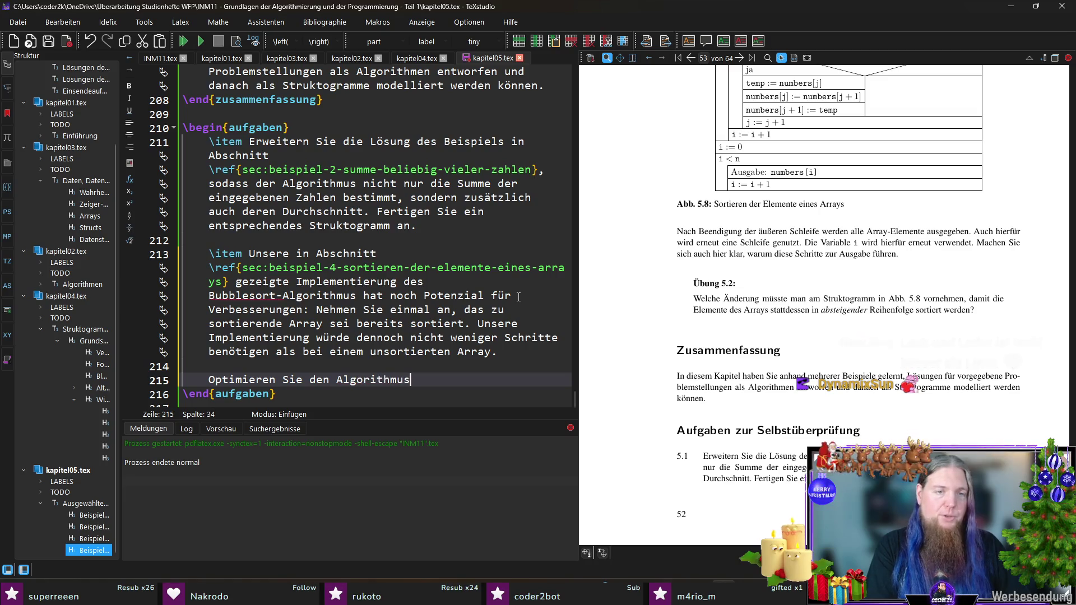
type(", sodass er s")
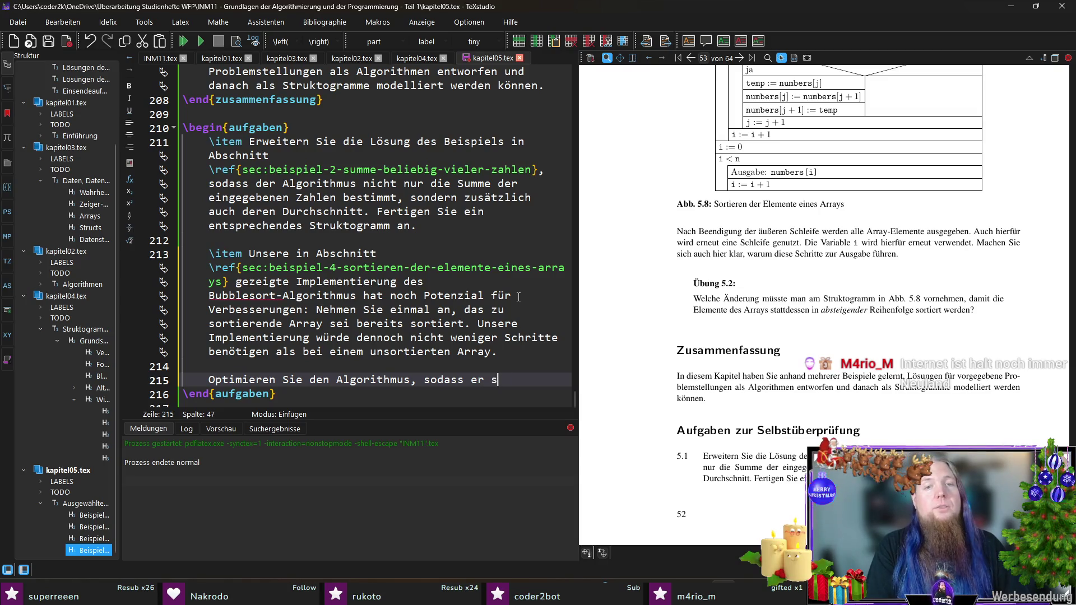
type("h wie möglich (")
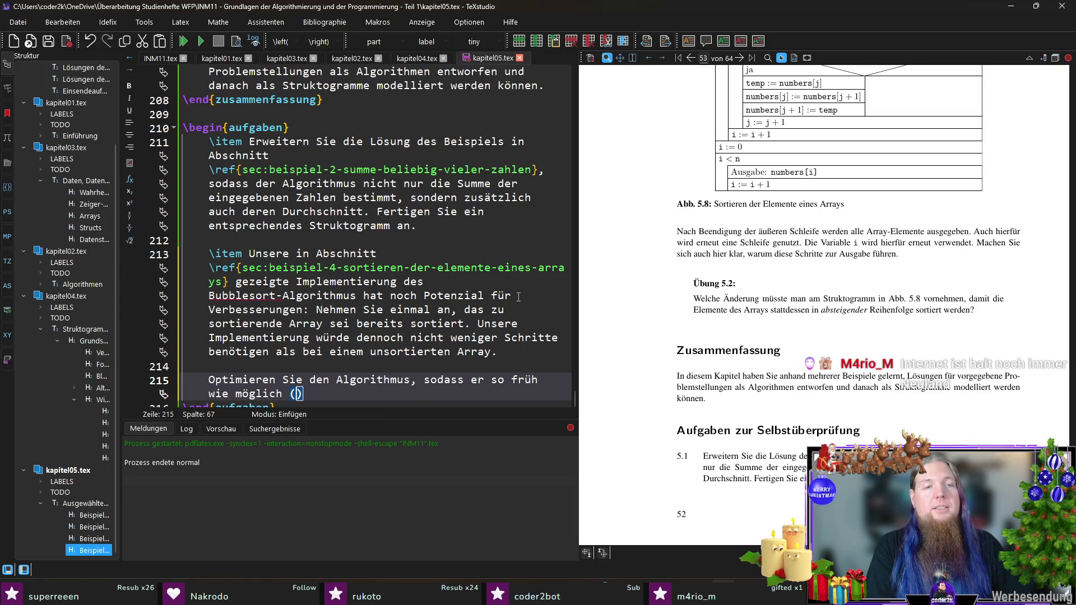
type("also dann, wenn")
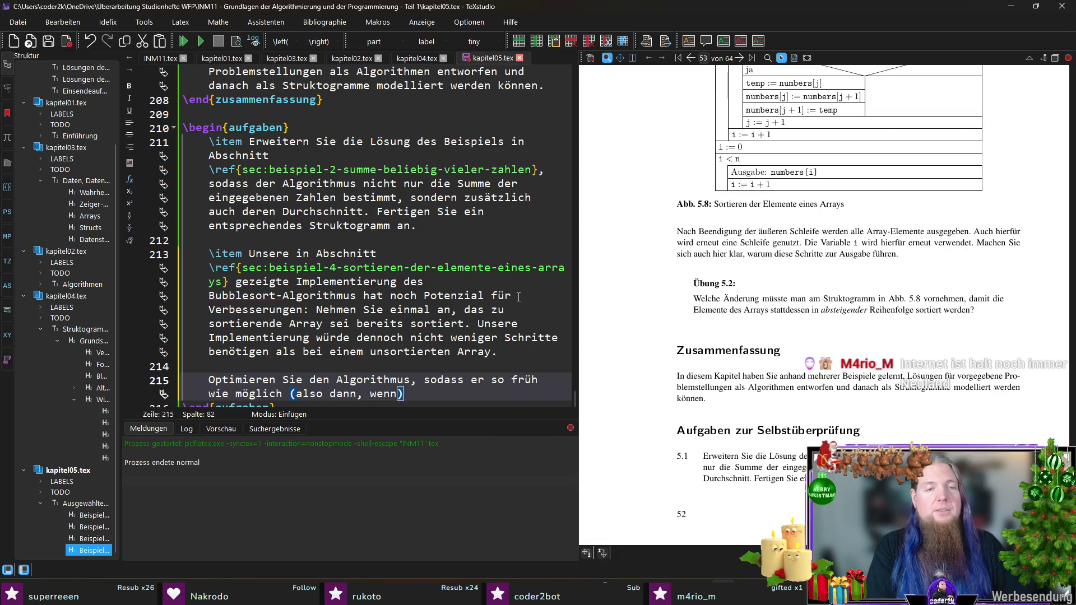
type(" das Array ")
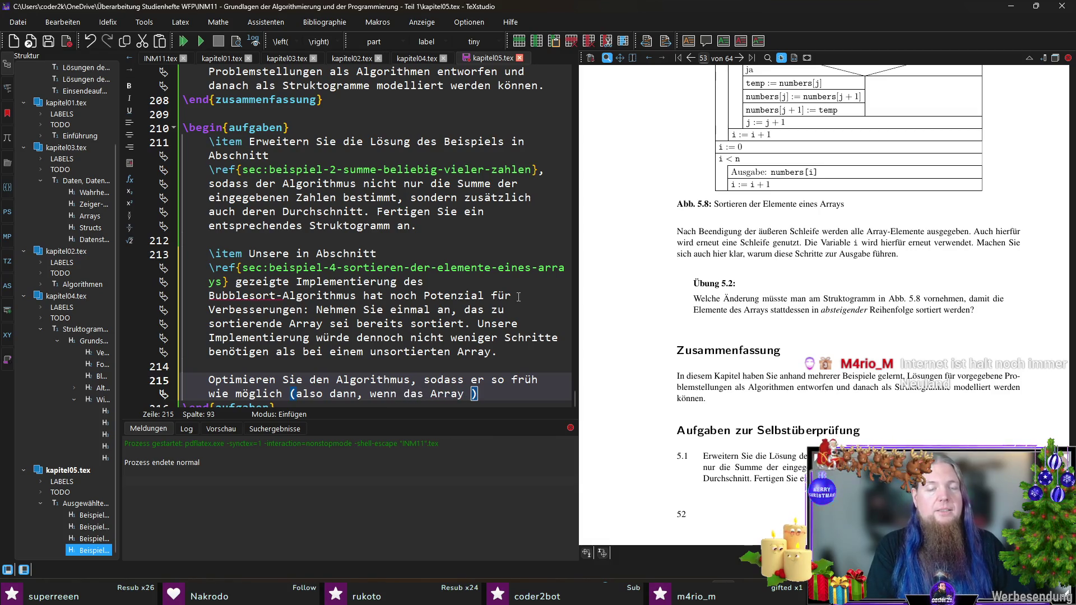
type("korrekt sortiert ")
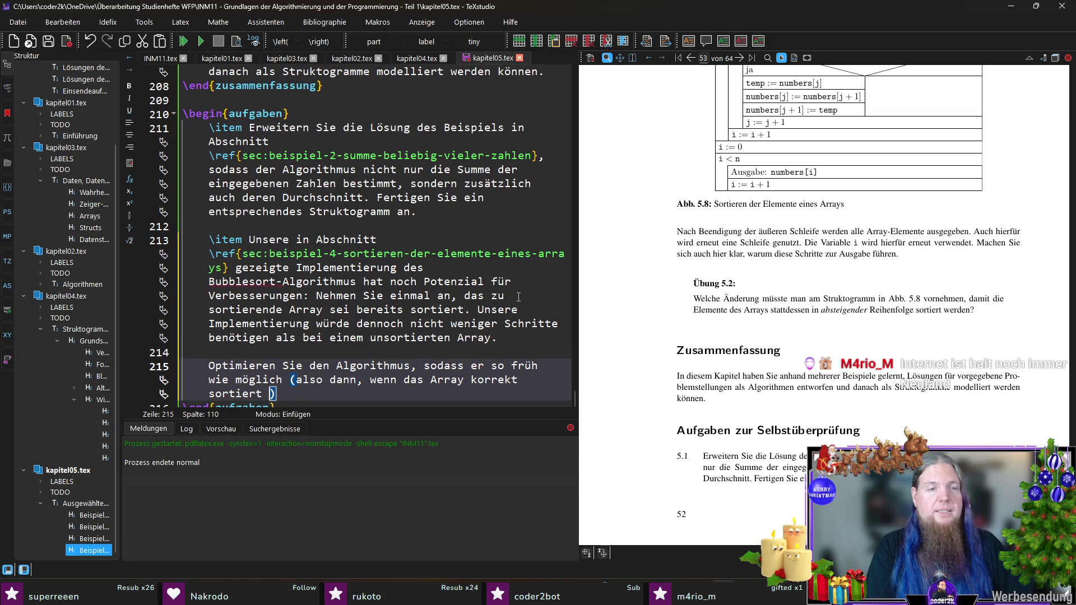
type("ist), abb")
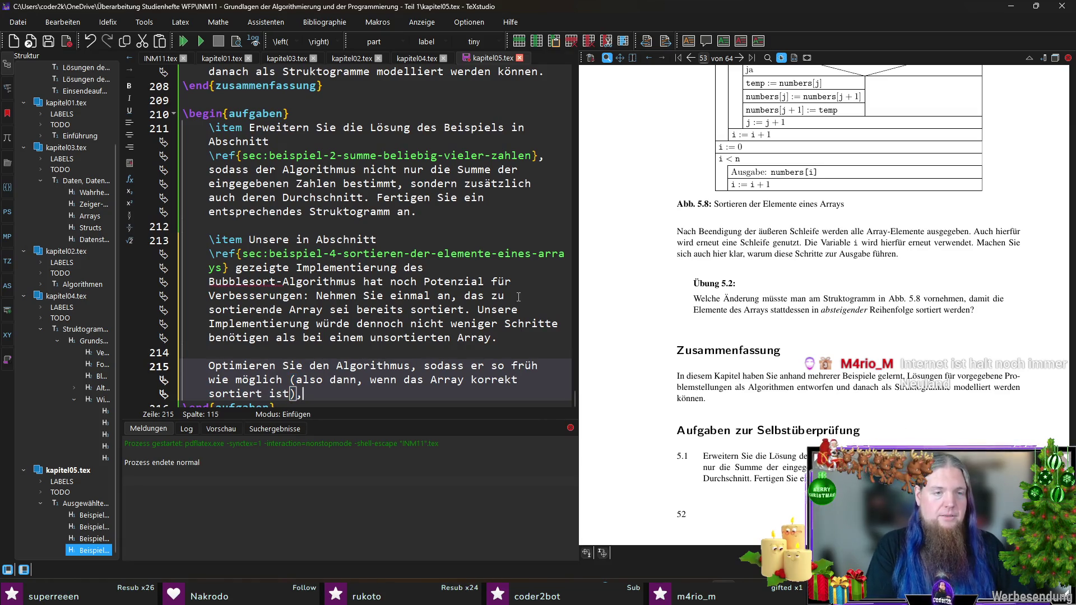
type("richt.")
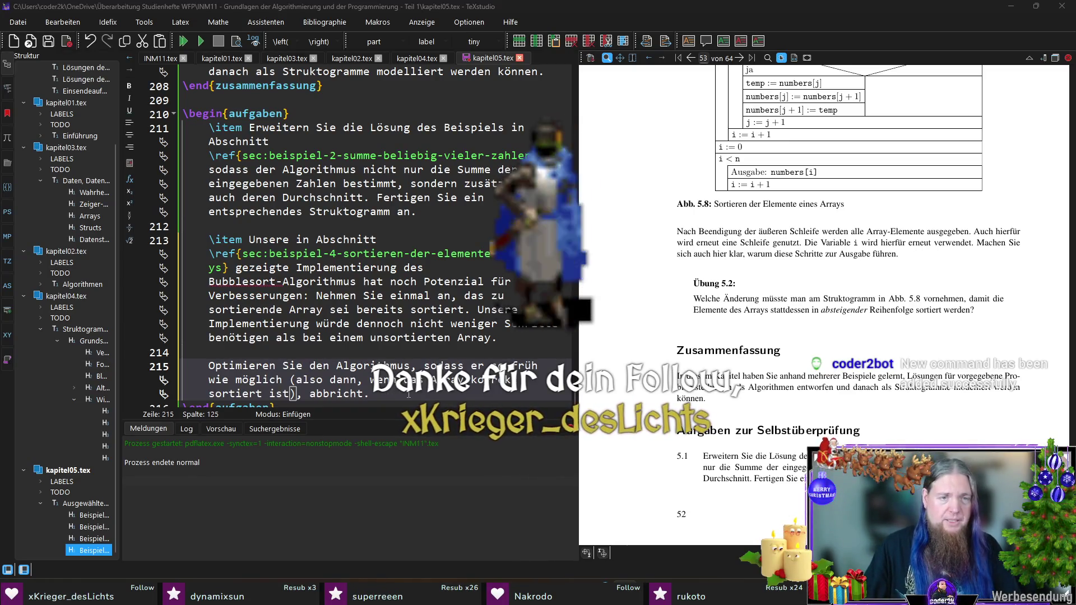
Step: Move 'abbricht' right after 'möglich' and replace the opening parenthesis with a dash
scroll(415, 292, "down", 2)
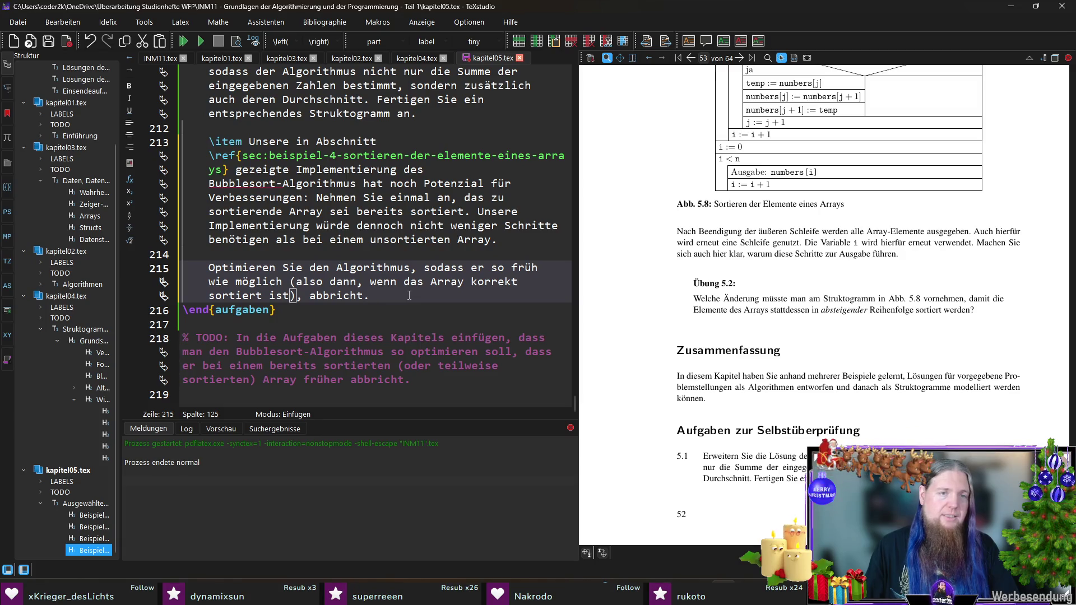
double_click(336, 296)
key("ctrl+x")
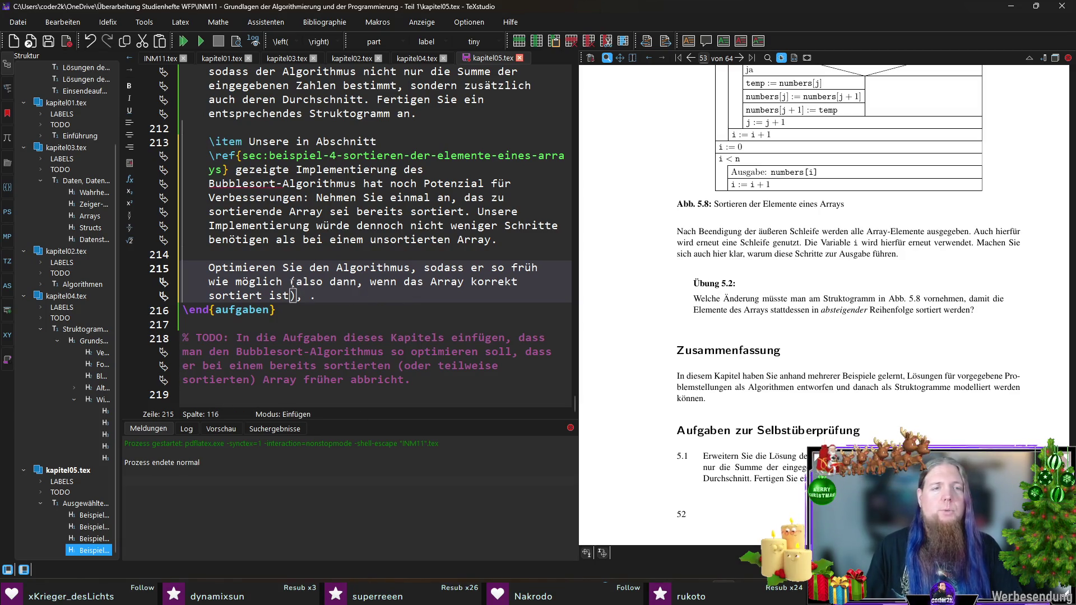
left_click(336, 281)
key("ctrl+v")
key("Right")
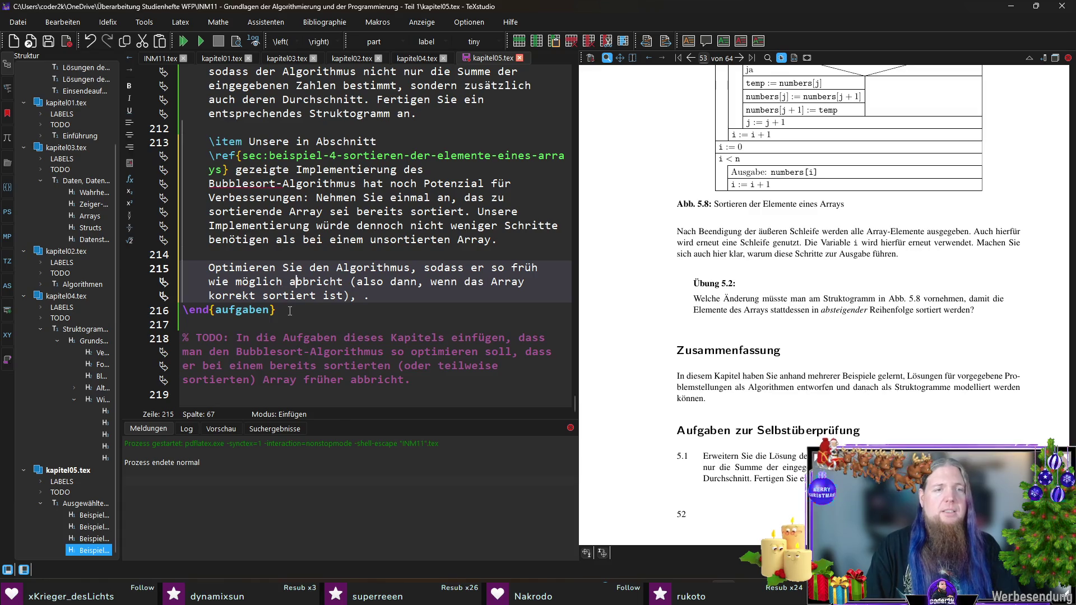
key("Delete")
type("-")
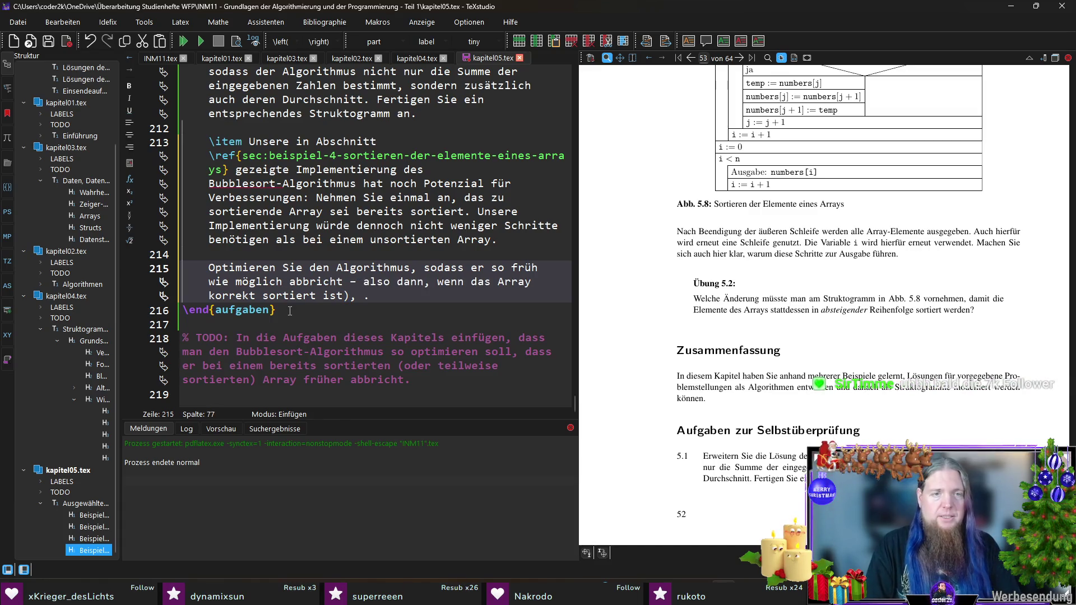
Step: Replace 'dann, wenn' with 'sobald'
key("Down")
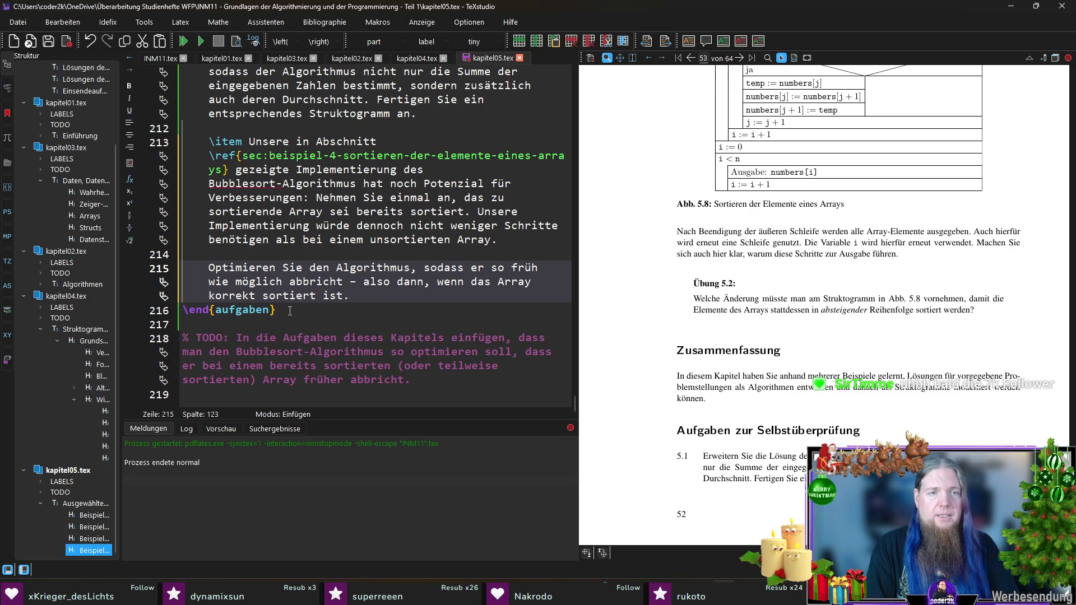
key("Up")
key("Right")
key("Right")
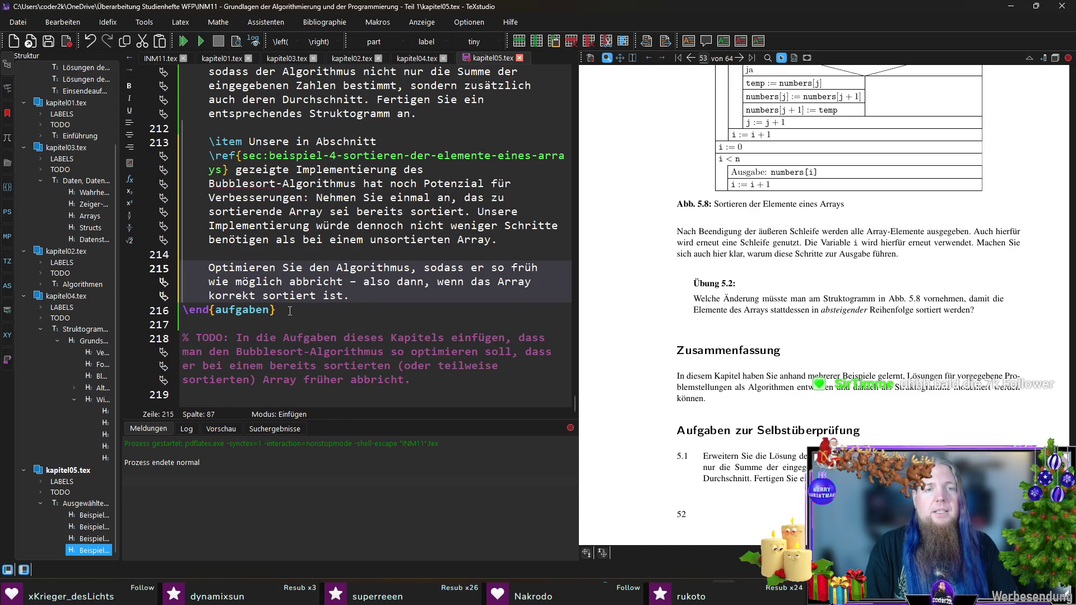
key("ctrl+shift+Left")
type("sobald")
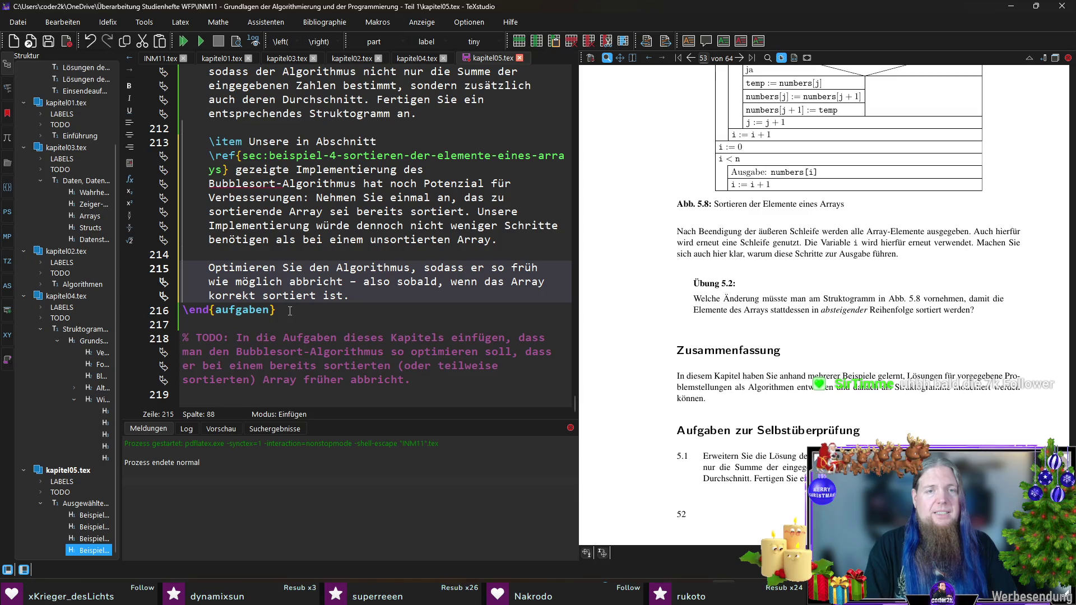
key("ctrl+shift+Right")
key("ctrl+shift+Right")
key("Delete")
Step: Append 'Fertigen Sie ein entsprechendes Struktogramm an.', then save and recompile
key("End")
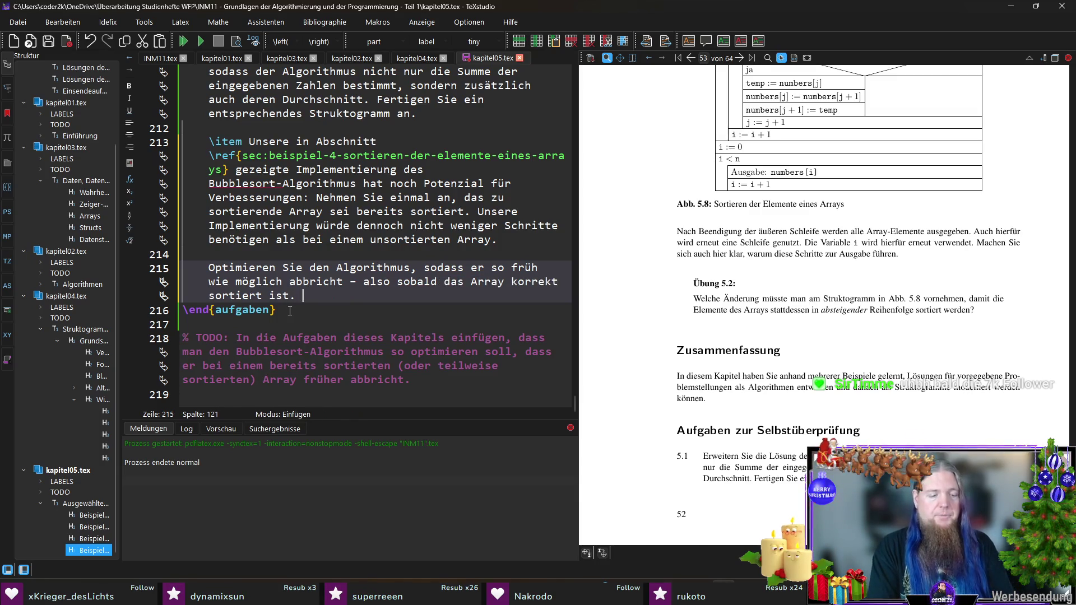
type("igen Sie ein entsprechende")
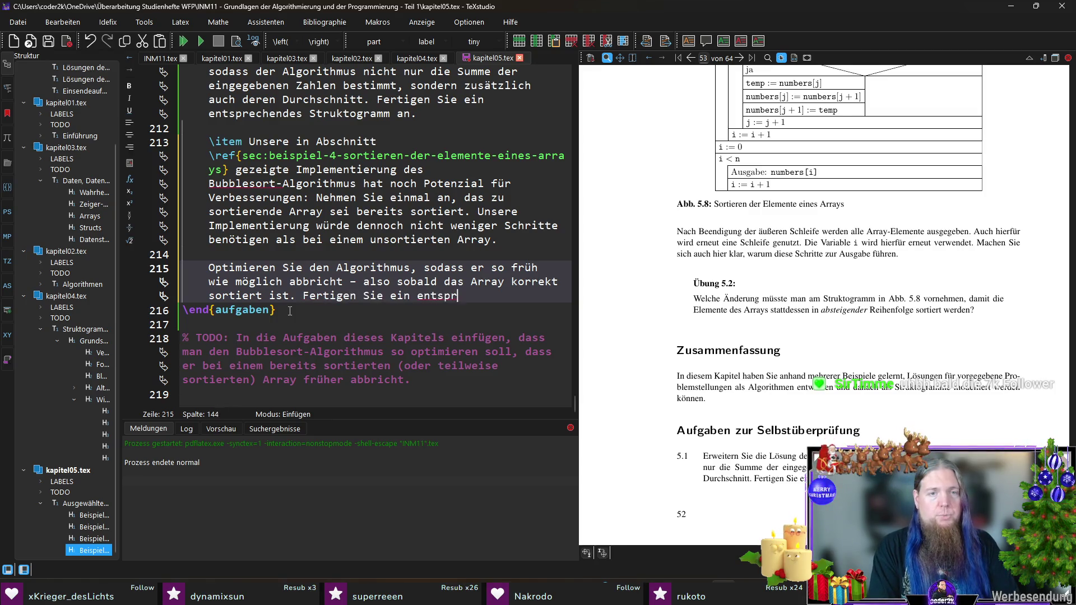
type("s Struktogramm an.")
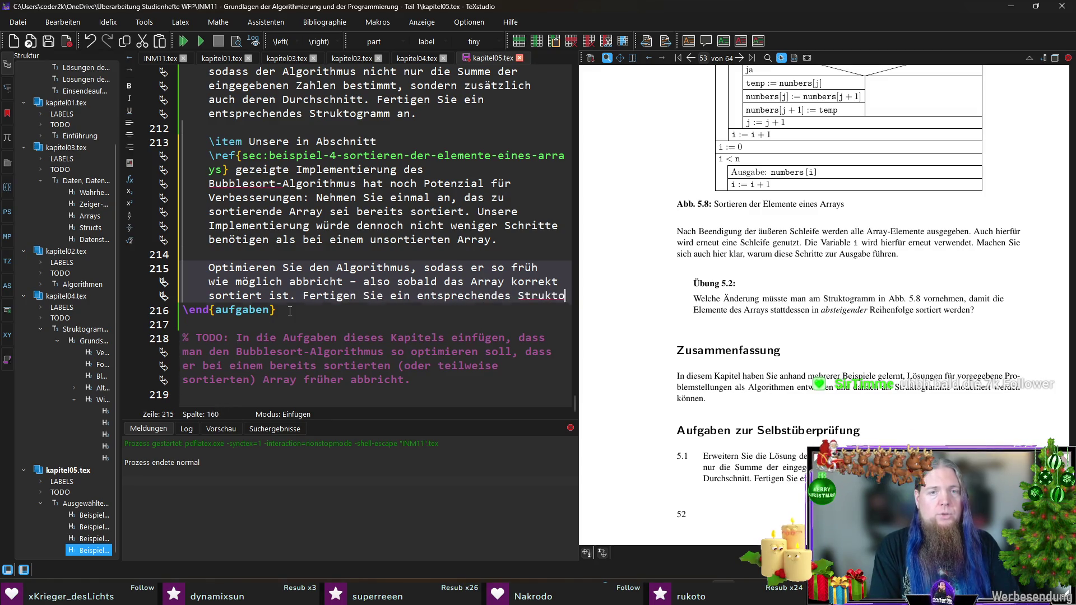
key("ctrl+s")
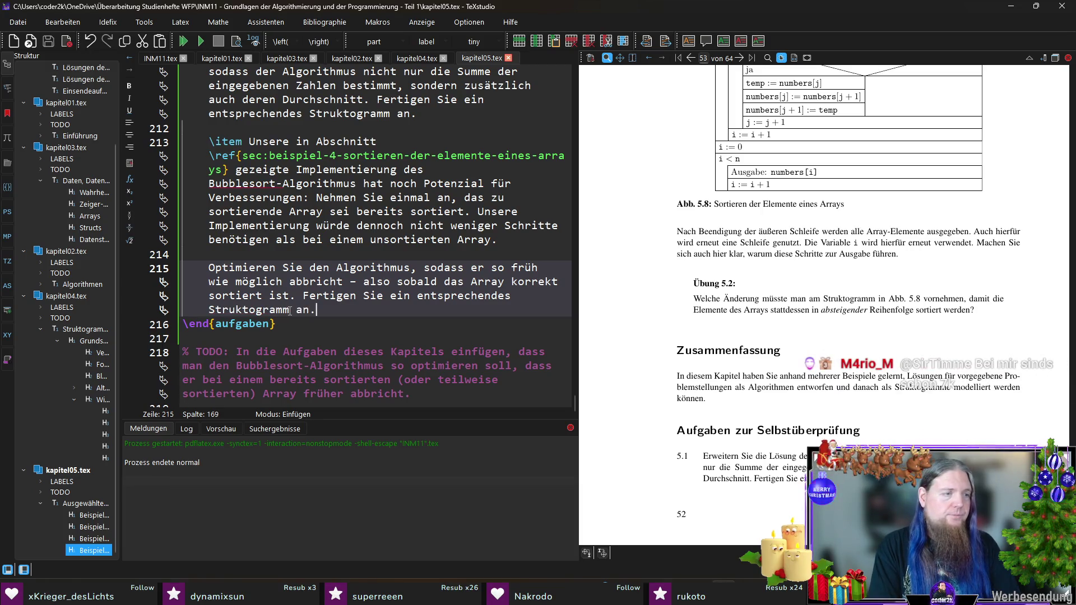
key("F5")
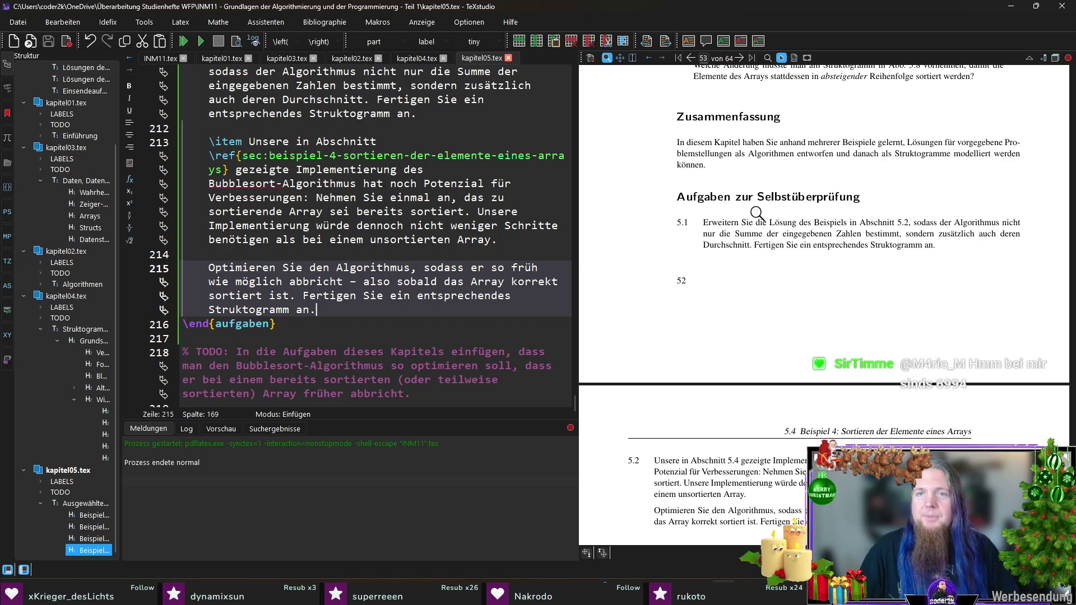
Step: Scroll the recompiled PDF preview down to exercises 5.1 and 5.2
scroll(757, 214, "down", 1)
scroll(849, 191, "down", 1)
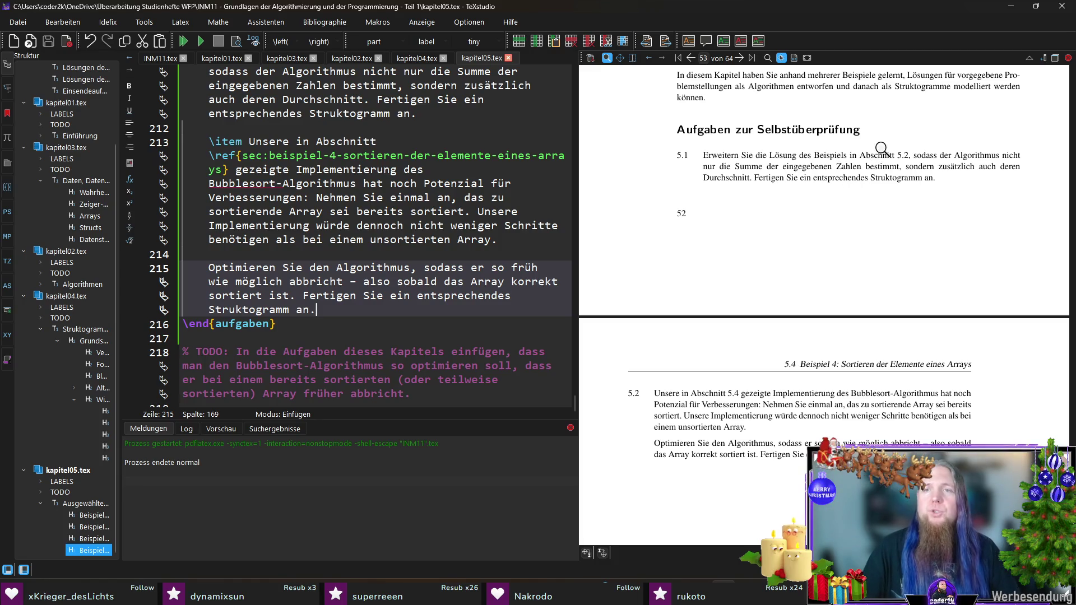
Step: In exercise 5.1, insert 'und ausgibt' after 'bestimmt', delete 'zusätzlich', and recompile
left_click(877, 165, "ctrl")
left_click(397, 198)
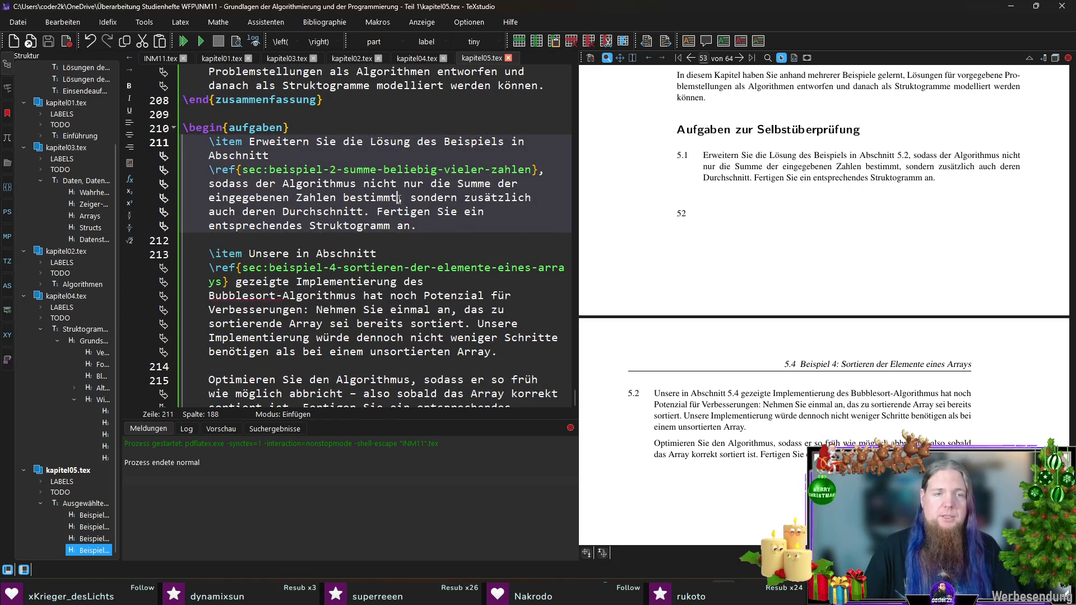
type("und ausgibt")
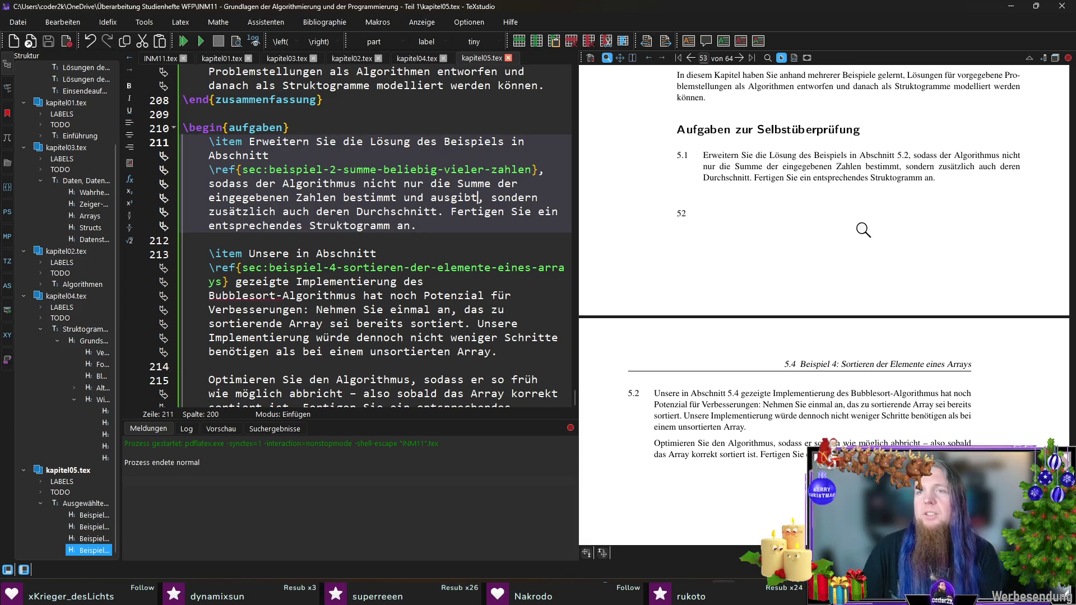
double_click(259, 210)
key("BackSpace")
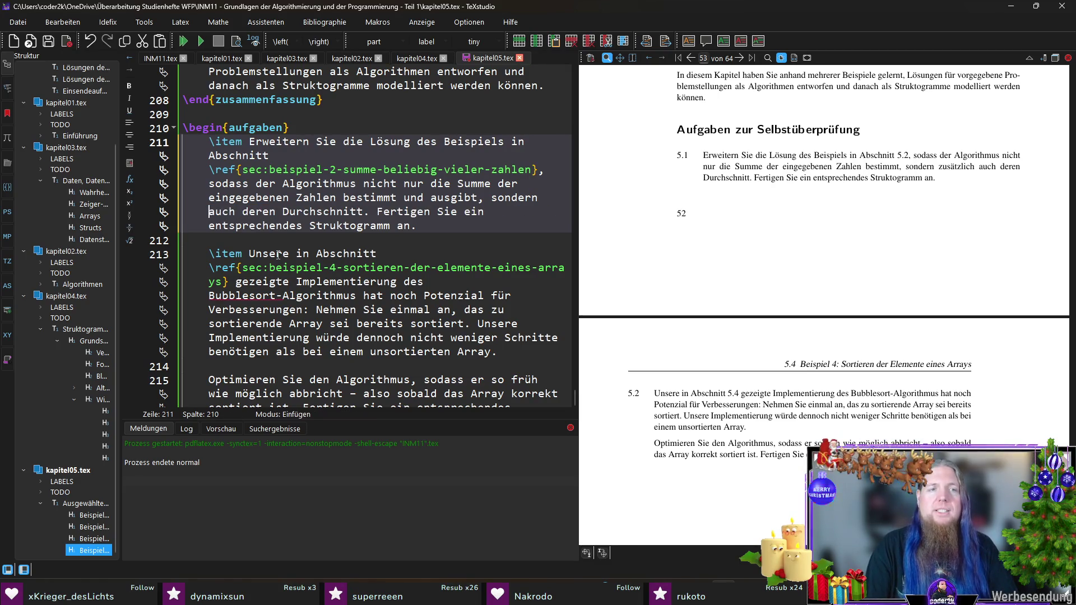
key("F5")
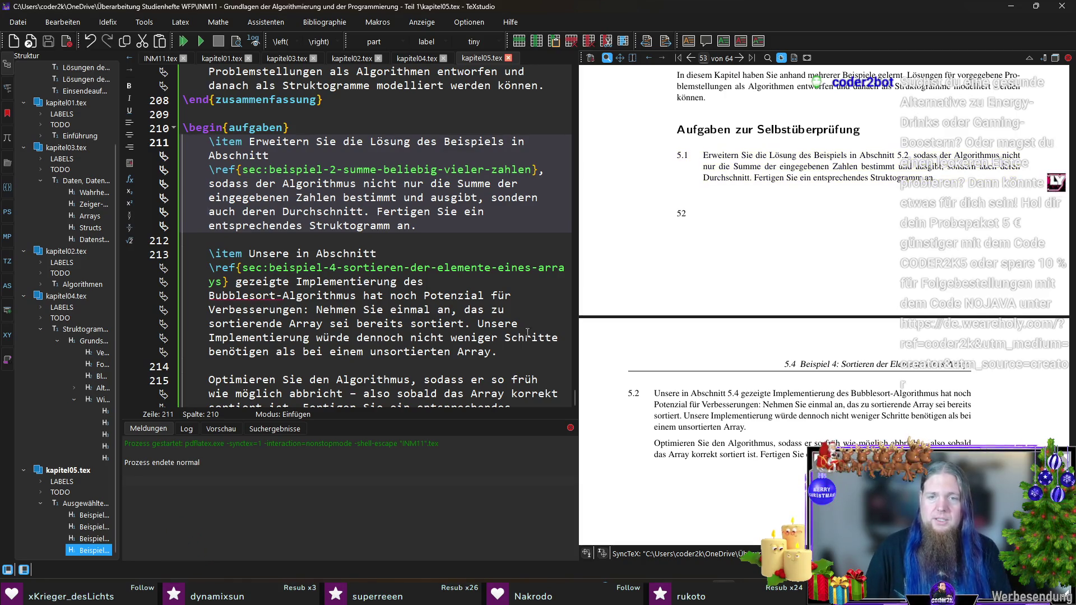
Step: Review exercise 5.1 on page 52 and exercise 5.2 on page 53 in the PDF preview
scroll(763, 349, "down", 3)
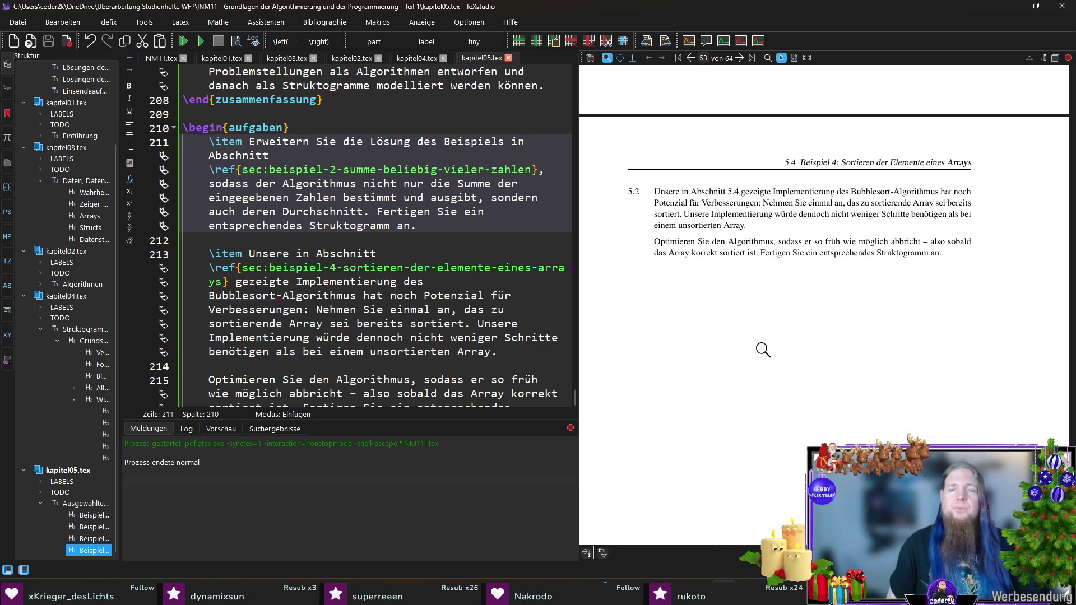
scroll(756, 345, "down", 10)
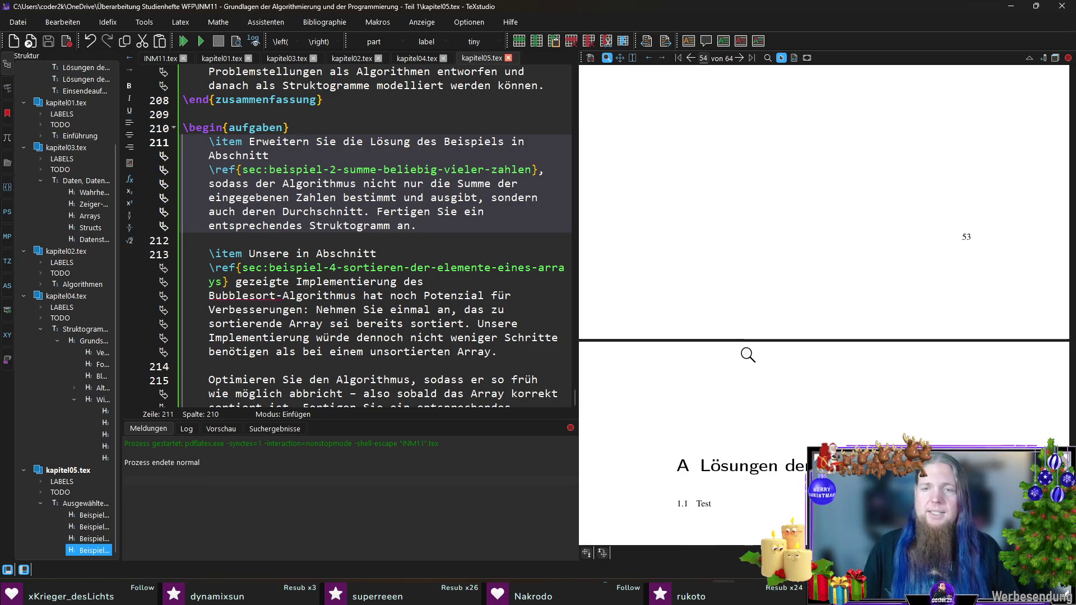
scroll(740, 337, "up", 3)
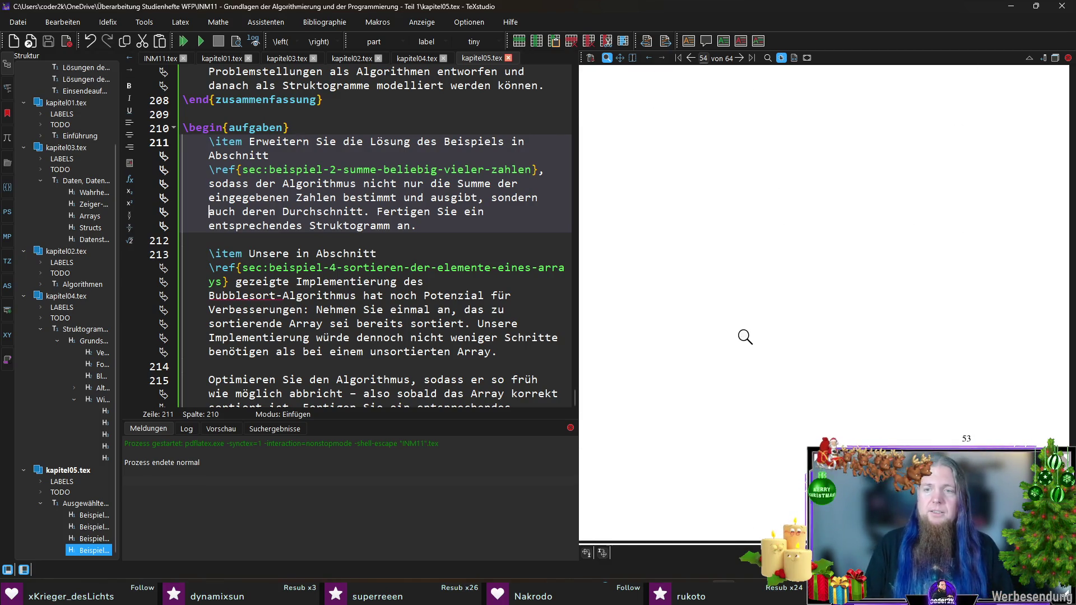
scroll(744, 337, "down", 4)
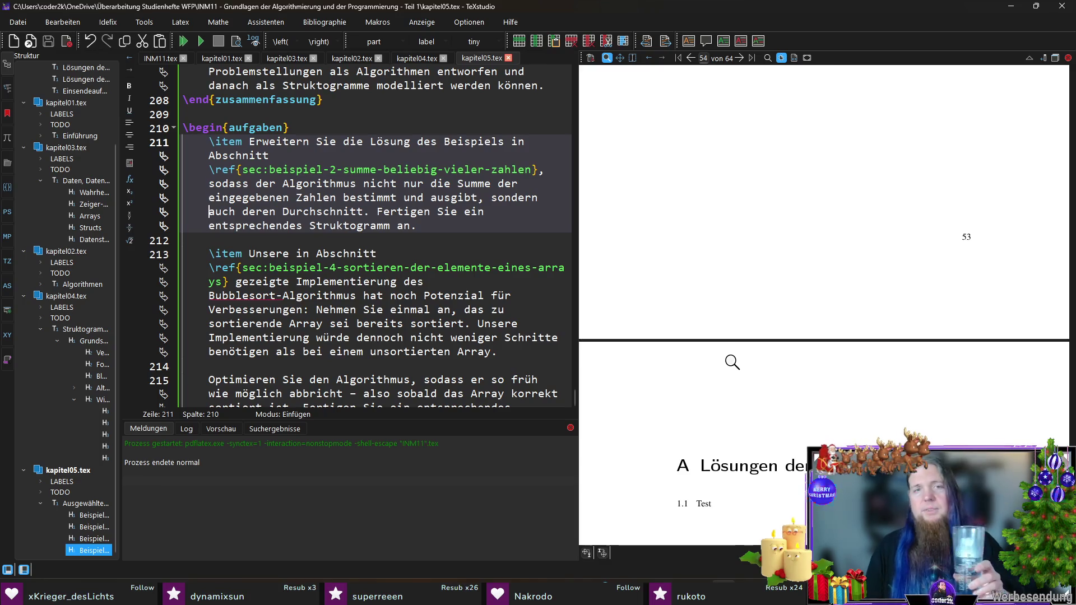
scroll(746, 362, "up", 10)
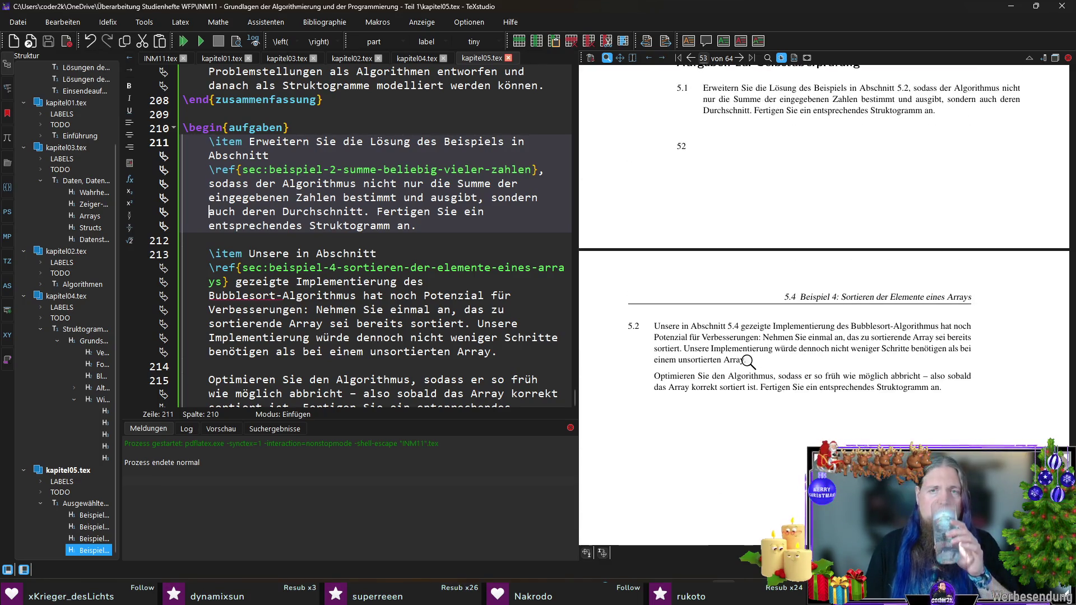
scroll(748, 362, "up", 2)
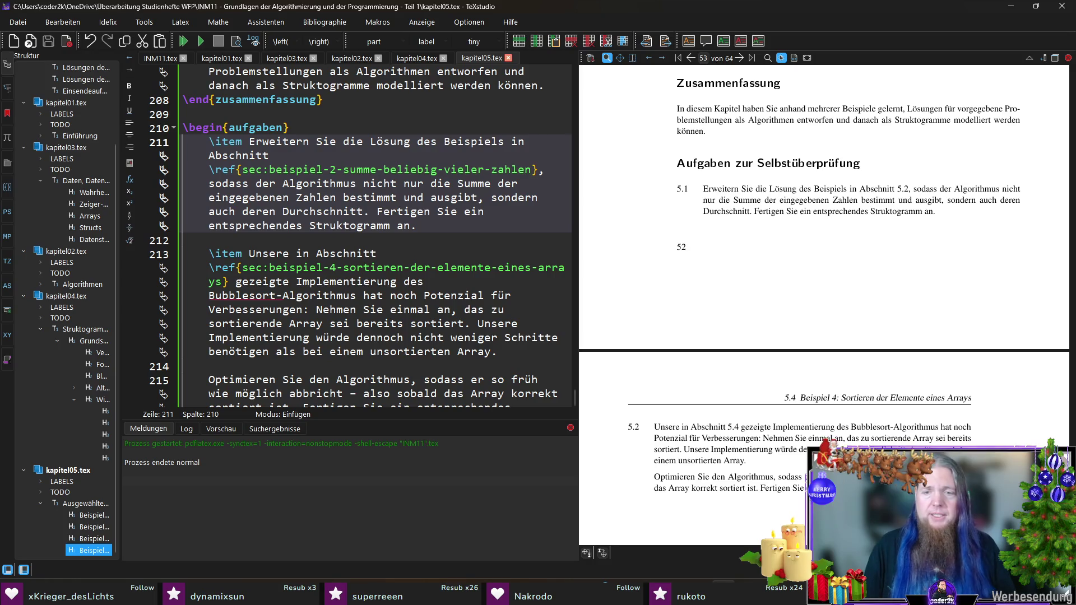
Step: Launch PyCharm from the JetBrains Toolbox
left_click(986, 595)
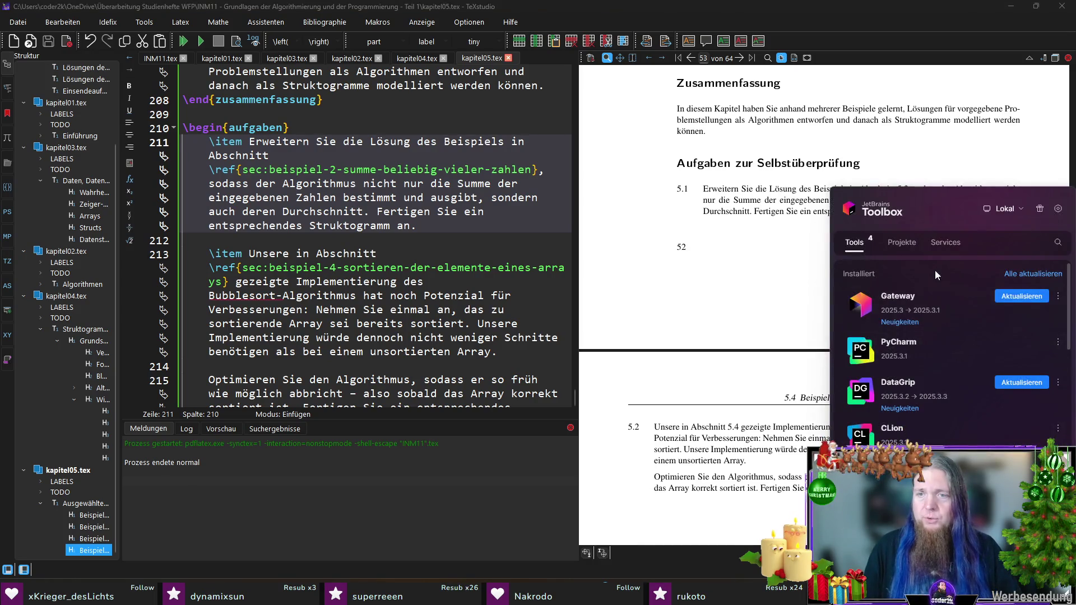
left_click(927, 347)
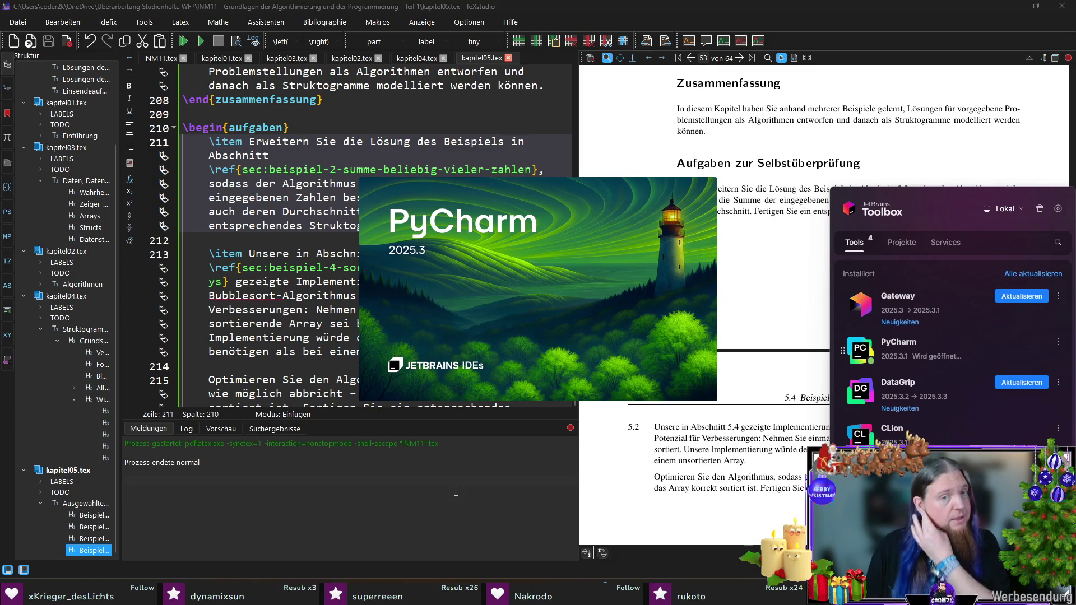
left_click(456, 470)
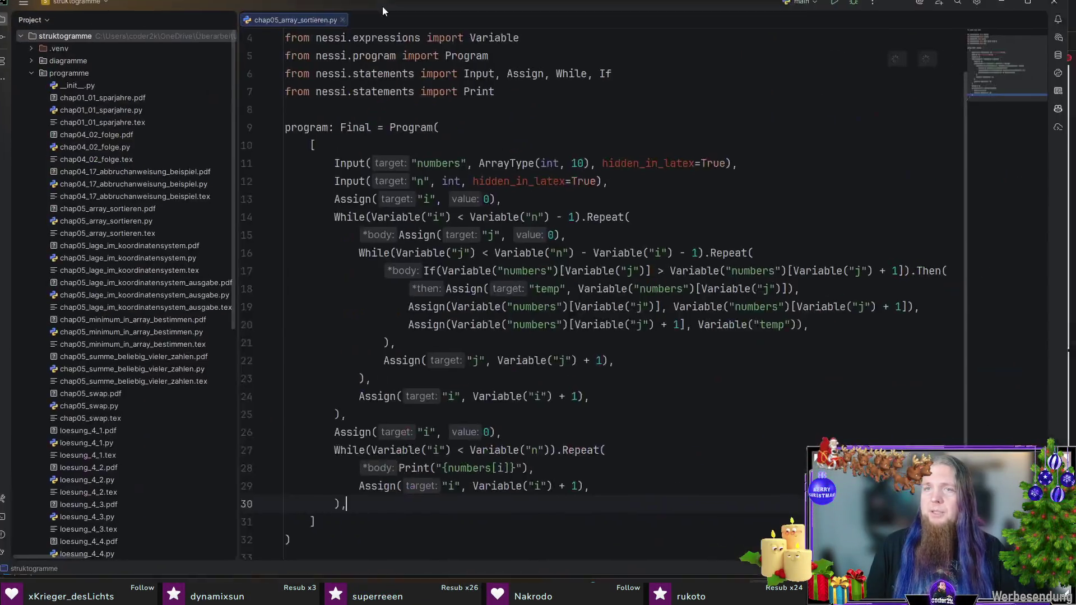
Step: Re-maximize PyCharm, close chap05_array_sortieren.py, hide the terminal and minimize the window
mouse_move(382, 5)
left_mouse_down()
mouse_move(390, 28)
mouse_move(549, 139)
mouse_move(362, 89)
mouse_move(405, 89)
left_mouse_up()
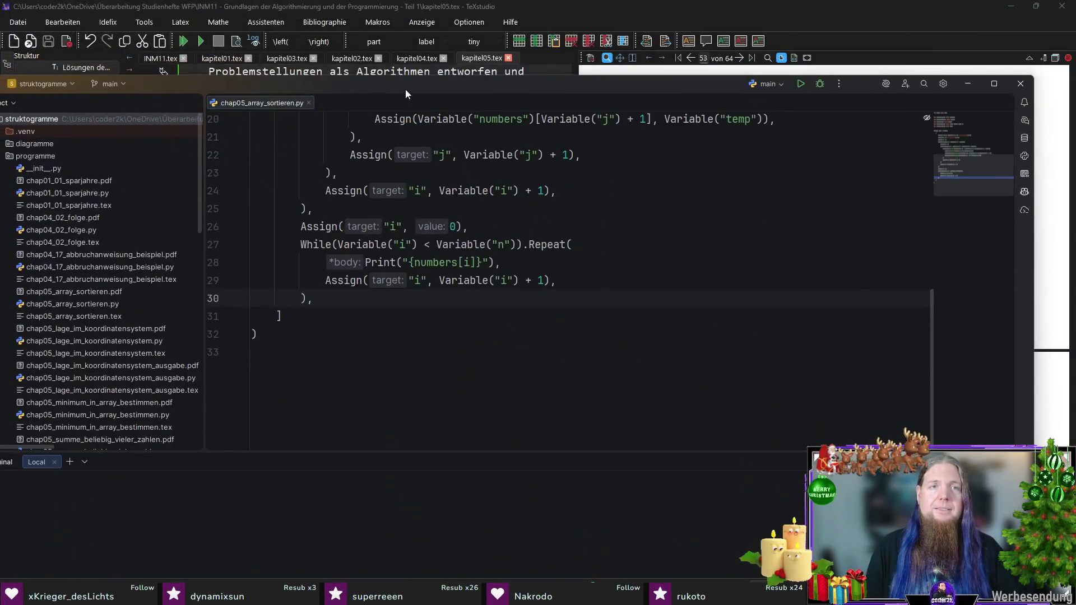
double_click(406, 89)
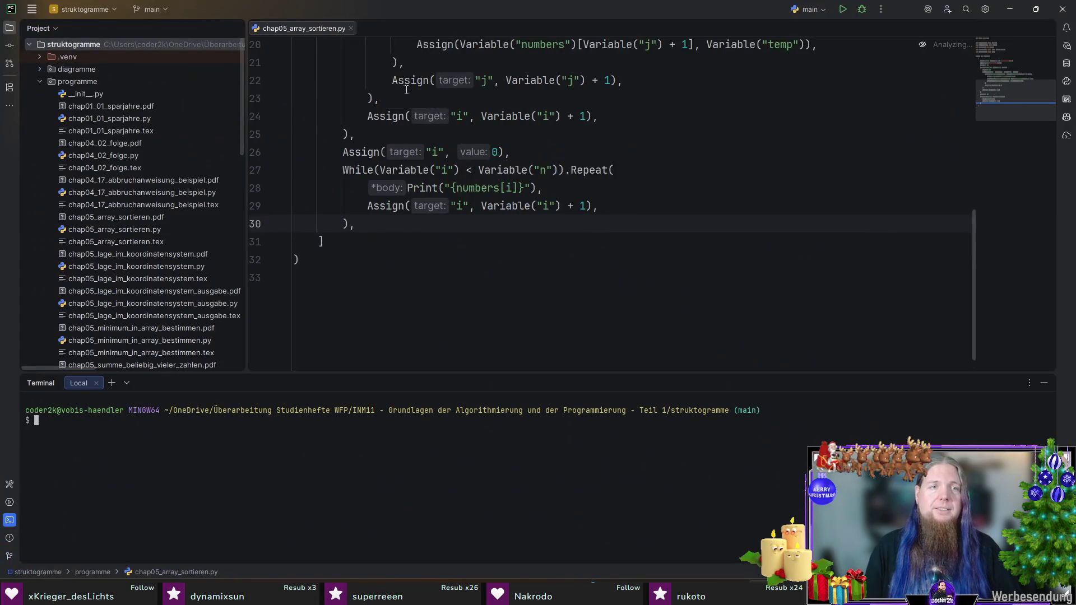
middle_click(291, 31)
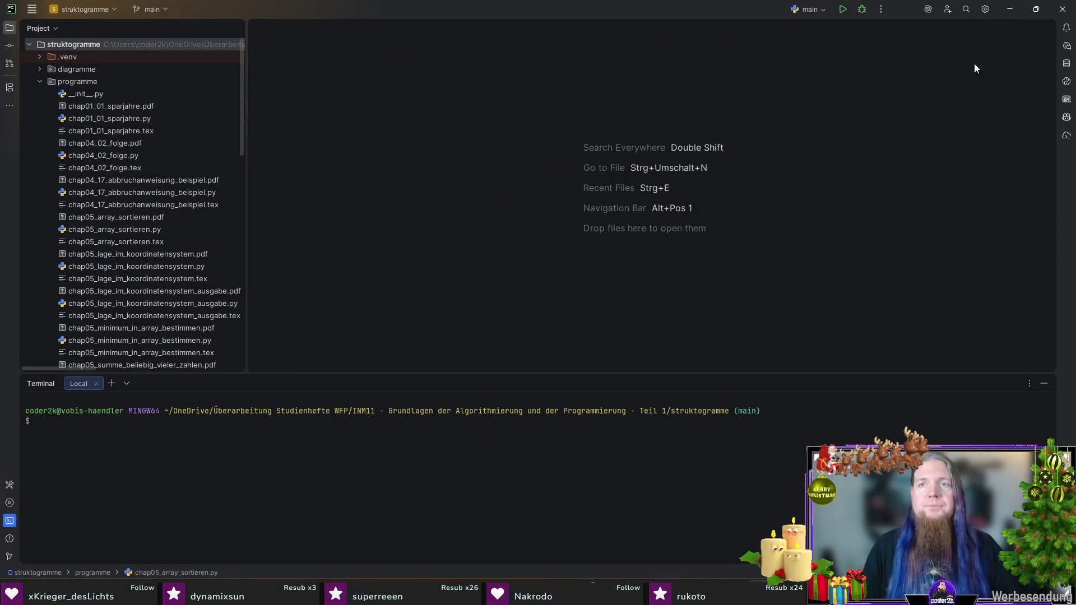
left_click(1044, 384)
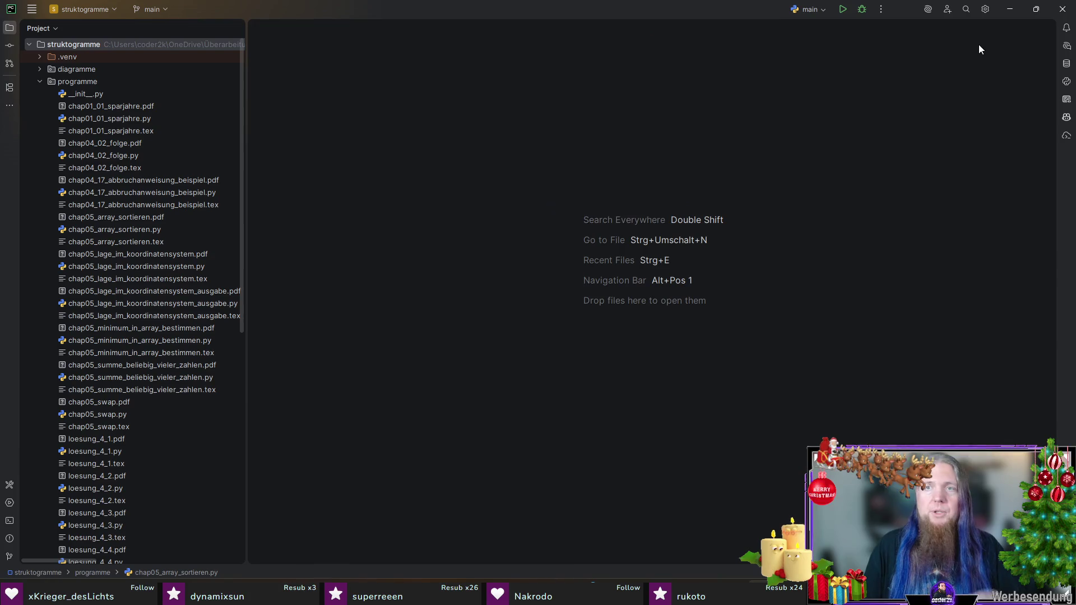
left_click(1007, 11)
Step: Read section 5.2 in the PDF preview down to Abb. 5.4, then return to PyCharm's struktogramme project
scroll(785, 297, "up", 3)
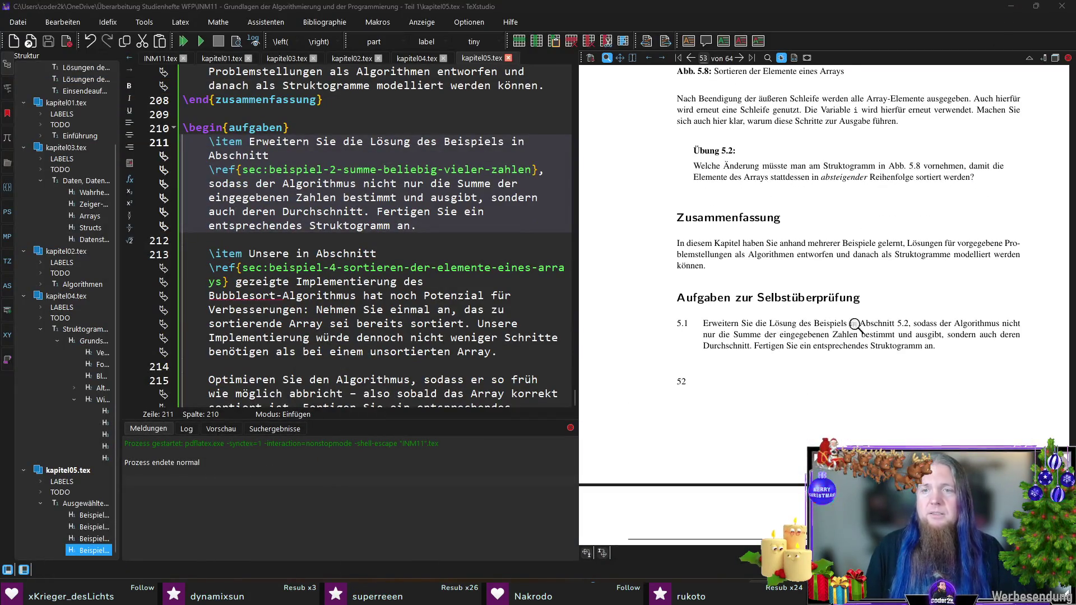
left_click(901, 329)
scroll(728, 168, "down", 5)
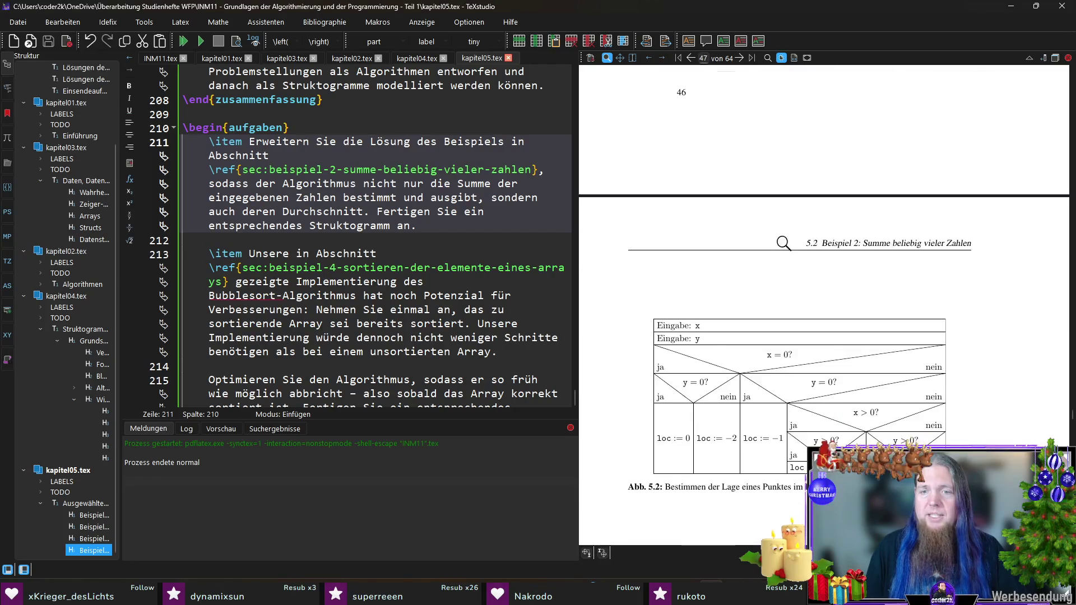
scroll(820, 286, "up", 5)
scroll(820, 286, "up", 1)
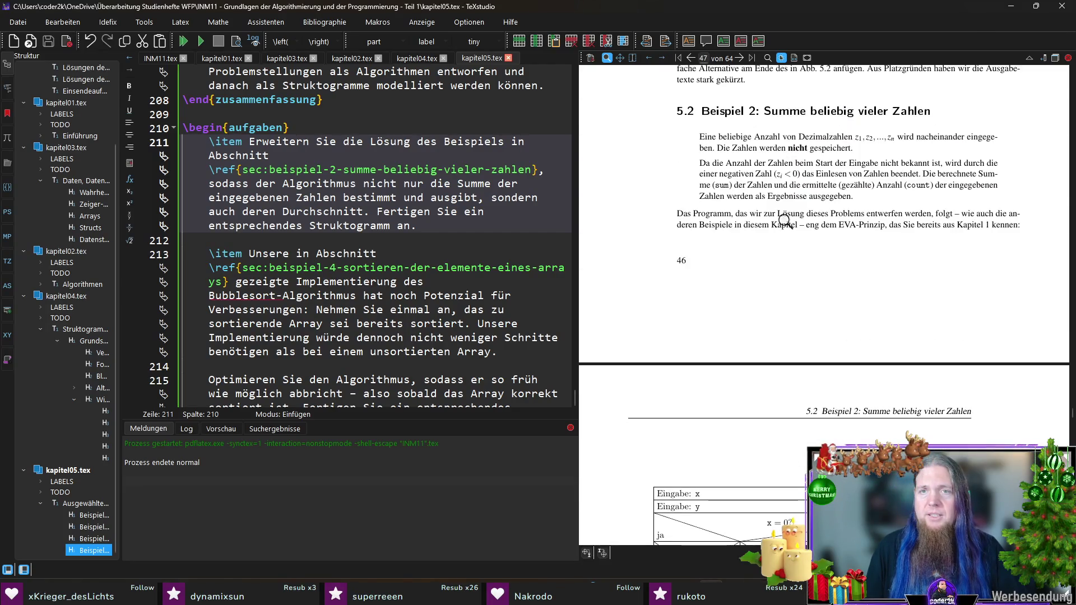
scroll(784, 292, "down", 5)
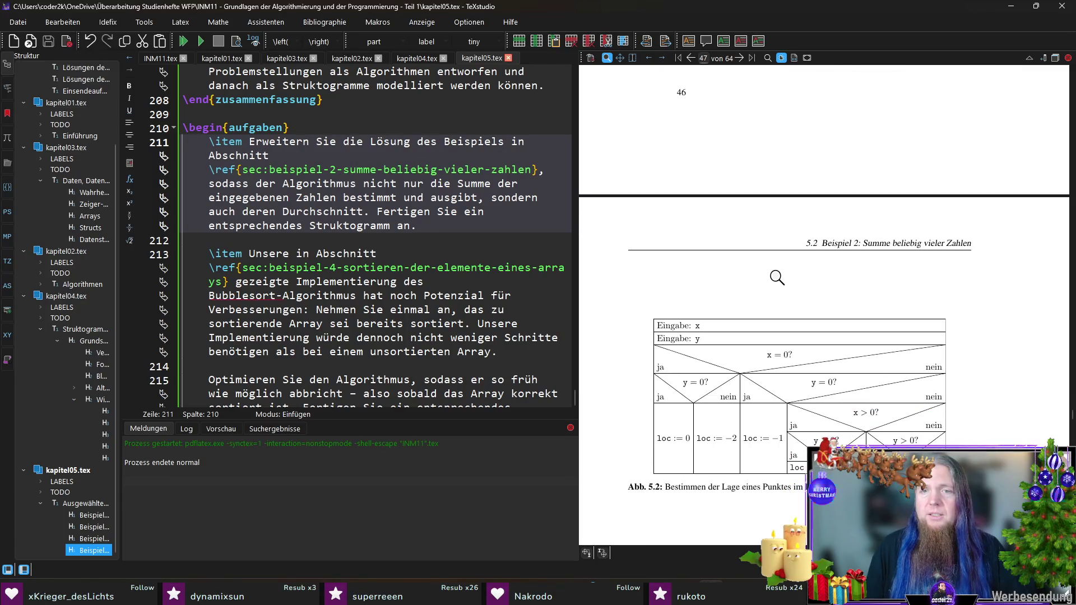
scroll(780, 283, "up", 5)
scroll(777, 278, "down", 8)
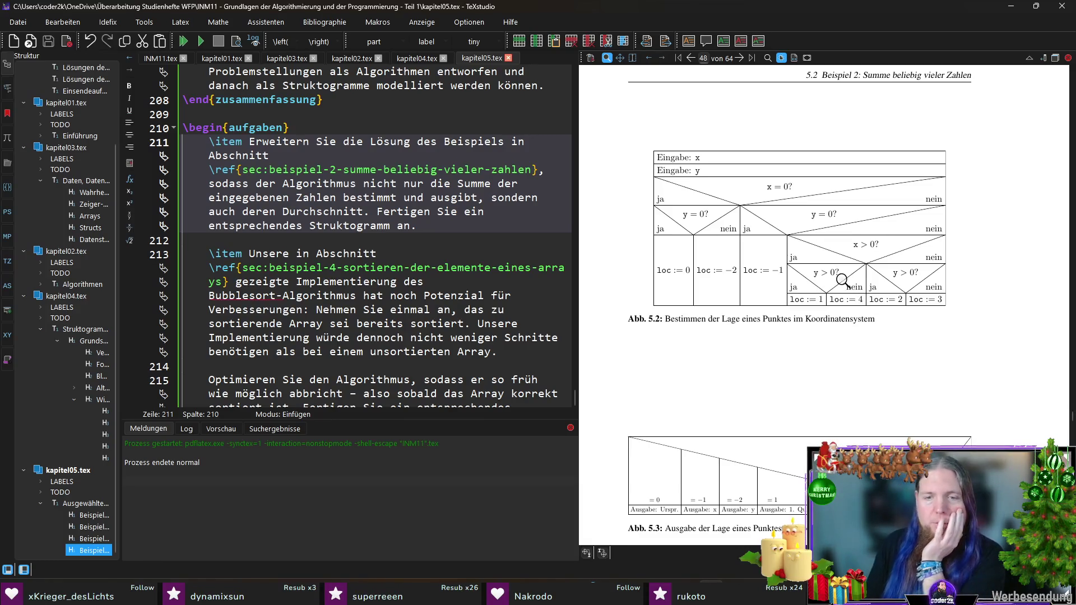
scroll(842, 279, "down", 10)
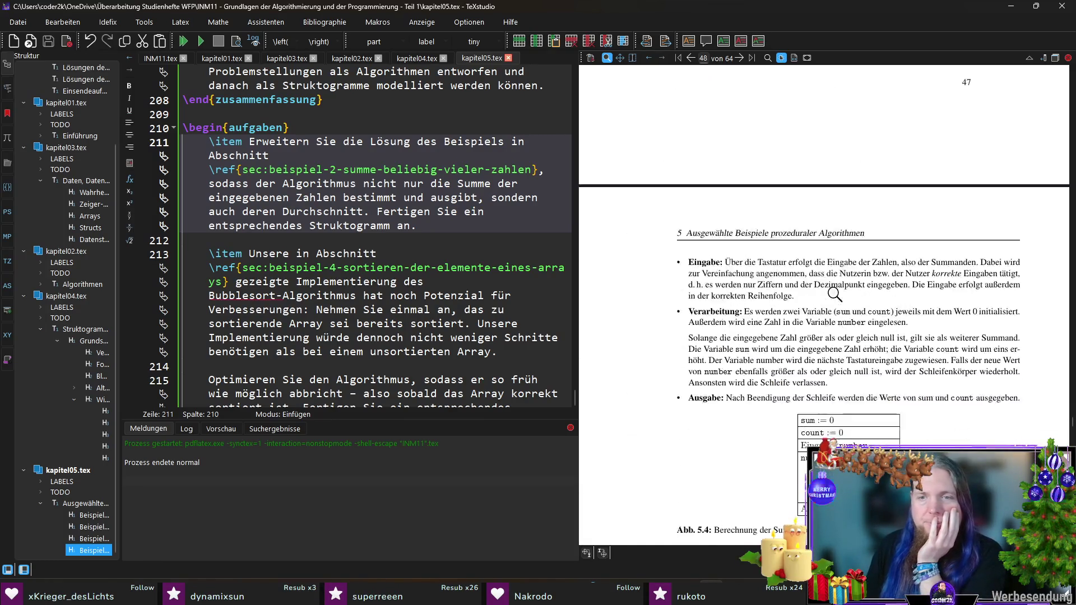
scroll(835, 293, "down", 3)
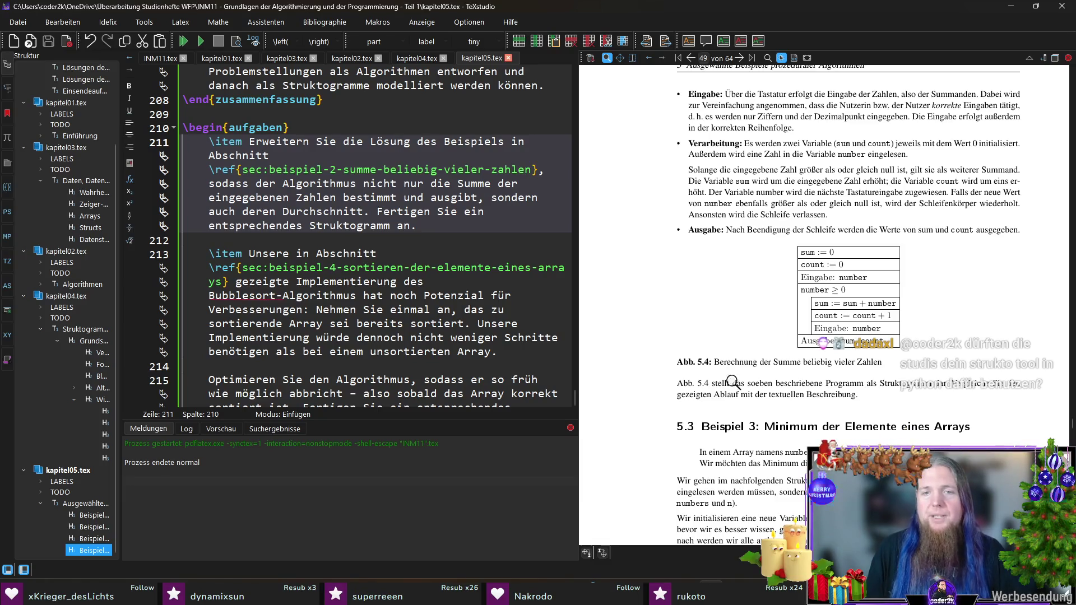
key("alt+Tab")
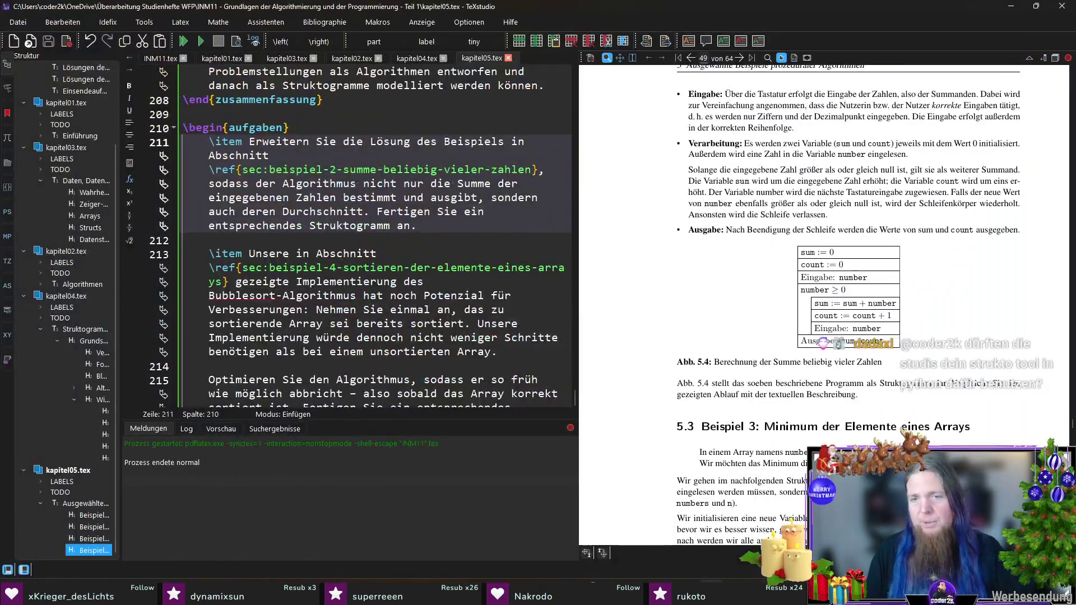
key("alt+Tab")
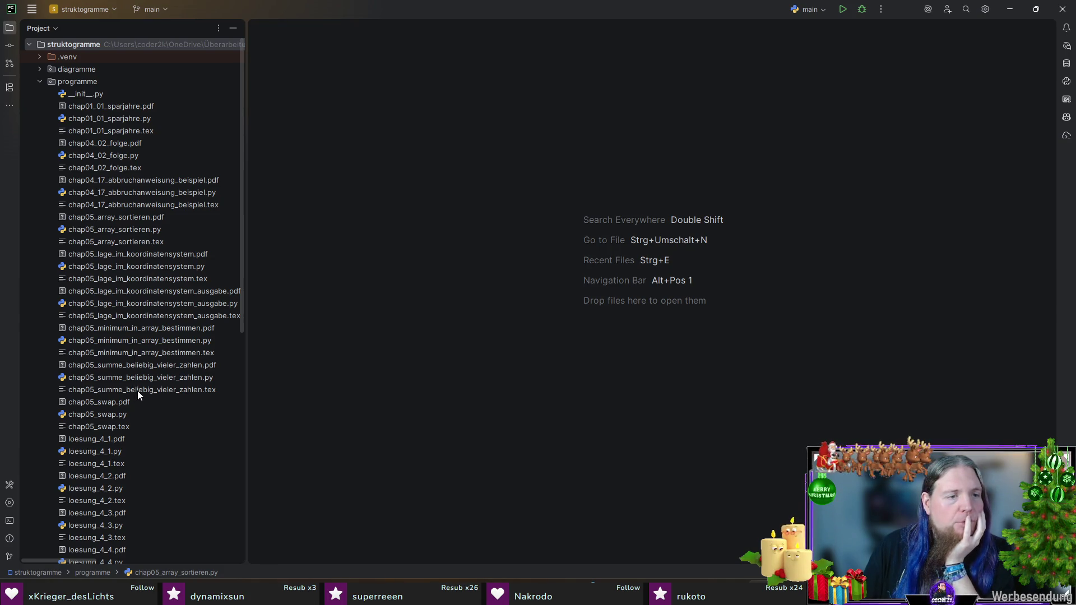
Step: Copy chap05_summe_beliebig_vieler_zahlen.py as loesung_5_1.py without adding it to Git
left_click(160, 376)
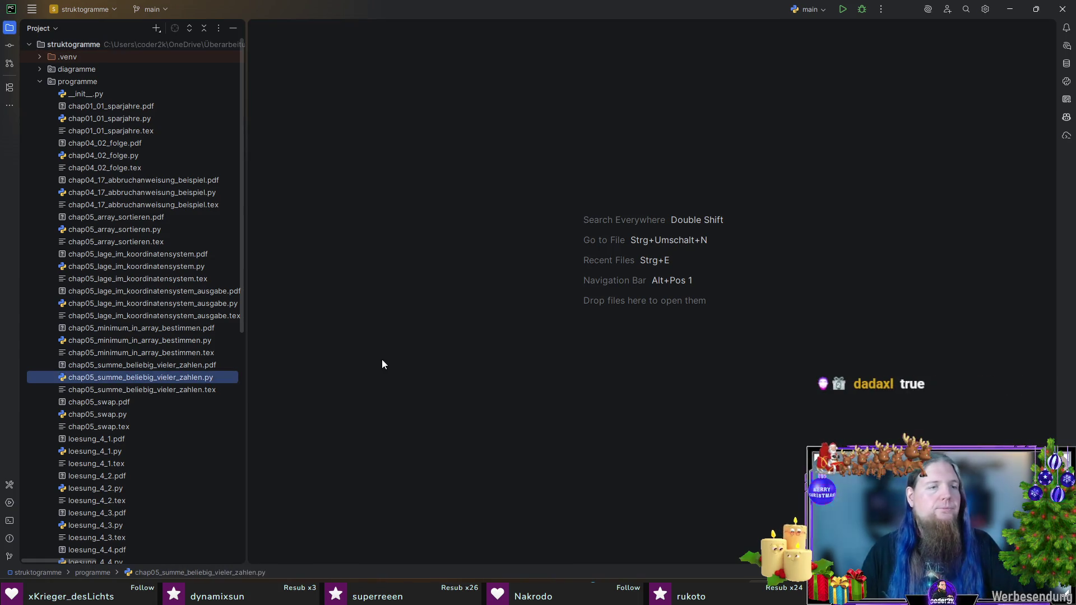
key("F5")
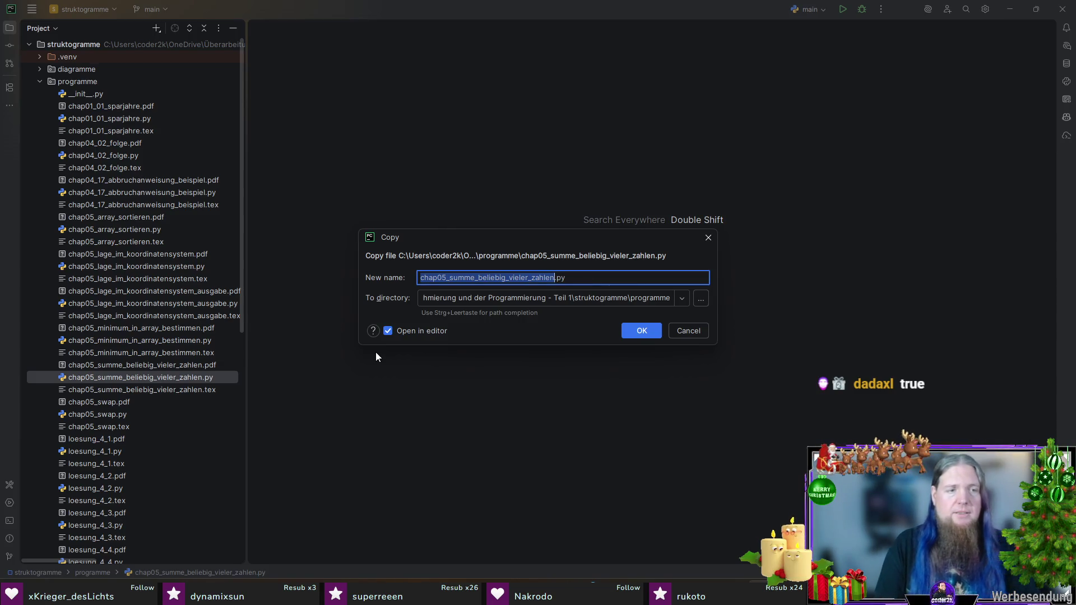
key("Escape")
scroll(149, 383, "down", 8)
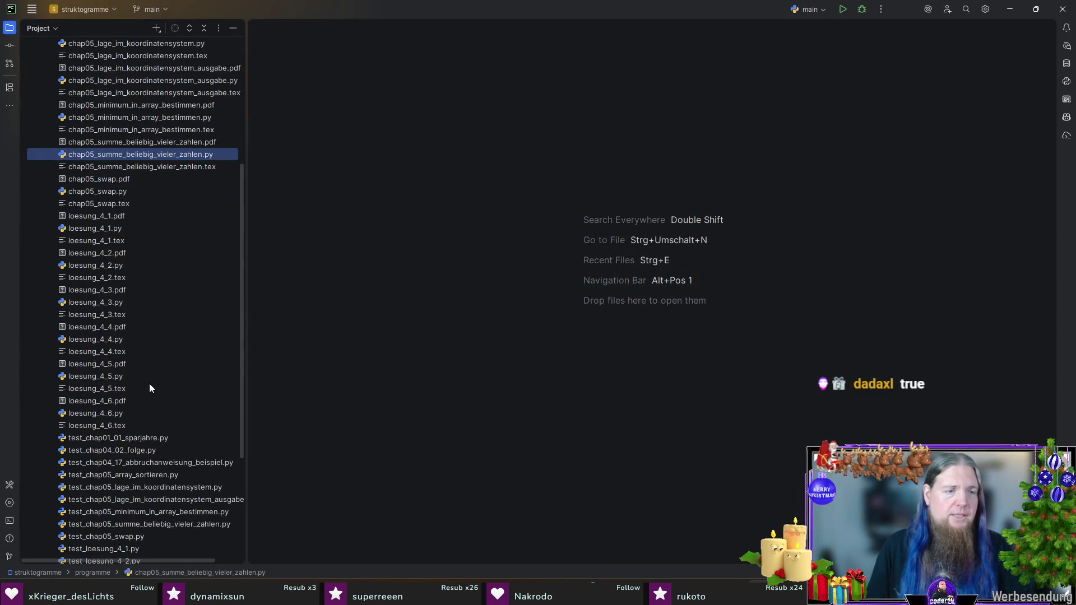
scroll(158, 391, "up", 7)
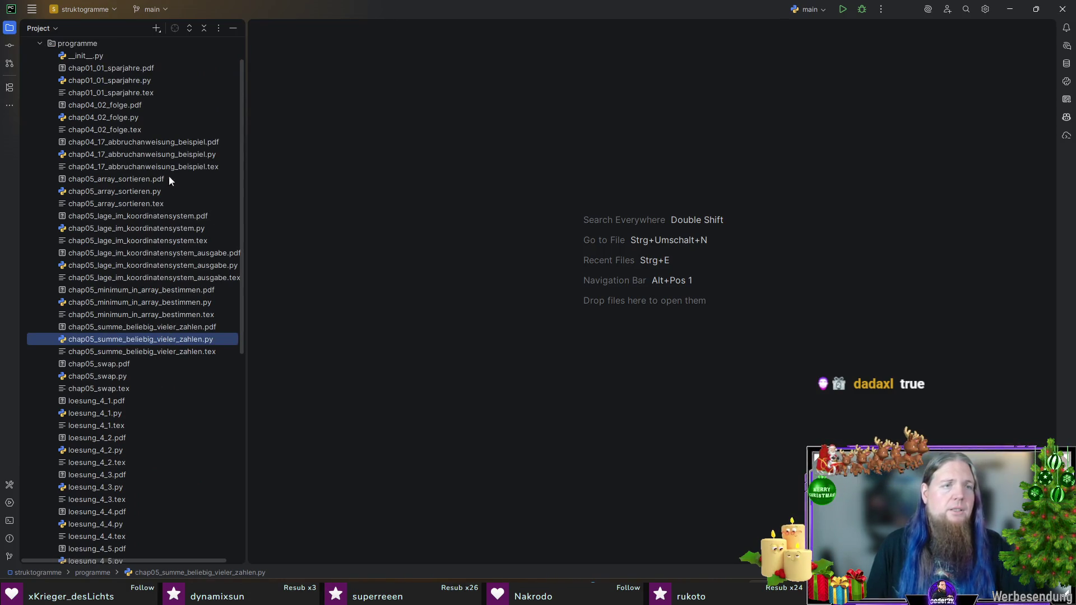
key("F5")
type("loesung_5")
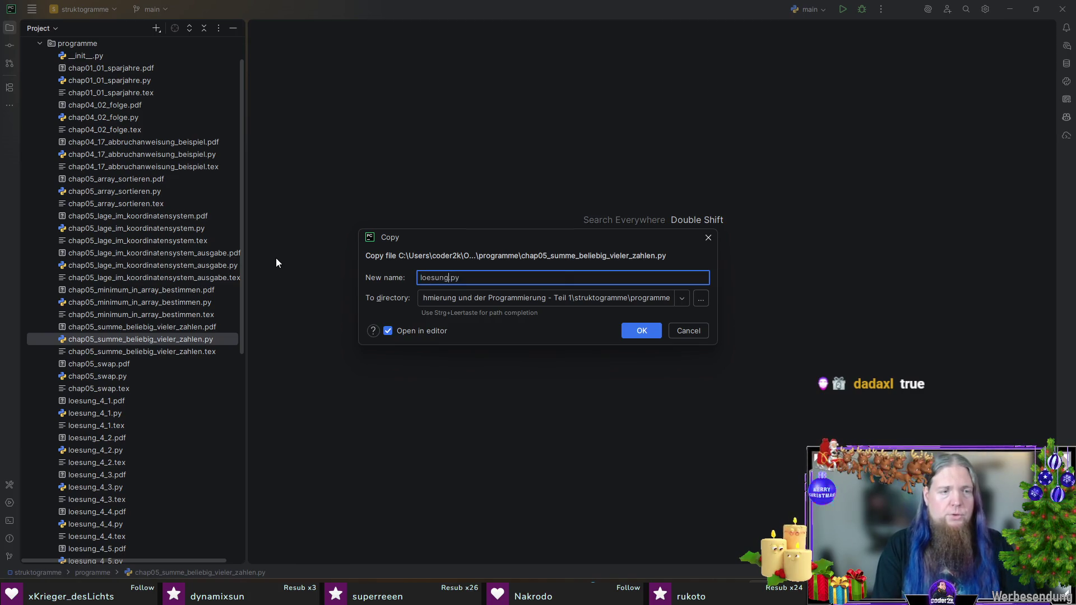
type("_1")
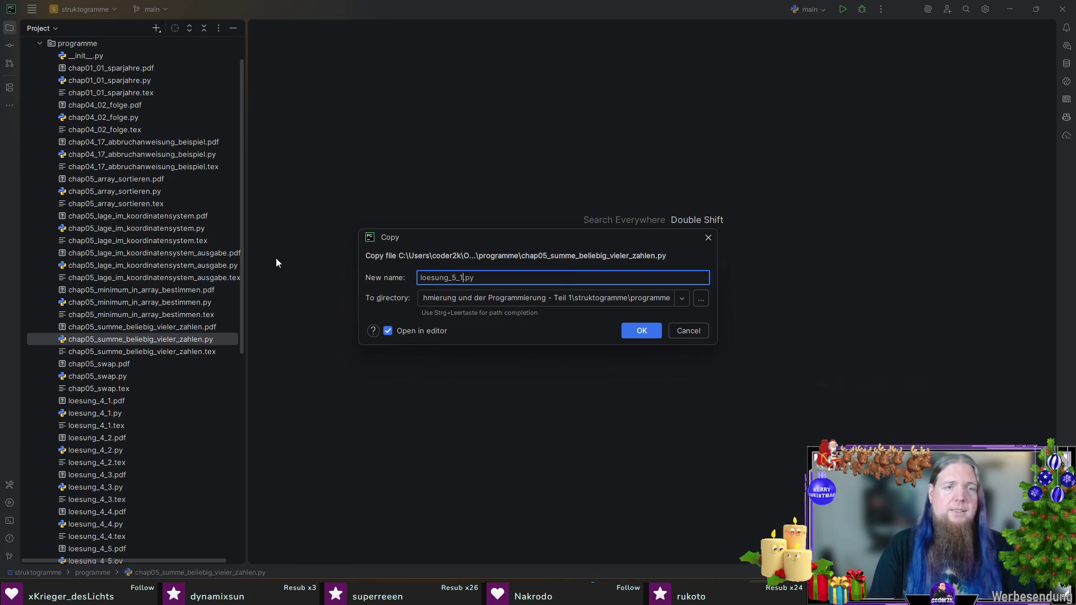
key("Return")
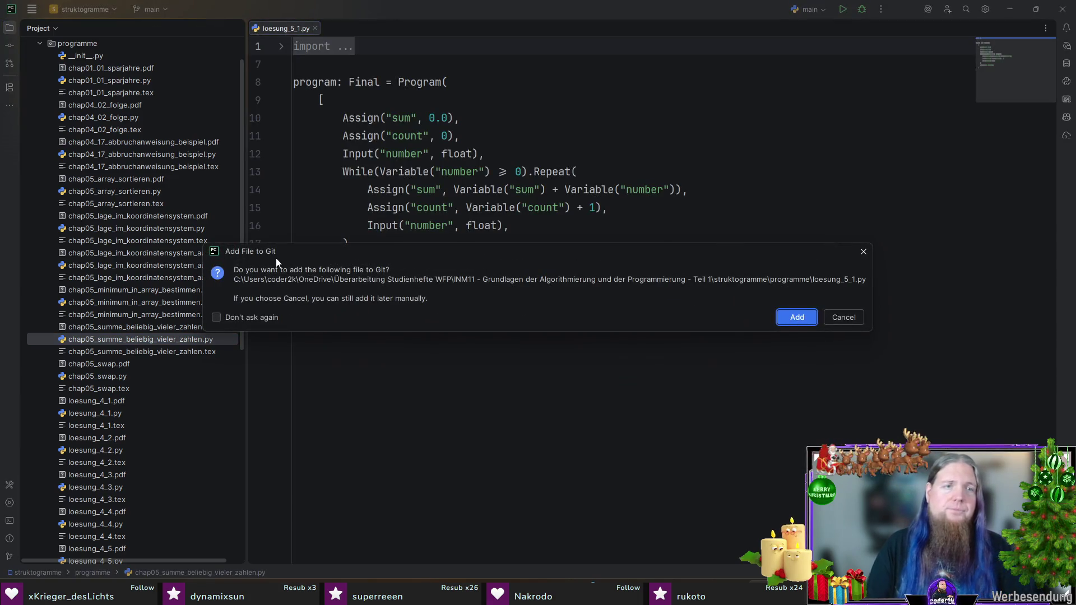
key("Return")
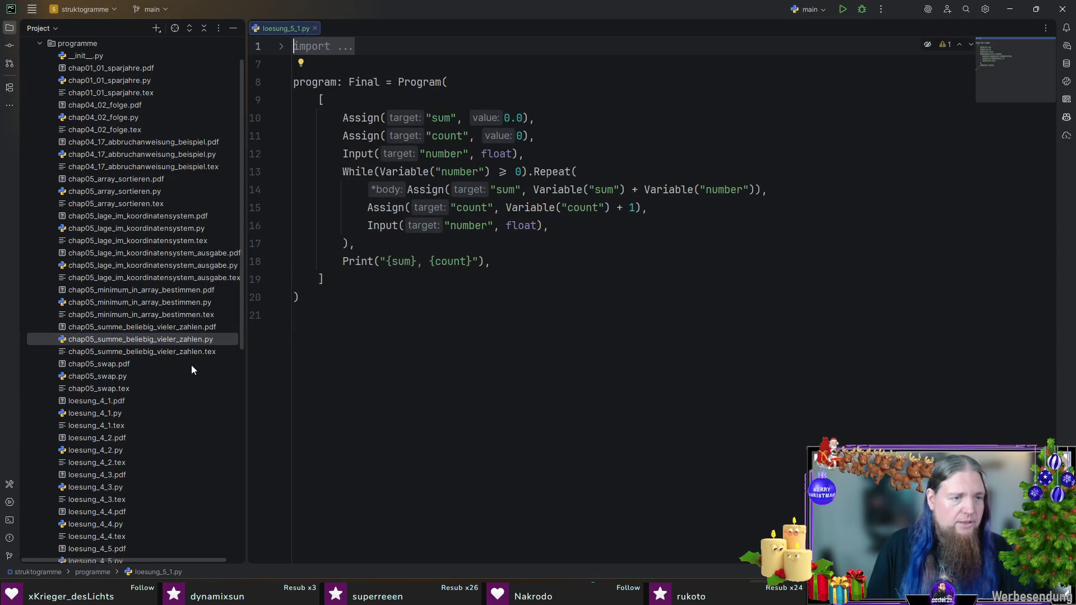
Step: Copy the sum program's test file as test_loesung_5_1.py without Git, then hide the project tree
scroll(162, 349, "down", 10)
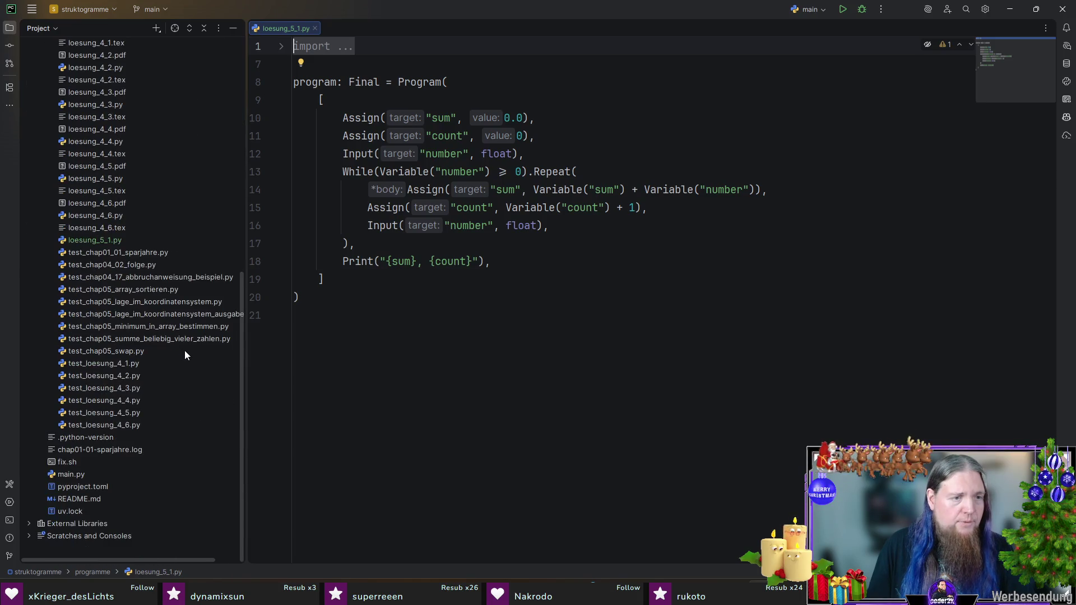
left_click(164, 335)
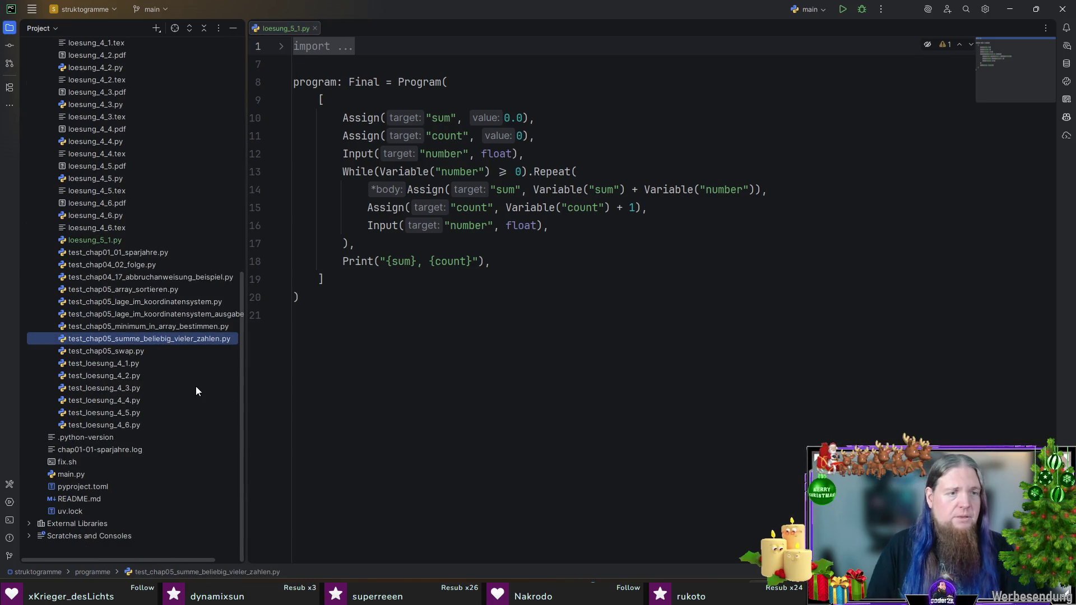
key("F5")
key("End")
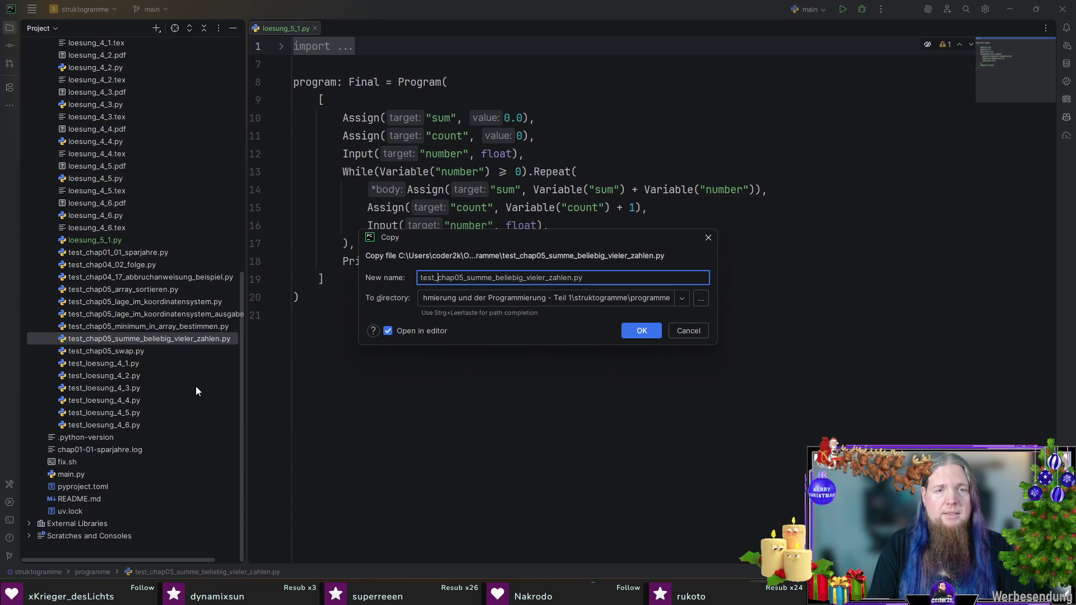
key("shift+End")
key("shift+Left")
key("shift+Left")
key("shift+Left")
type("loesung")
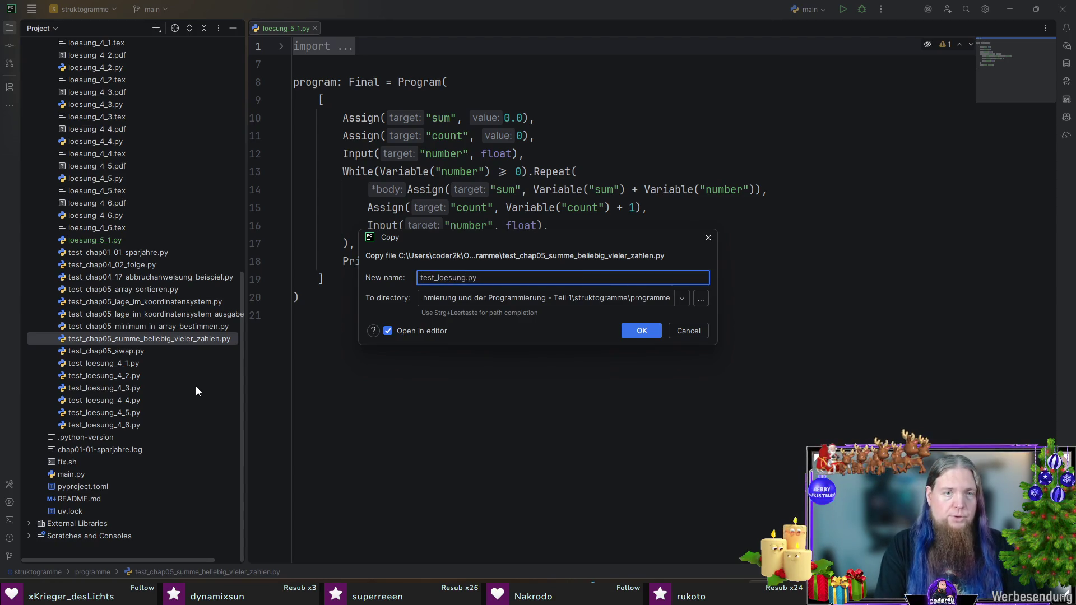
type("_5_1")
key("Return")
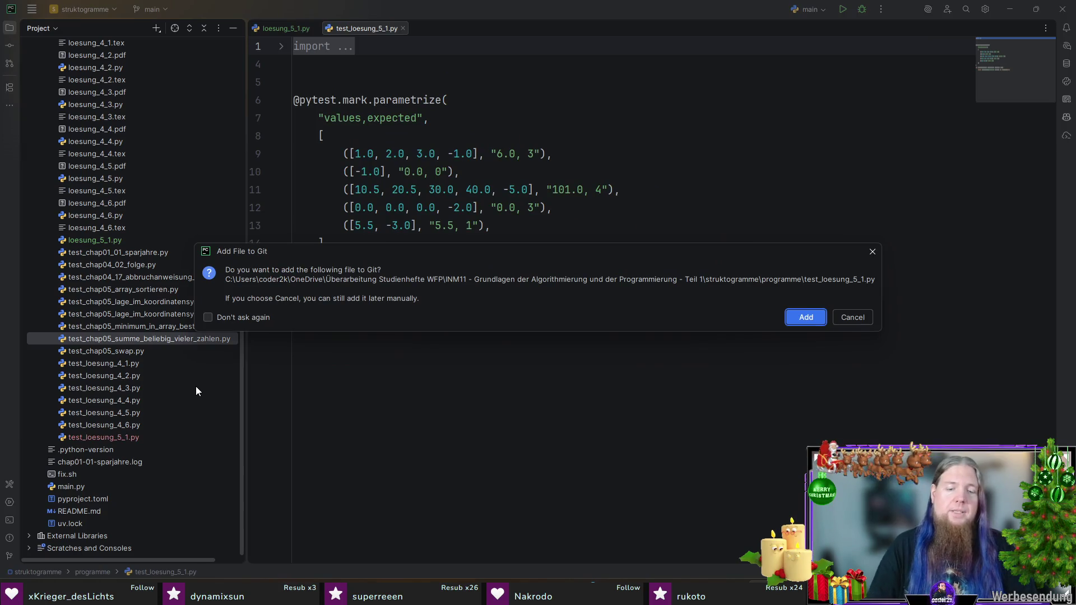
key("Return")
key("alt+Left")
key("alt+1")
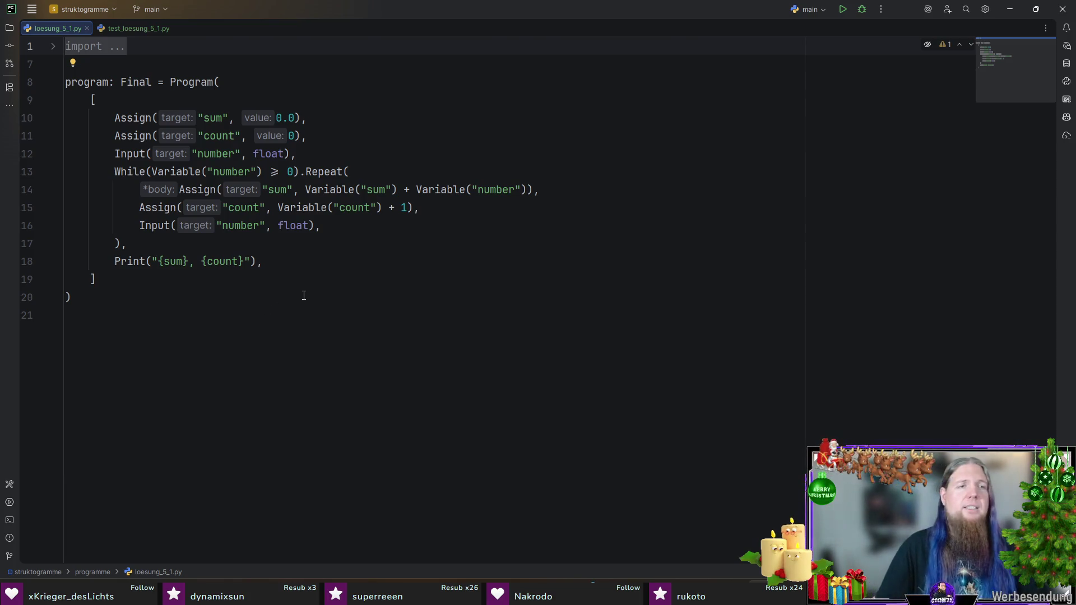
Step: Add Assign("average", sum / count) after the loop in loesung_5_1.py and start the test's average line
left_click(292, 244)
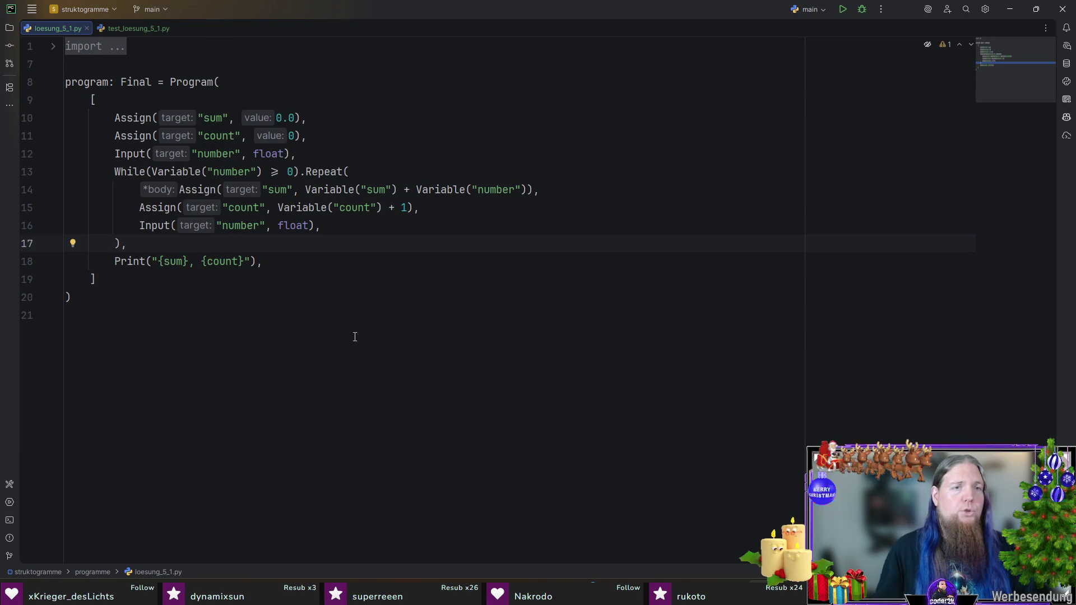
key("Return")
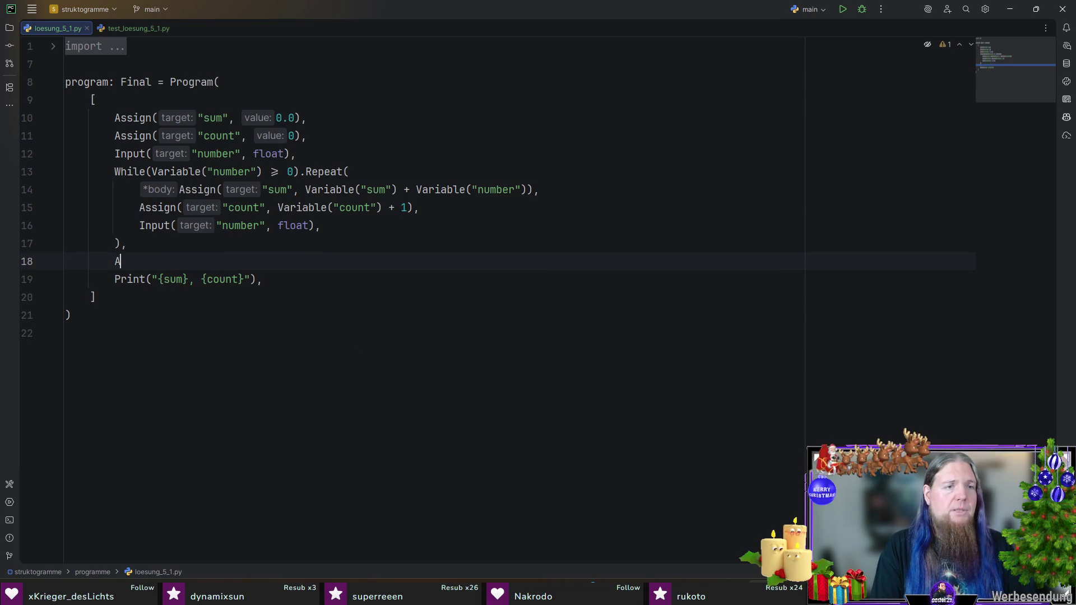
type("Assign(\"")
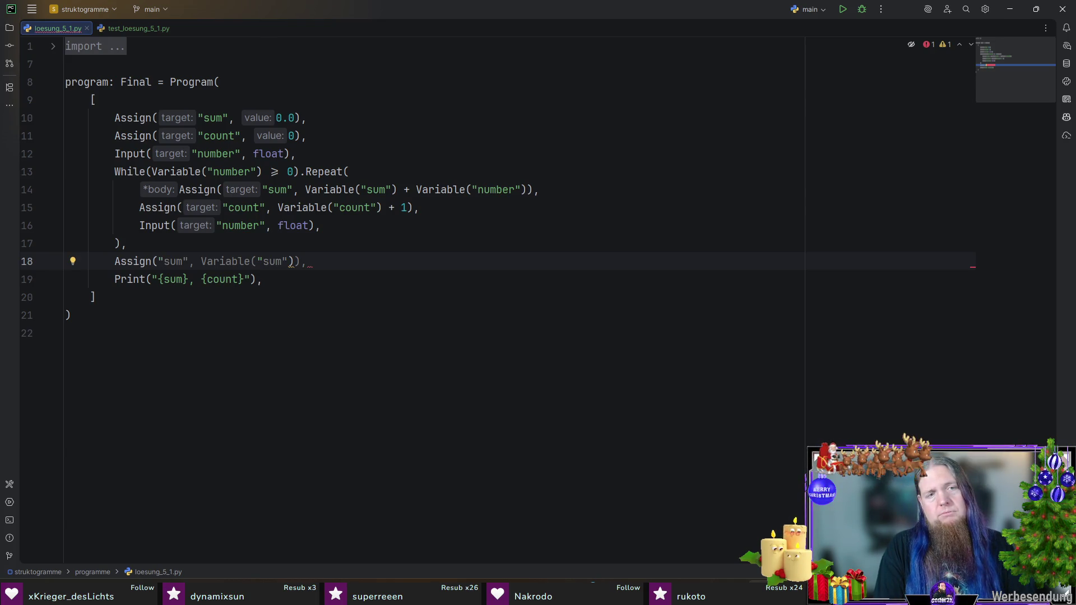
type("average\",")
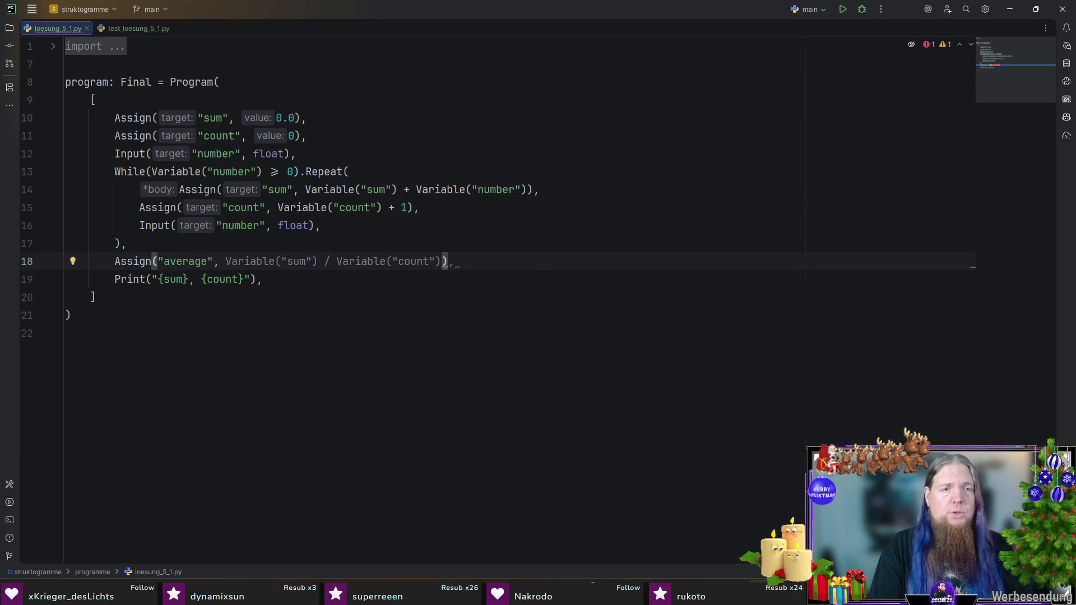
key("Tab")
key("alt+Right")
type("average: Final = su")
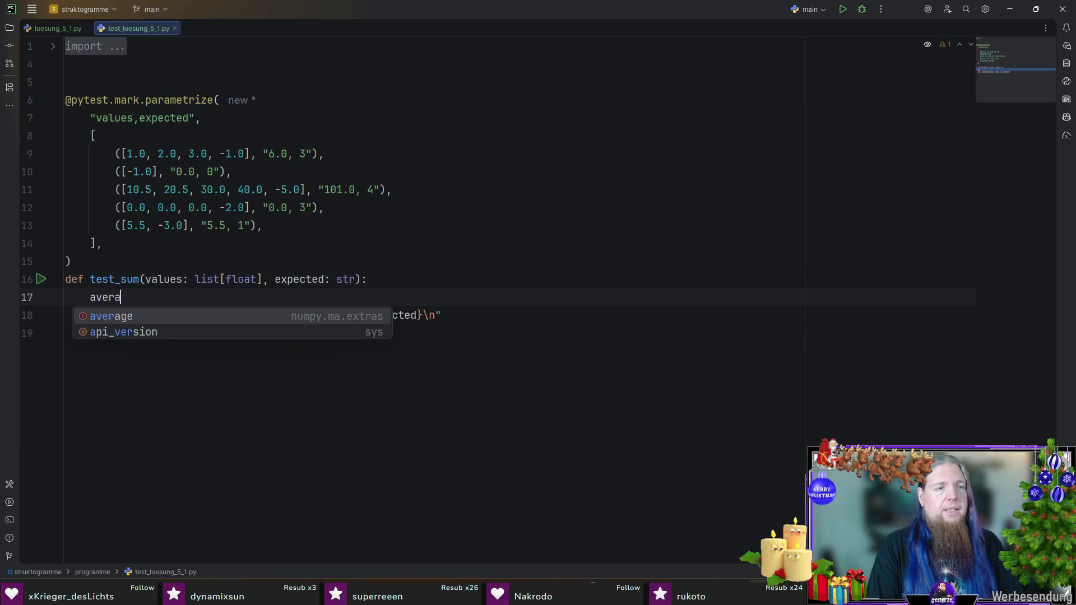
Step: Complete the test's average as sum(values) / len(values) and import Final from typing
key("Return")
type("val)")
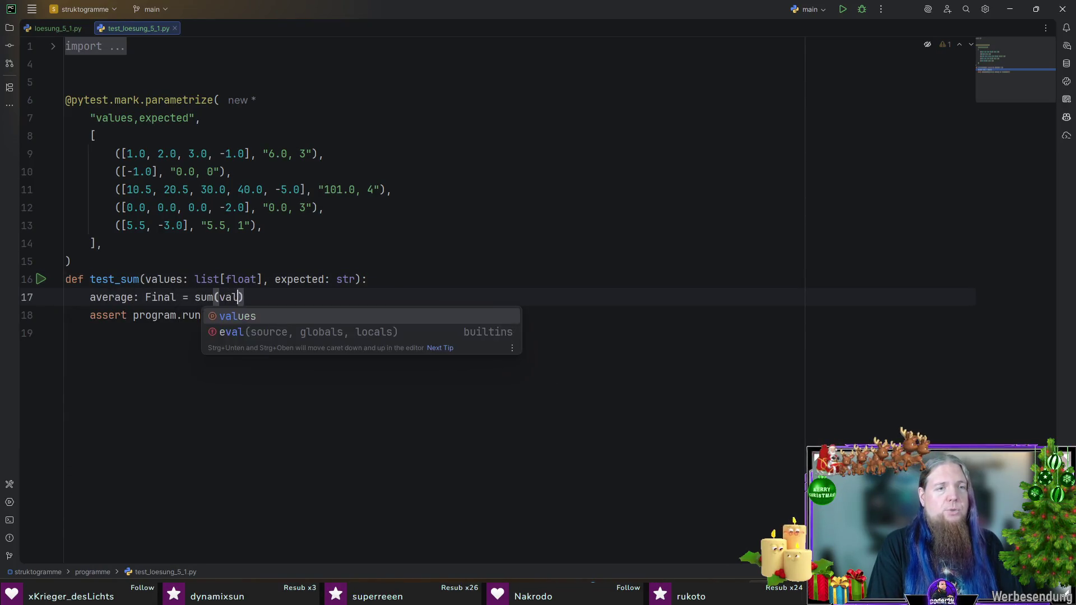
key("Return")
type(") / ")
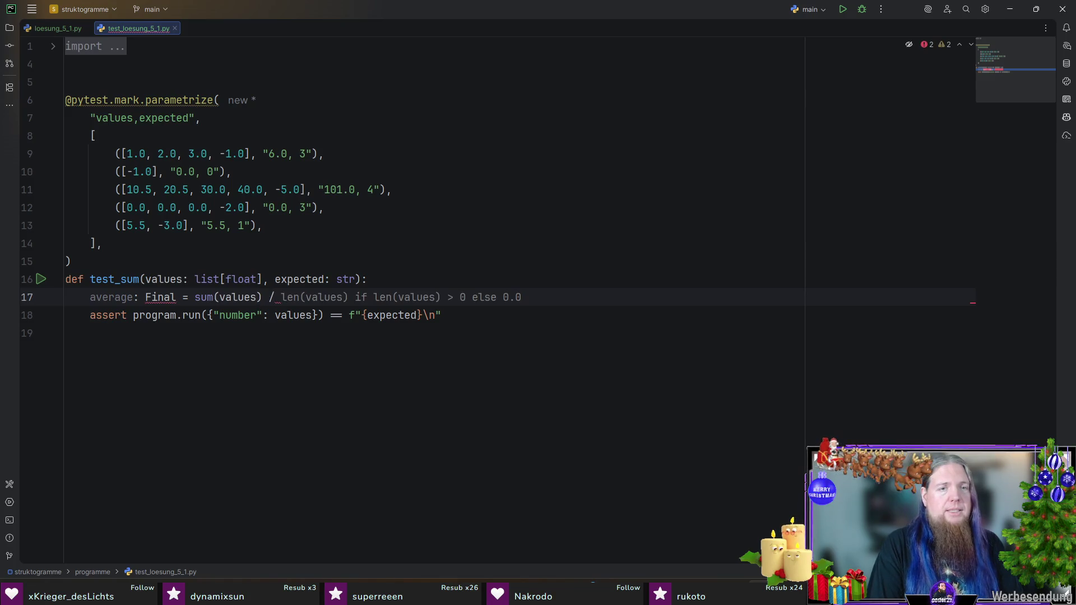
type("len(values)")
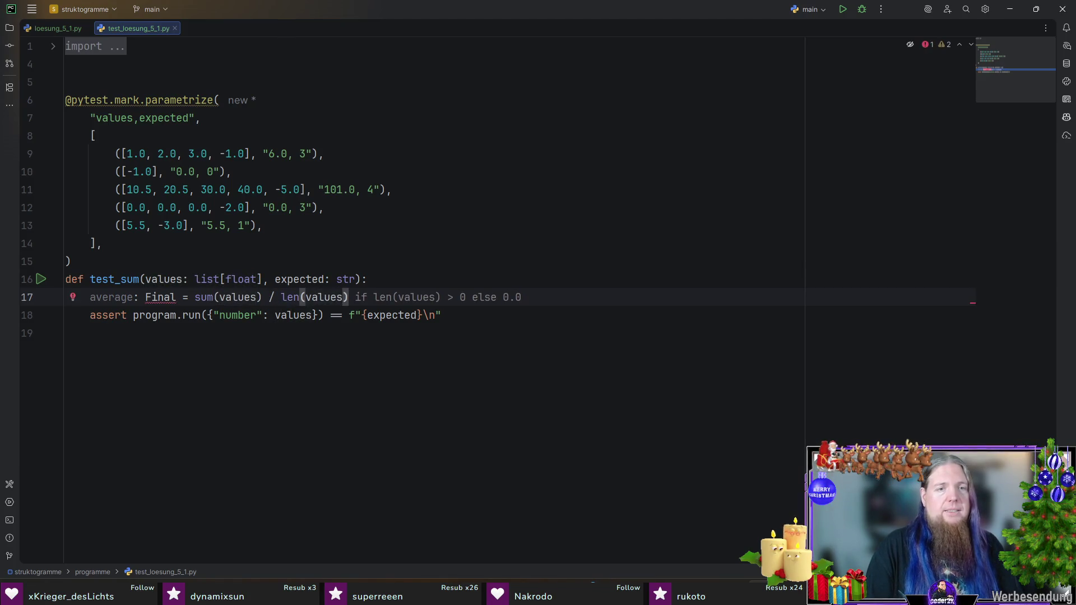
key("Escape")
left_click(151, 296)
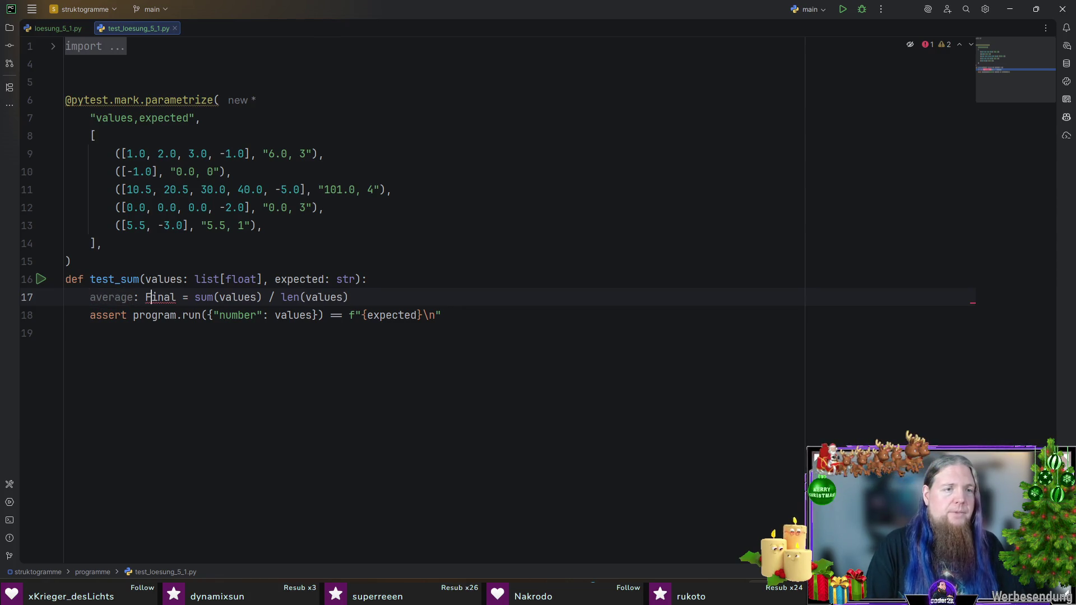
key("alt+Return")
key("Return")
key("Return")
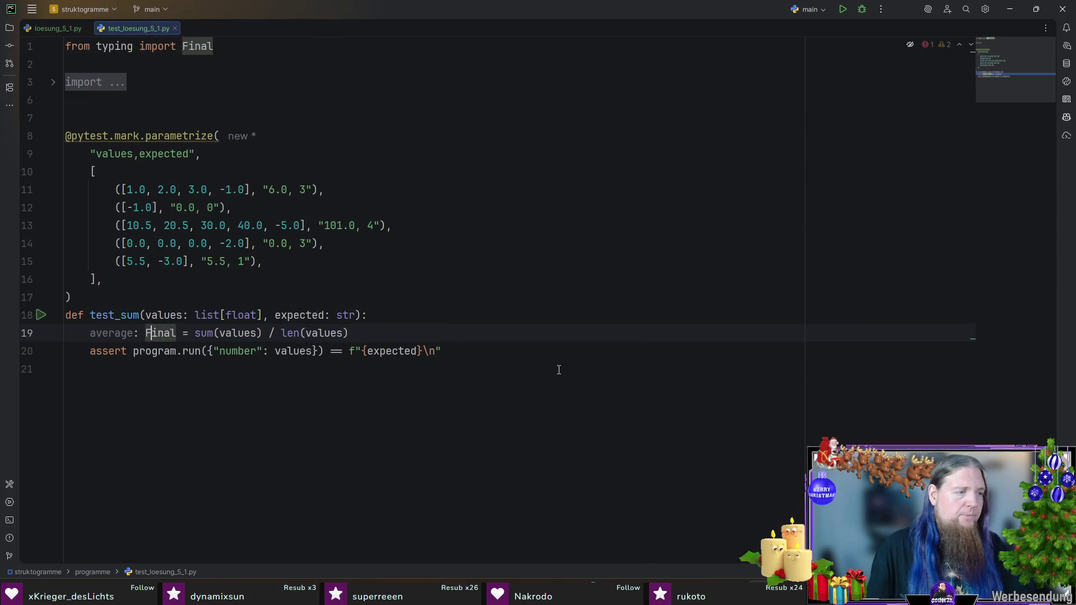
left_click(132, 334)
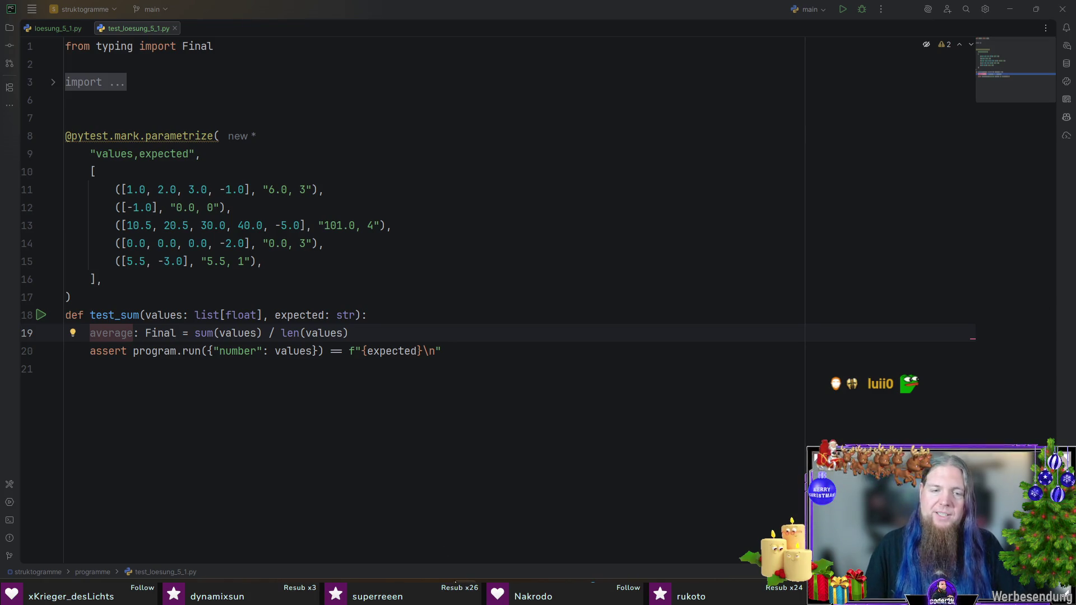
key("End")
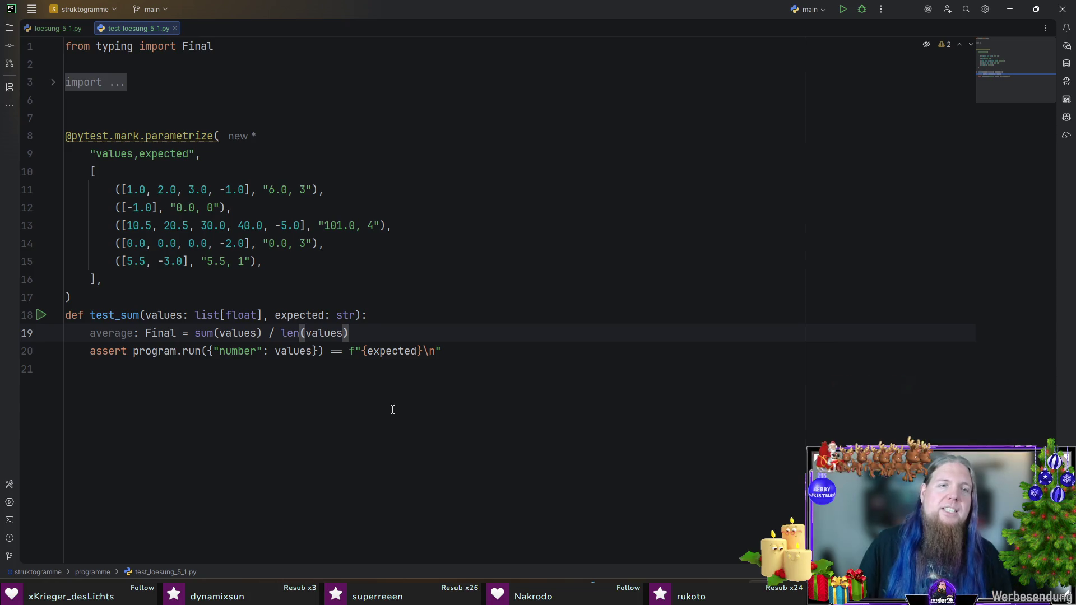
Step: Append ', Durchschnitt: {average}' to the assert's expected f-string
left_click(422, 348)
type(", Durch")
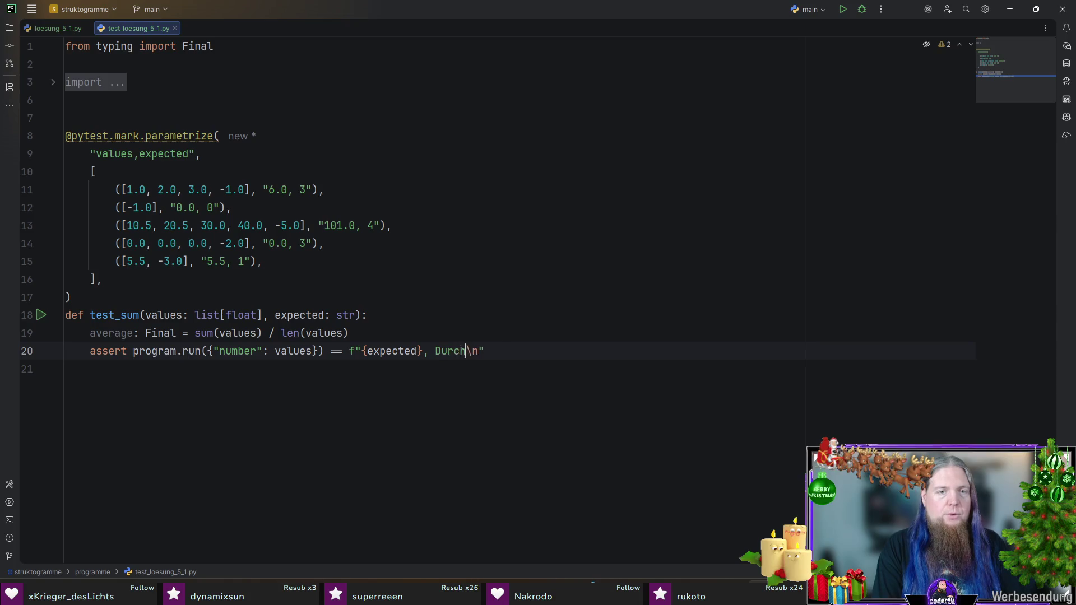
type("schnitt: ")
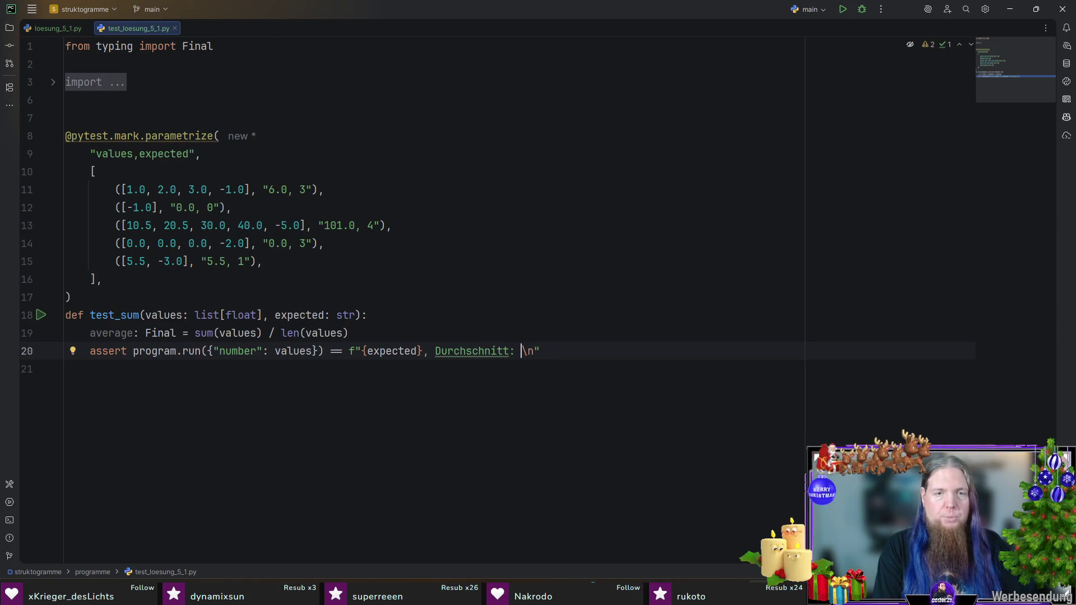
type("{a")
key("Return")
key("End")
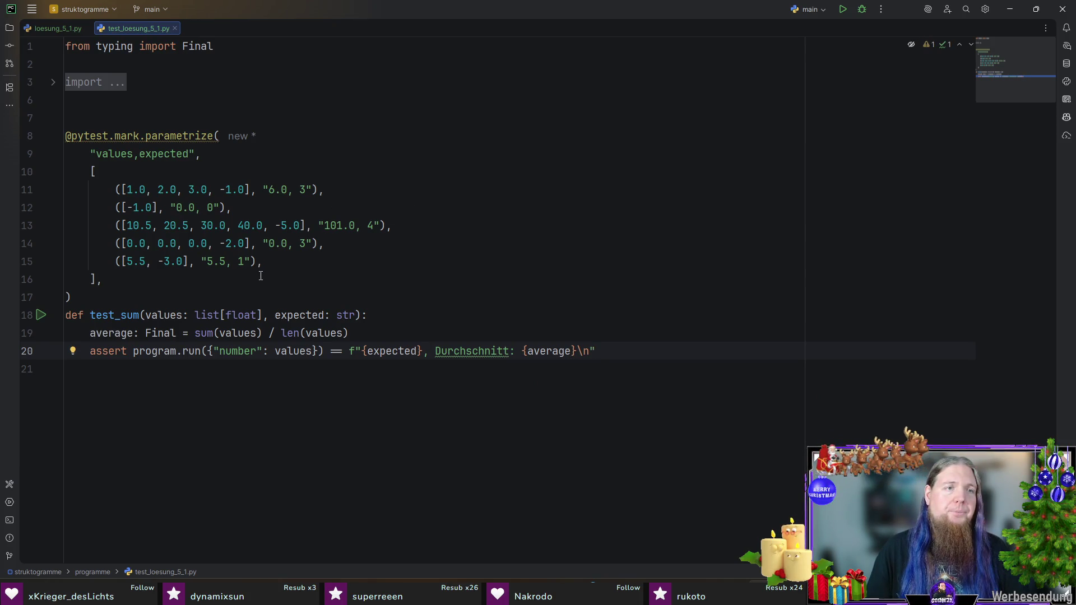
Step: Run the tests and inspect the failing assertion diff in the Run panel
left_click(842, 10)
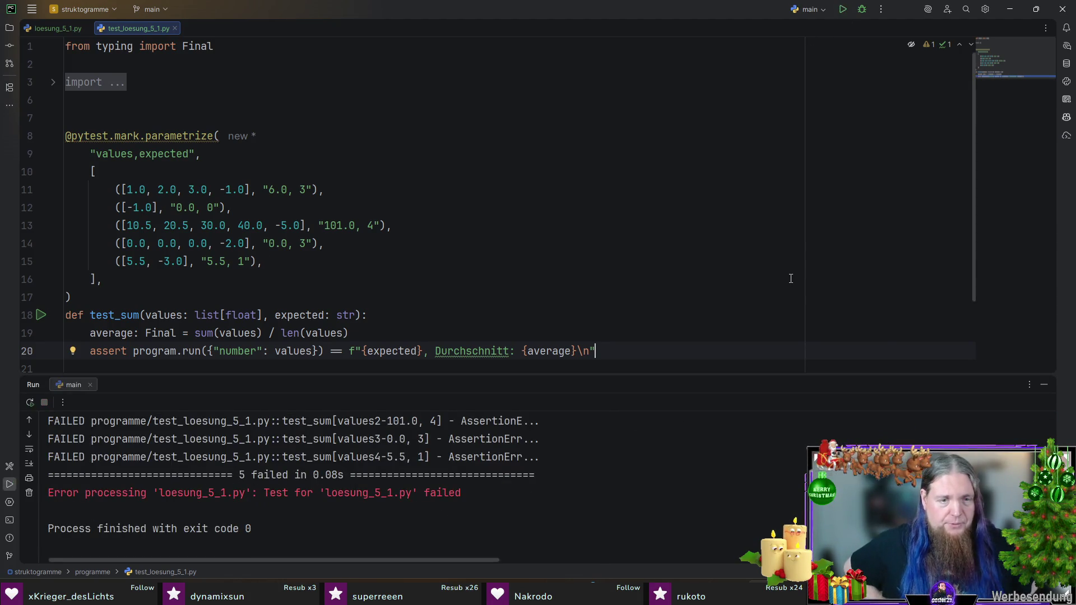
scroll(468, 502, "up", 5)
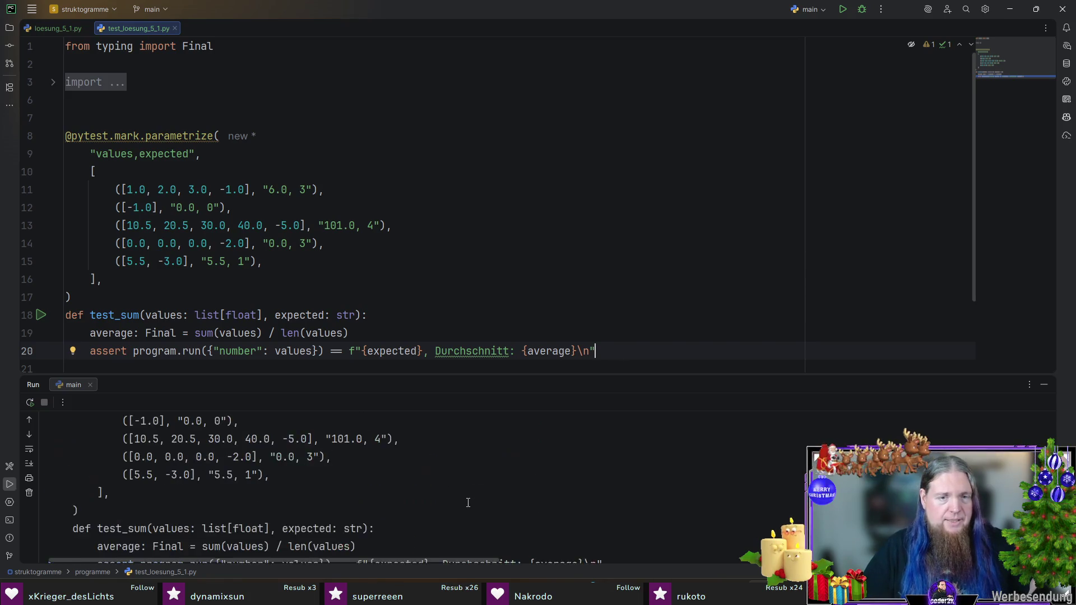
scroll(468, 503, "down", 5)
scroll(468, 503, "up", 5)
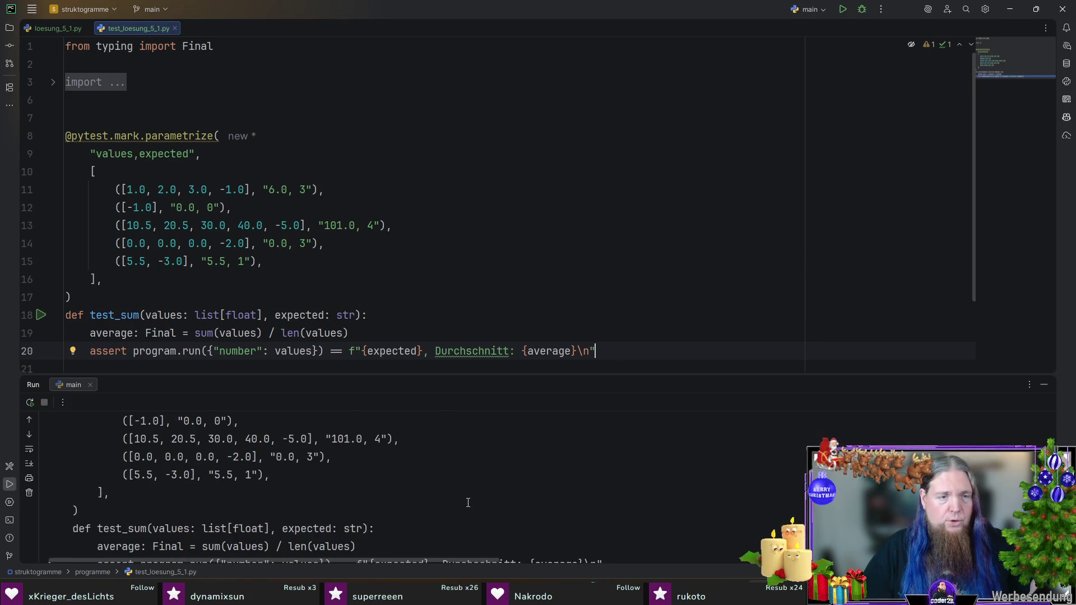
scroll(501, 488, "down", 1)
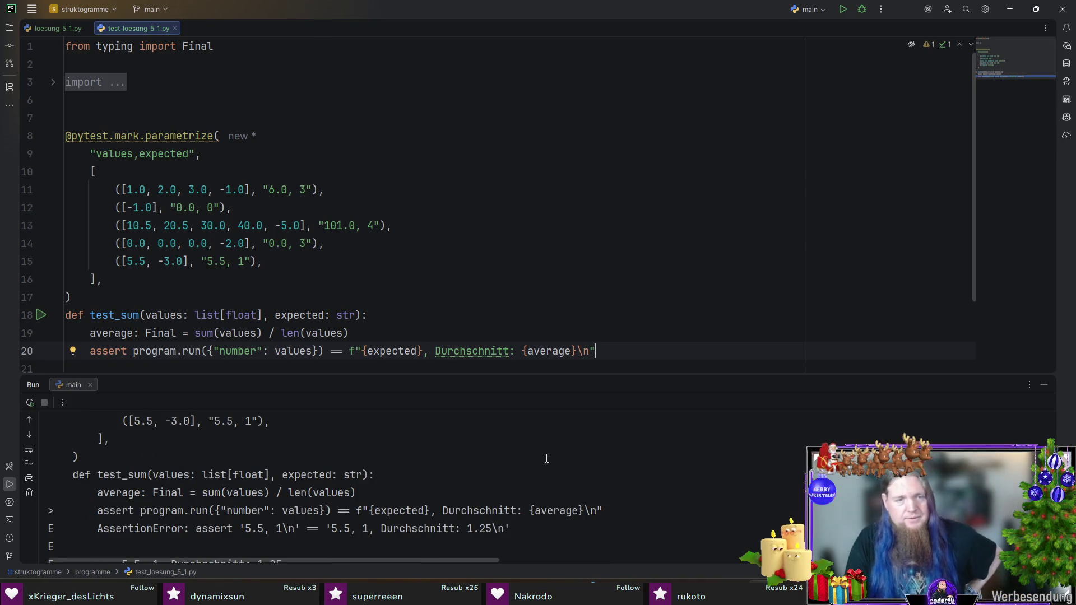
scroll(547, 458, "down", 1)
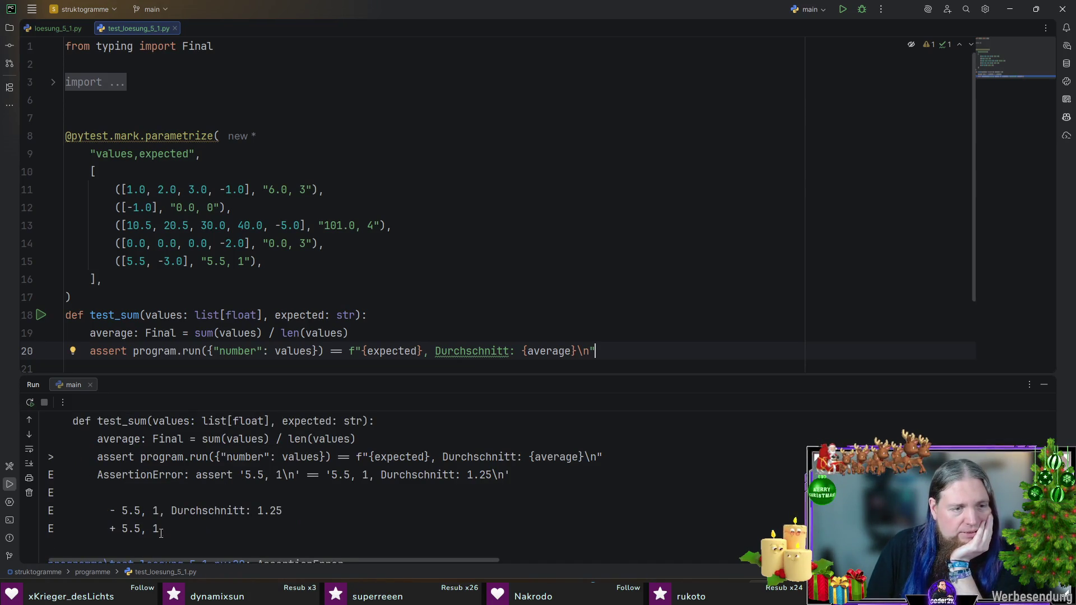
left_click_drag(110, 510, 324, 515)
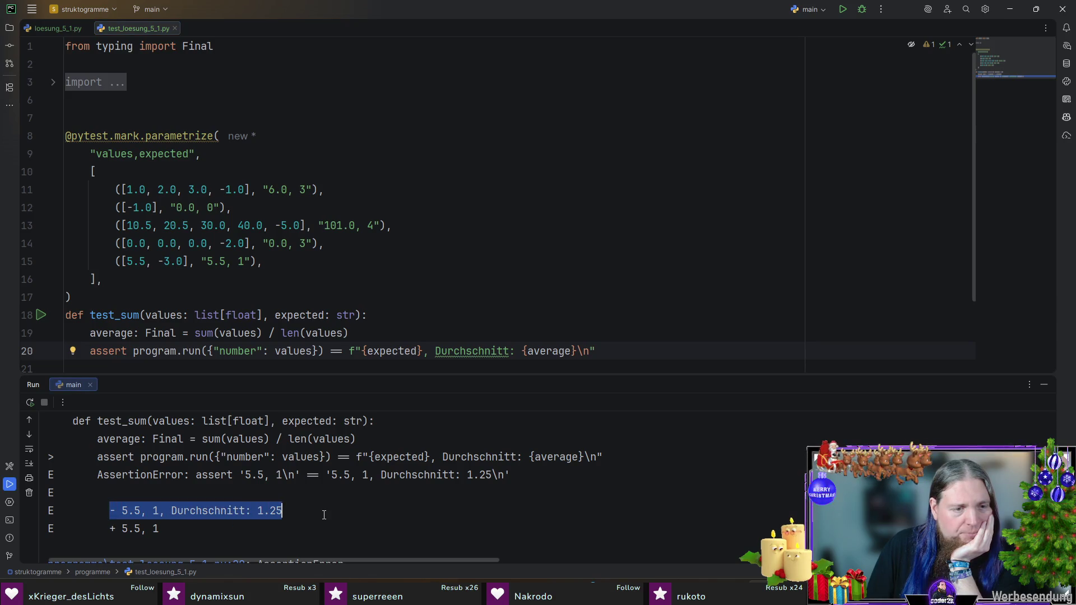
left_click_drag(180, 531, 111, 510)
left_click(162, 530)
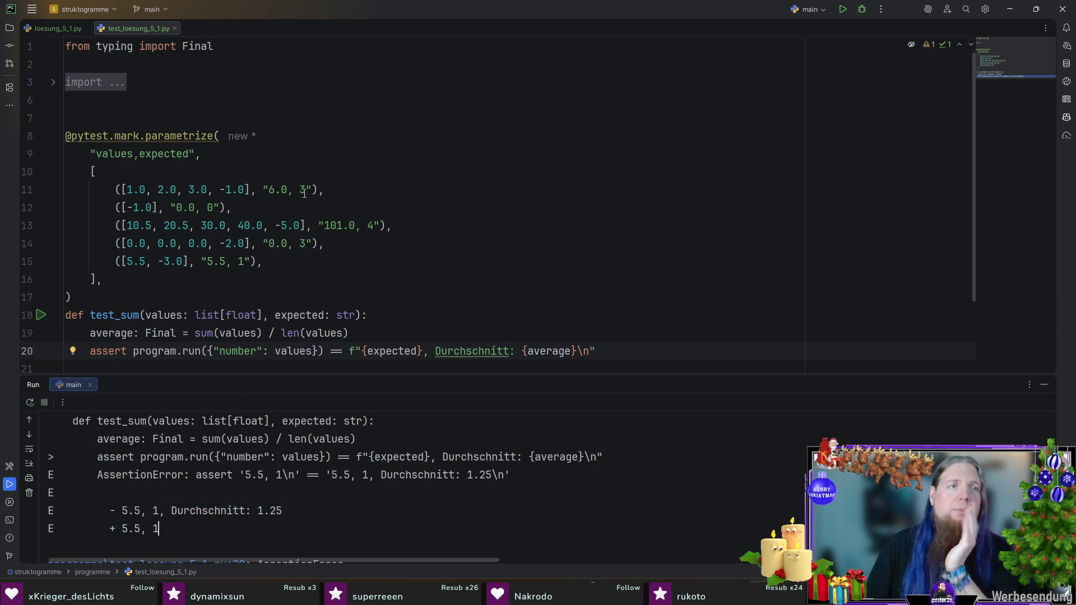
left_click(107, 86)
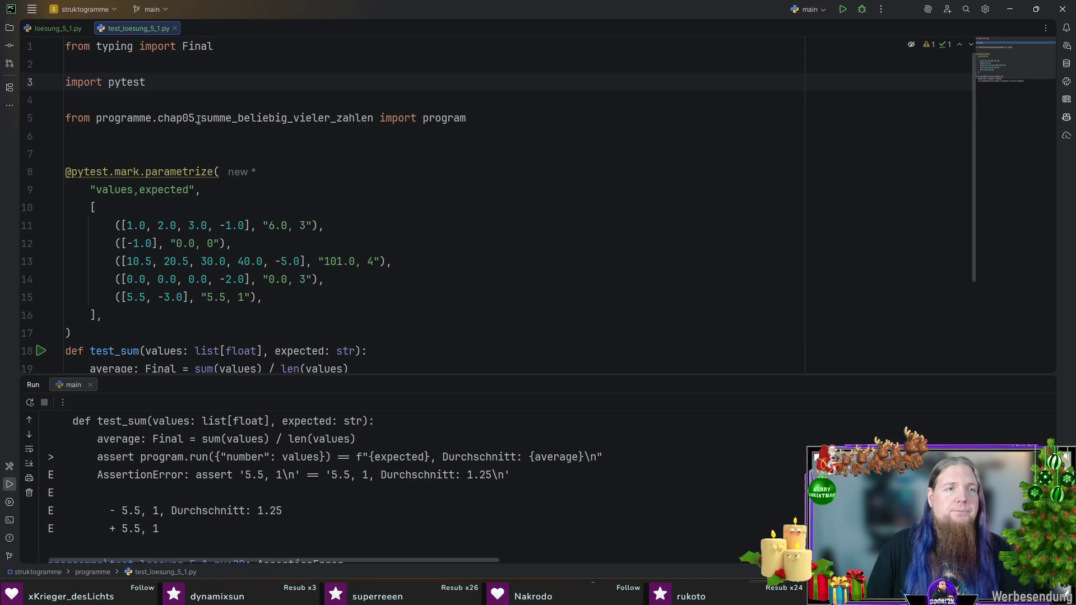
Step: Import program from loesung_5_1 in the test and rerun it, seeing 5.5 where 1.25 is expected
left_click(159, 118)
double_click(160, 117)
type("loe")
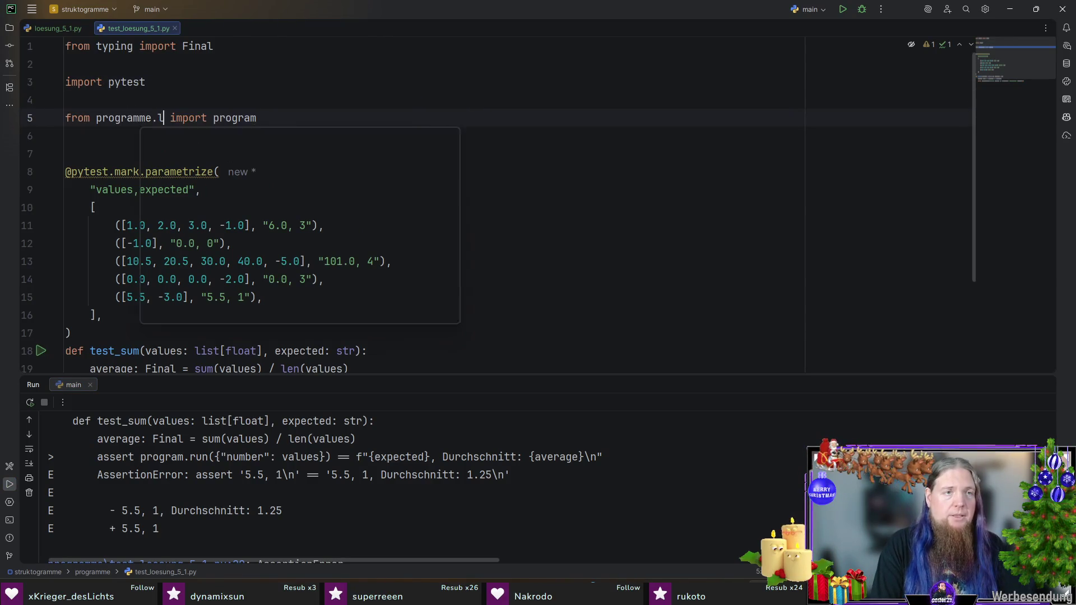
key("Return")
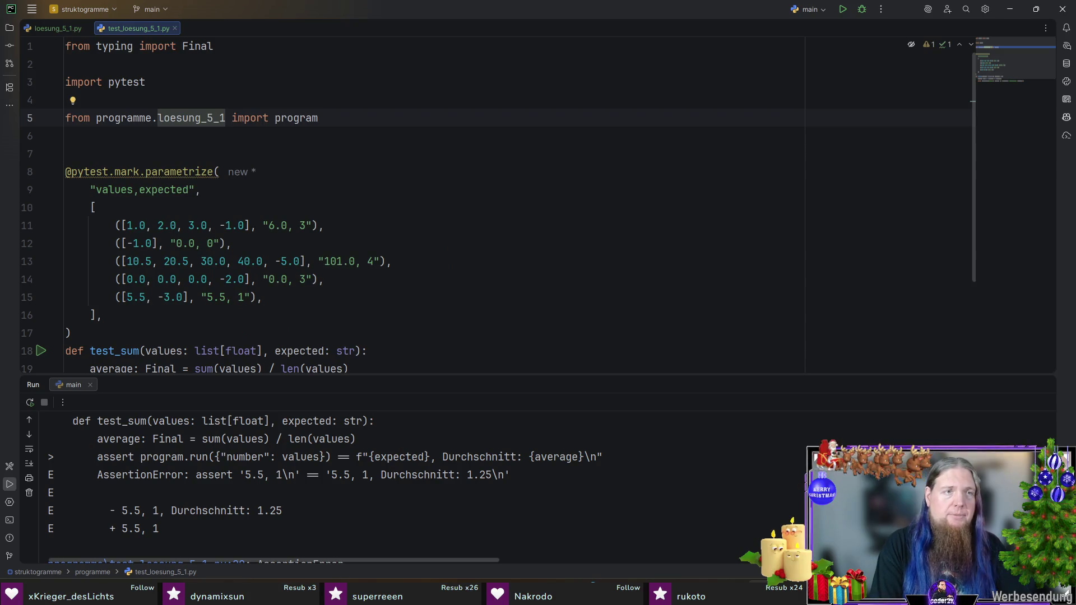
key("shift+F10")
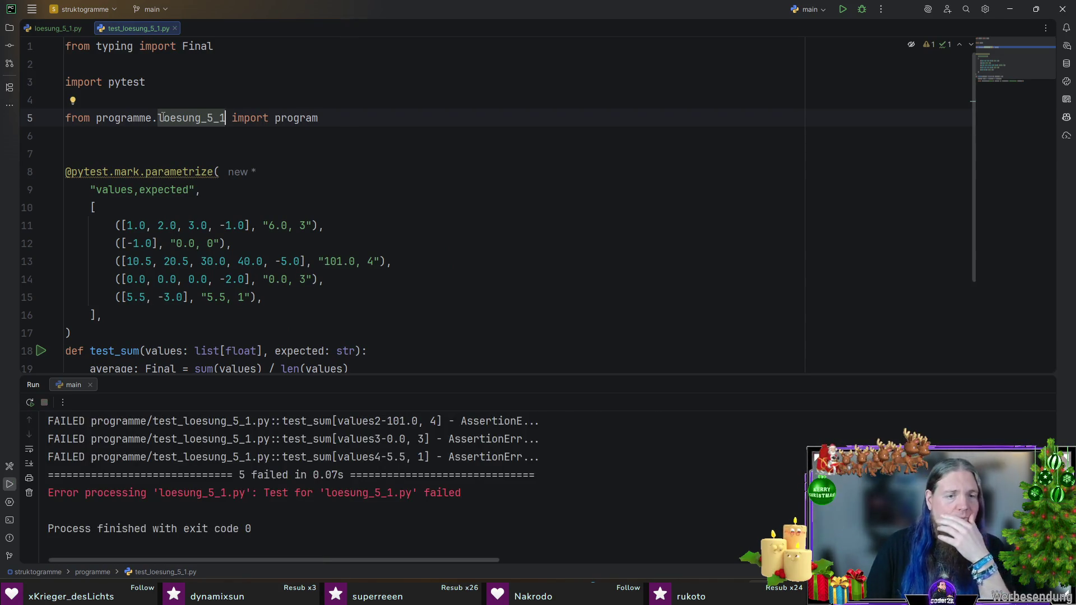
scroll(530, 450, "up", 5)
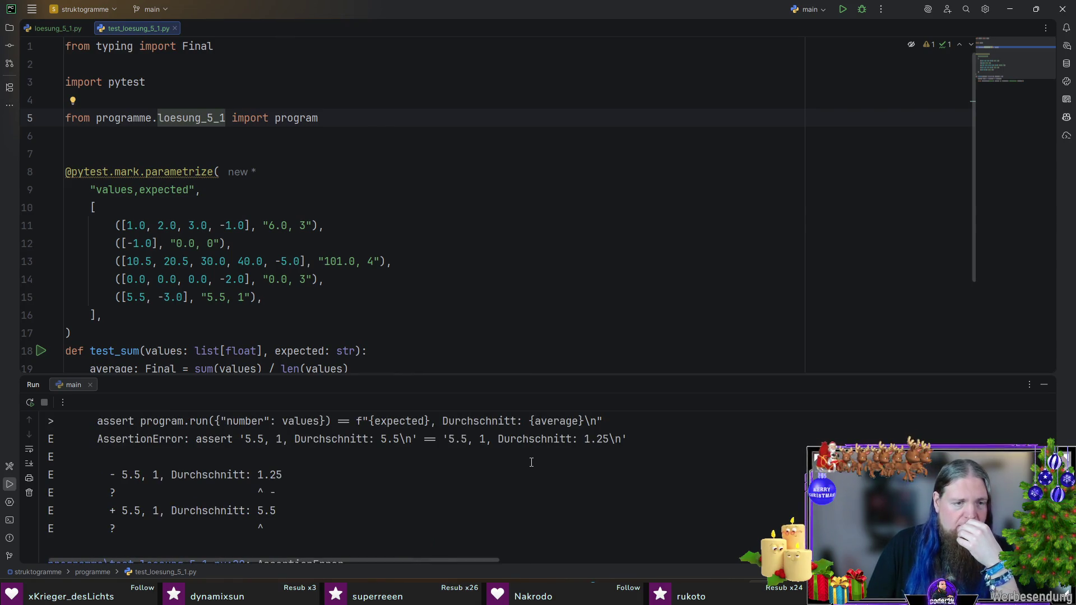
scroll(413, 294, "down", 3)
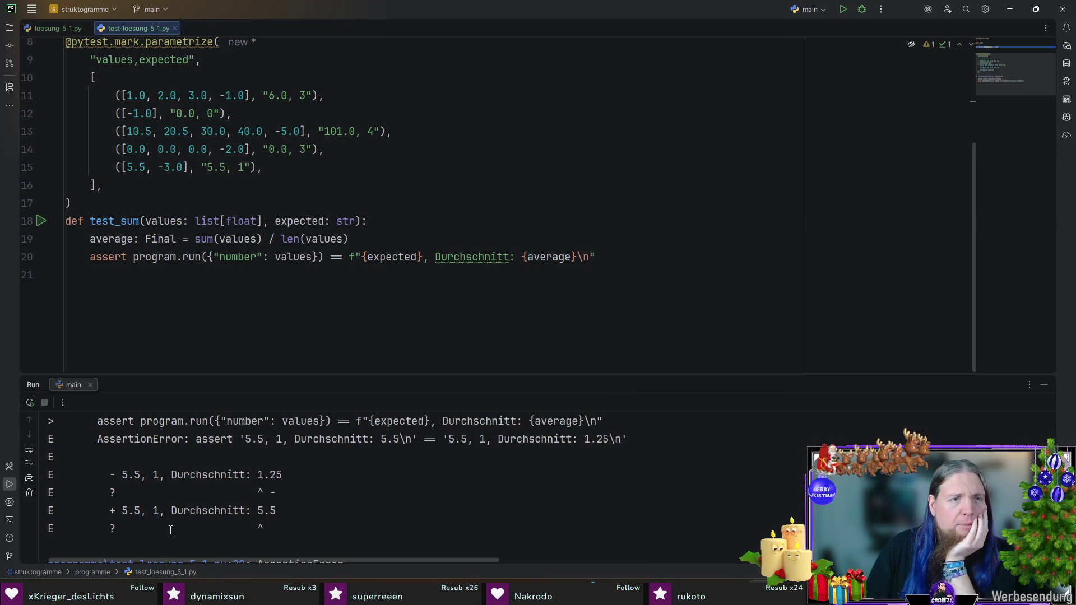
Step: Examine the last test case on line 15, highlighting its -3.0 value
left_click_drag(280, 167, 113, 167)
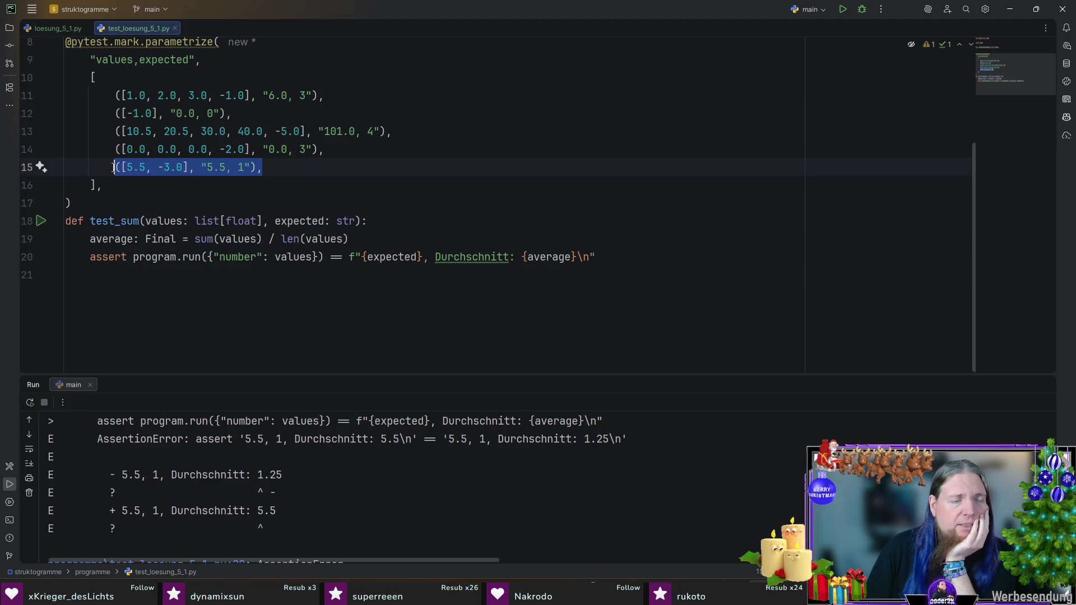
left_click(293, 173)
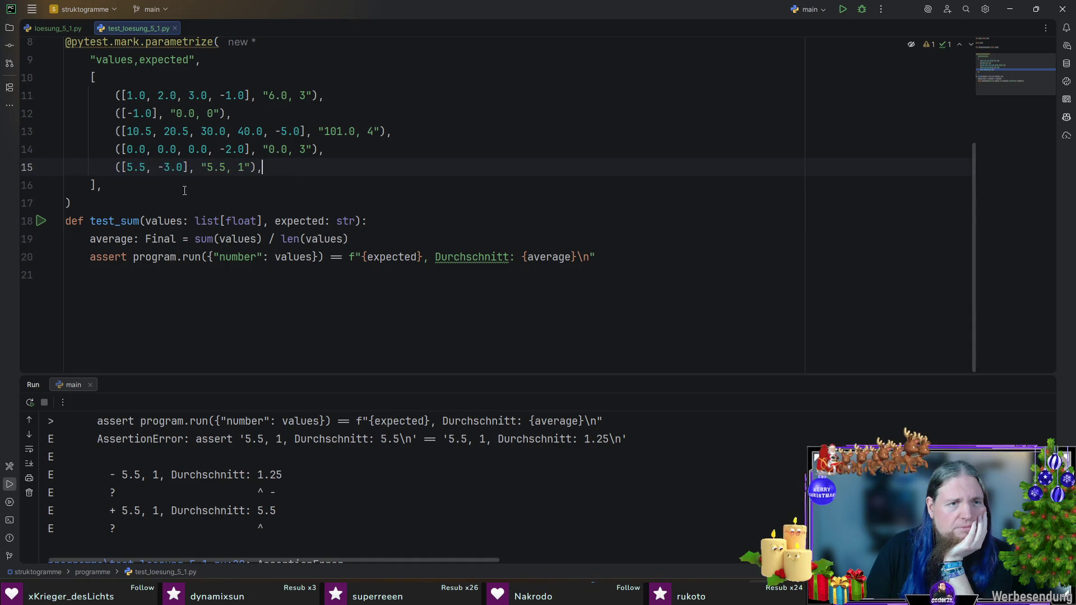
left_click_drag(185, 168, 159, 167)
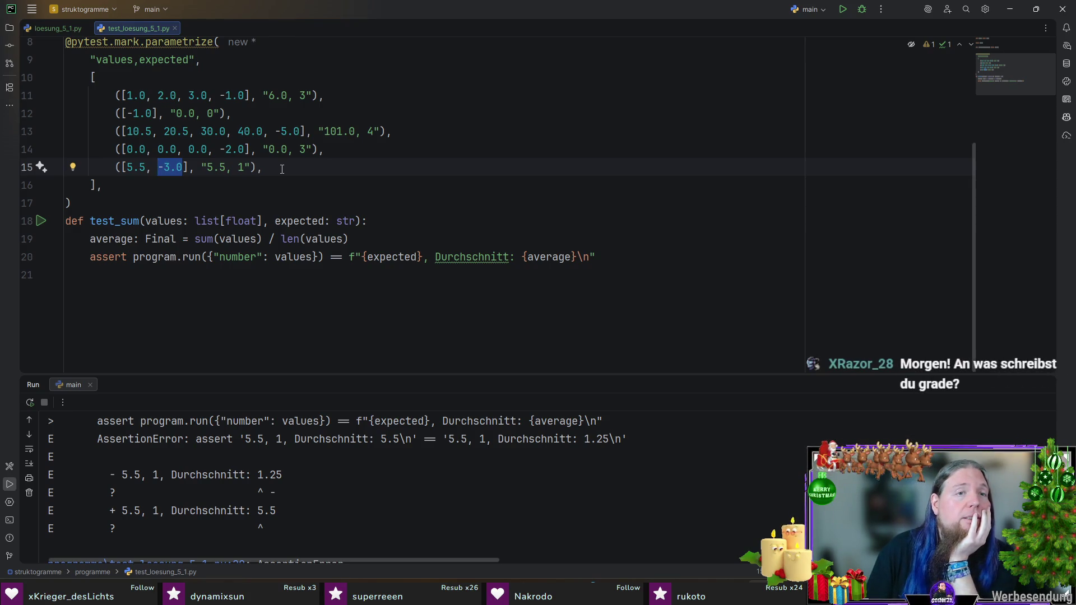
scroll(434, 489, "up", 3)
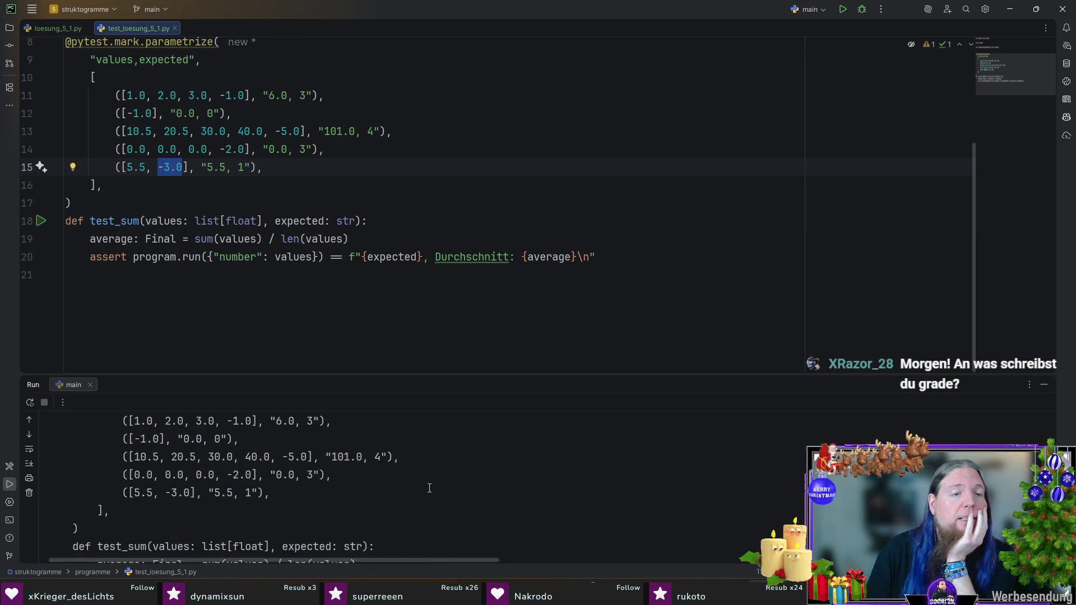
scroll(426, 436, "down", 6)
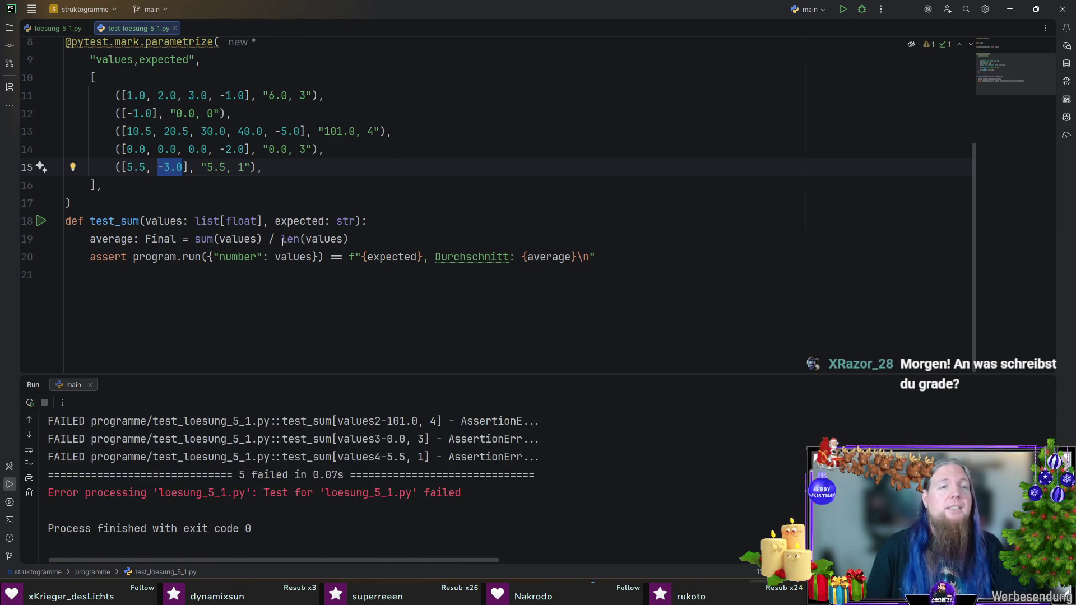
Step: Change the average's divisor to (len(values) - 1) and accept the single-value guard
left_click_drag(281, 241, 348, 241)
type("(")
key("End")
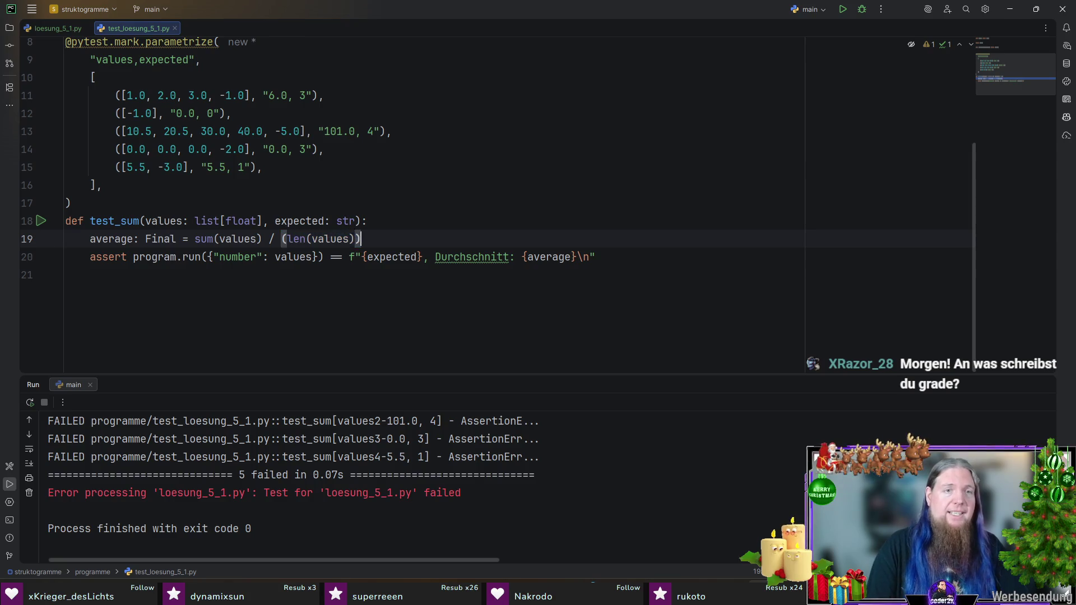
key("Left")
type("- 1")
key("Tab")
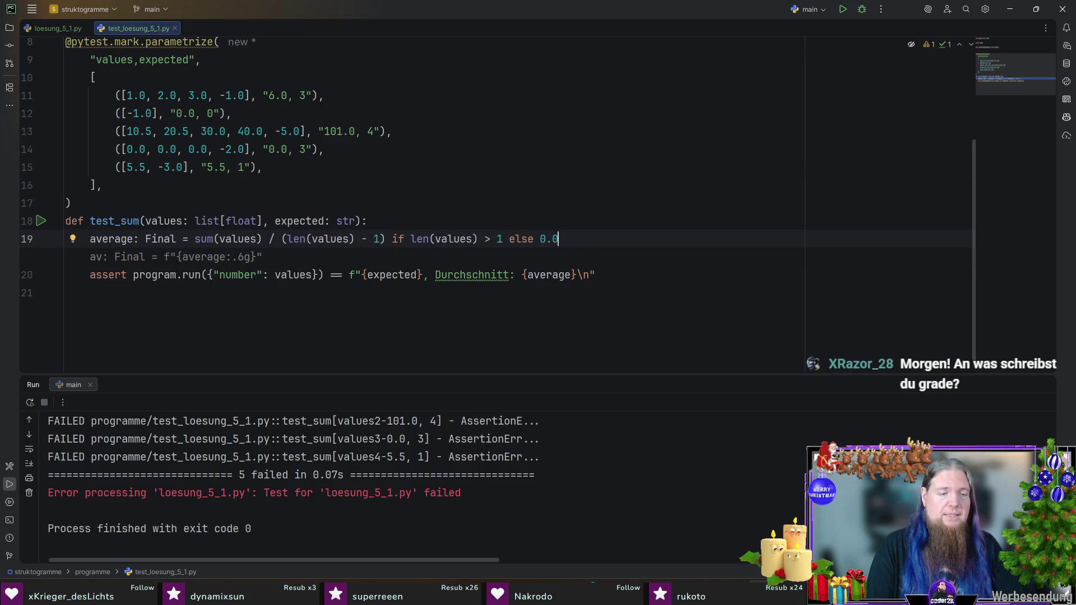
Step: Select the entire right-hand side of the average assignment and delete it
key("Escape")
key("ctrl+shift+Left")
key("ctrl+shift+Left")
key("ctrl+shift+Left")
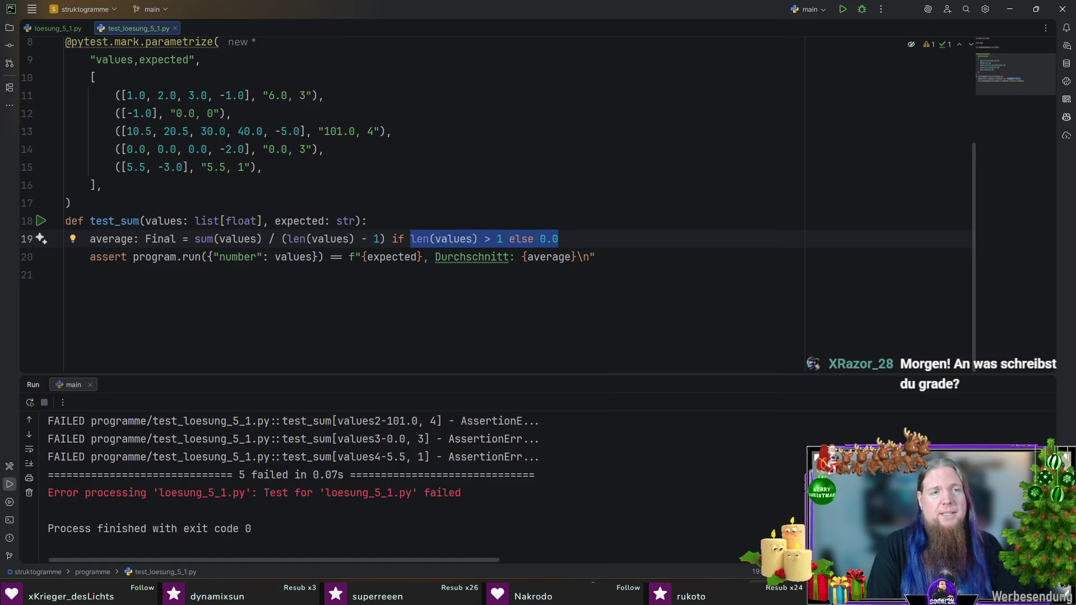
key("shift+Home")
key("ctrl+shift+Right")
key("ctrl+shift+Right")
key("ctrl+shift+Right")
key("shift+Right")
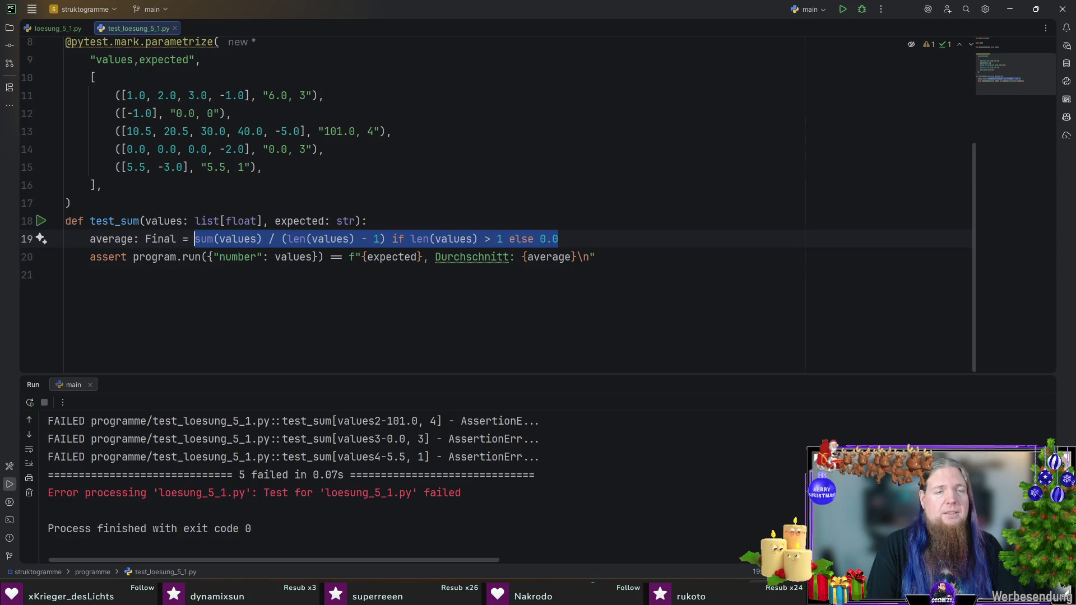
key("ctrl+shift+Right")
key("ctrl+shift+Right")
key("ctrl+shift+Left")
key("ctrl+shift+Left")
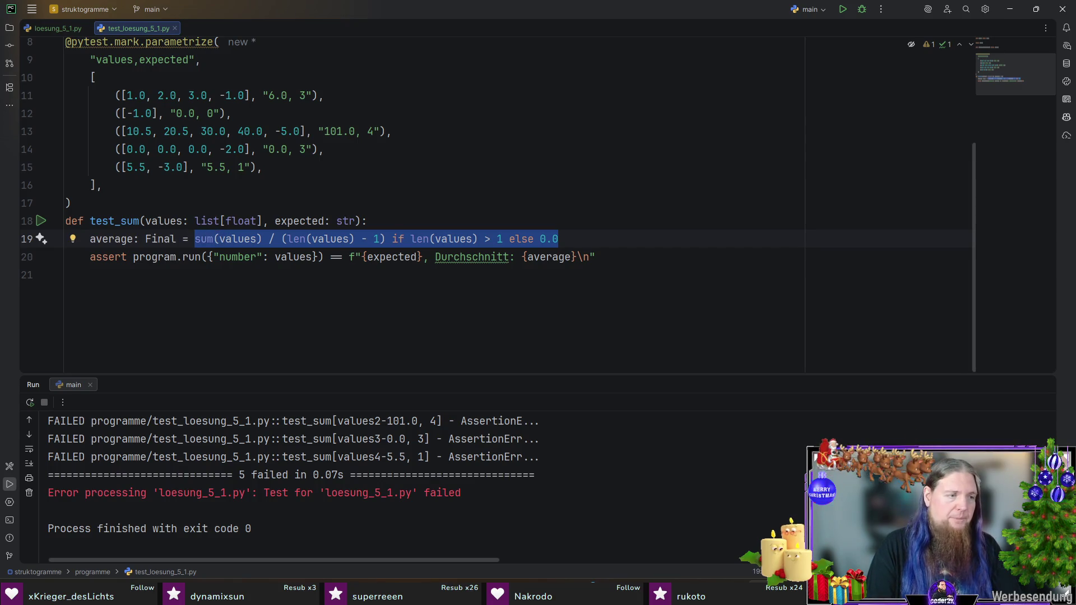
key("Delete")
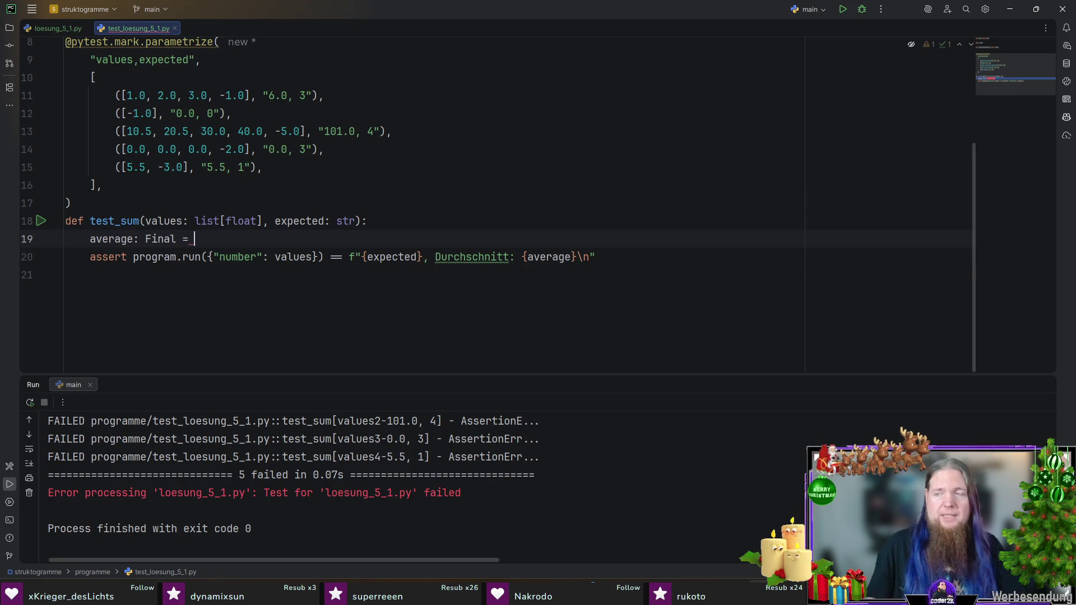
key("alt+Tab")
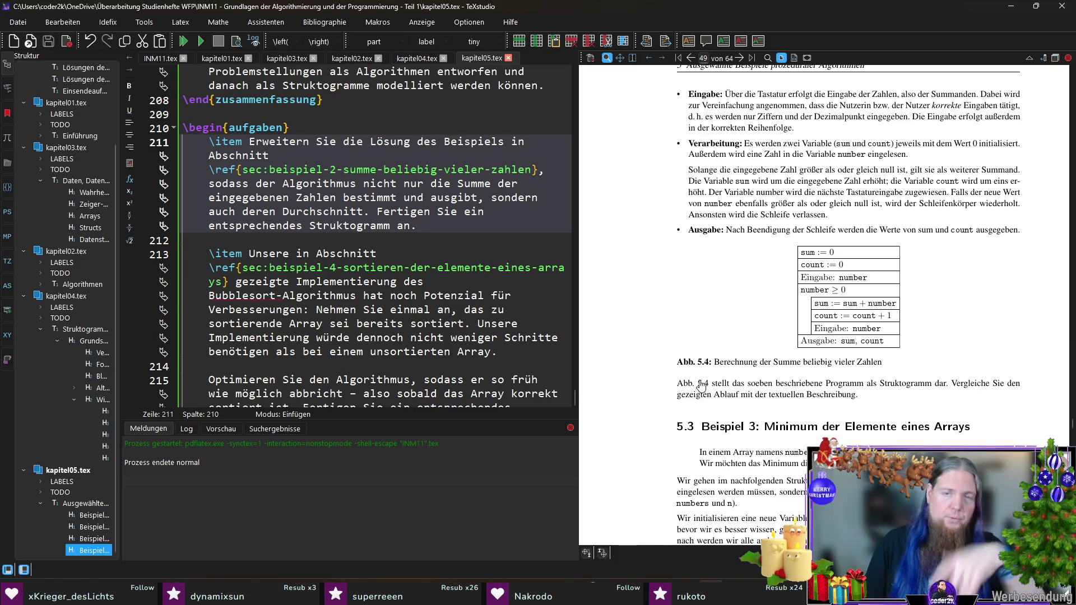
mouse_move(753, 594)
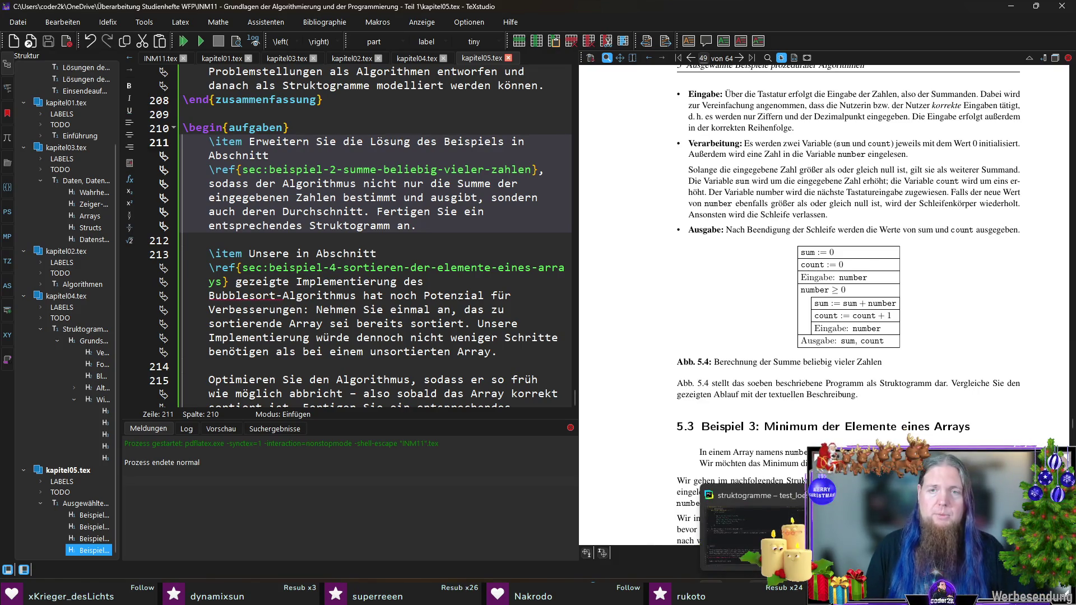
key("alt+Tab")
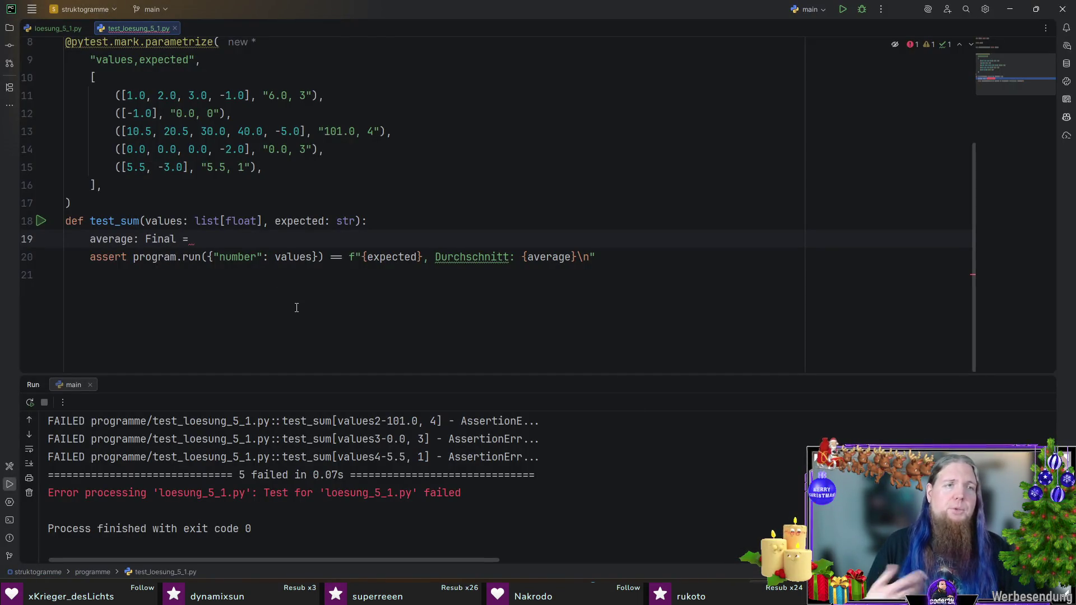
Step: Add 'non_negative_values: Final = [value for value in values if value >= 0.0]' below the def line
key("Up")
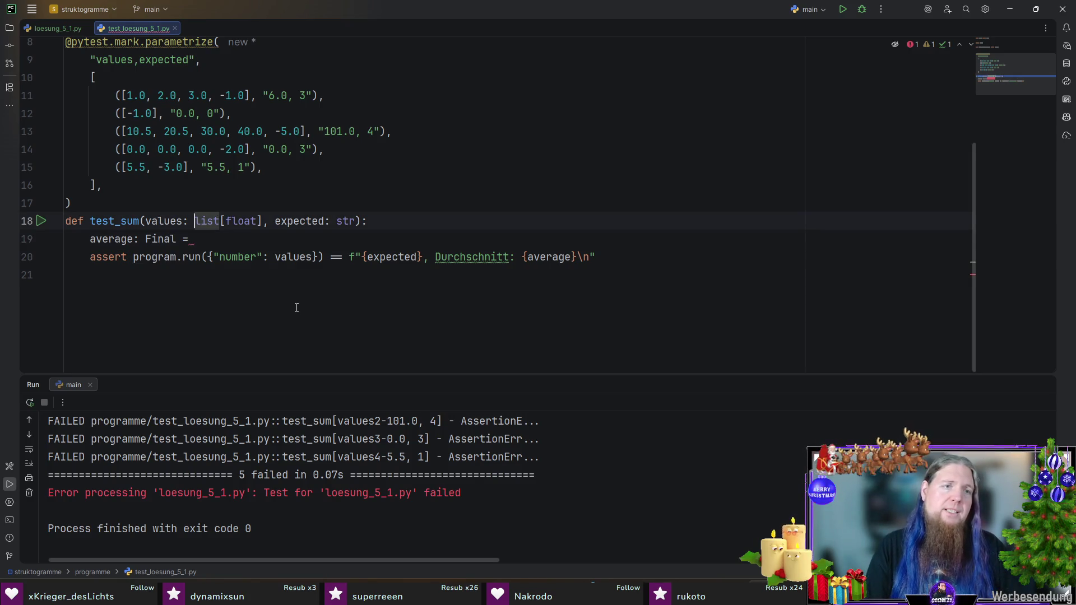
key("End")
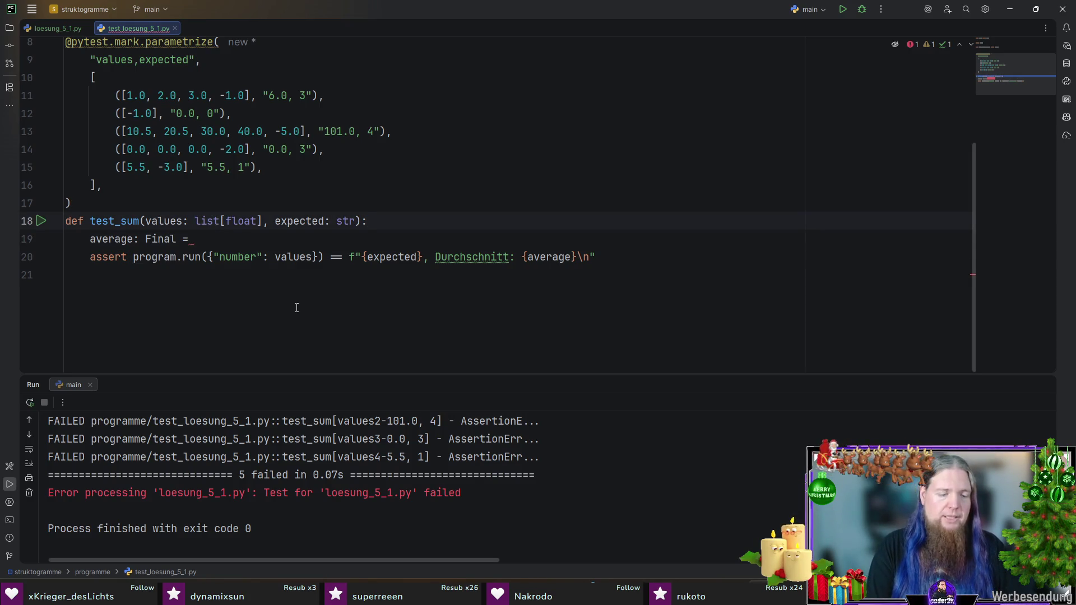
key("Return")
type("non_")
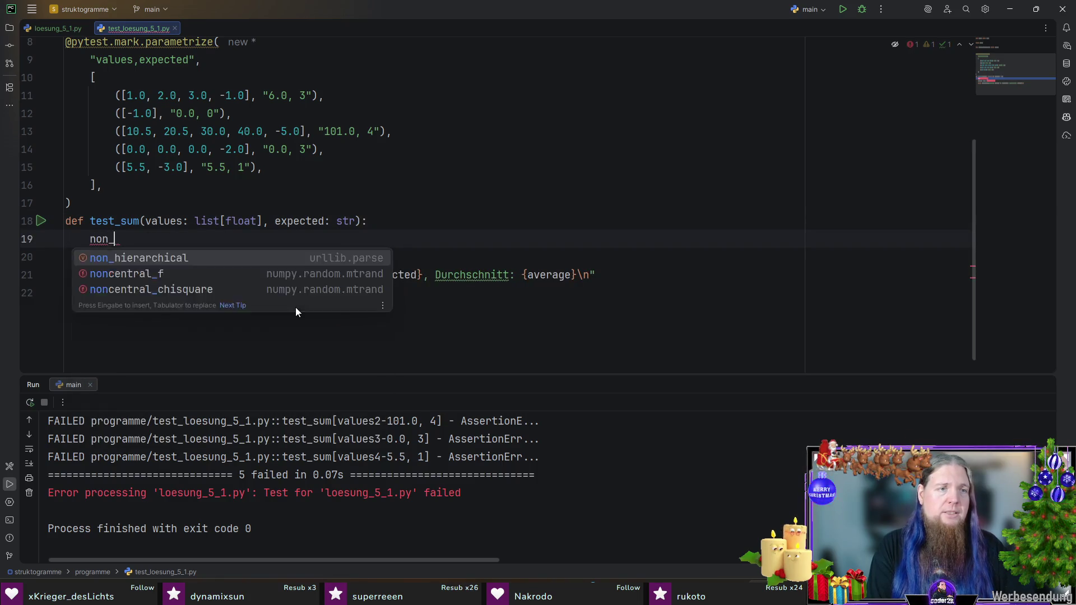
type("negative_v")
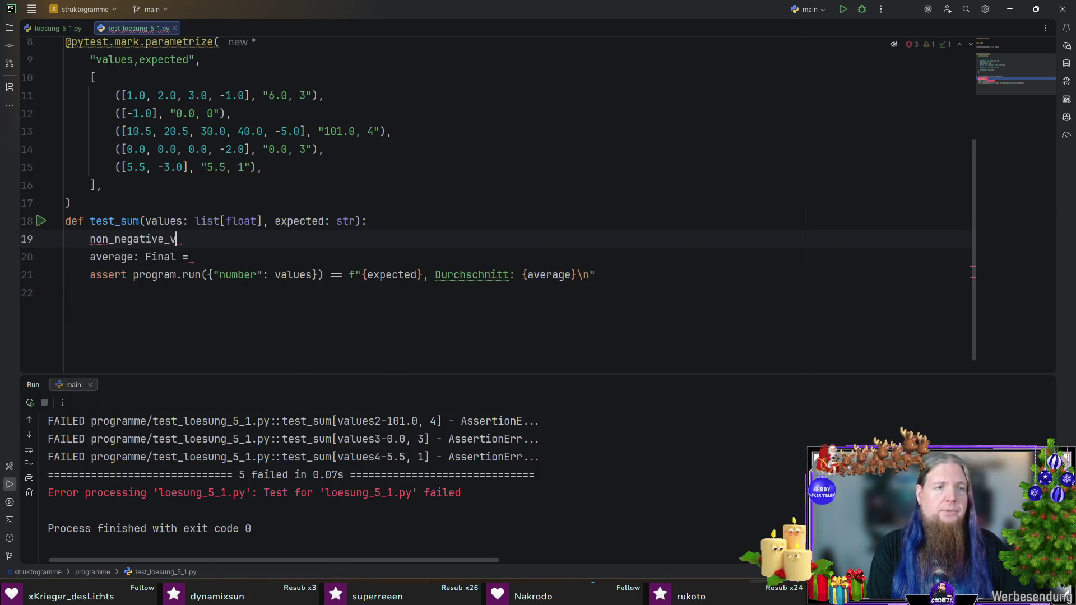
type("alues: Final ")
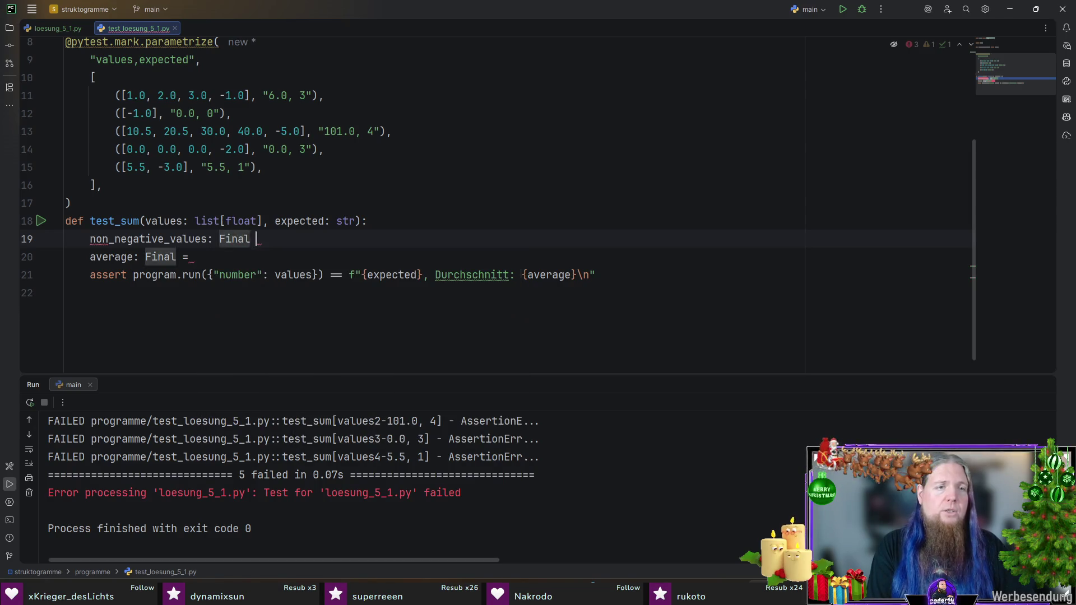
type("= [value for v")
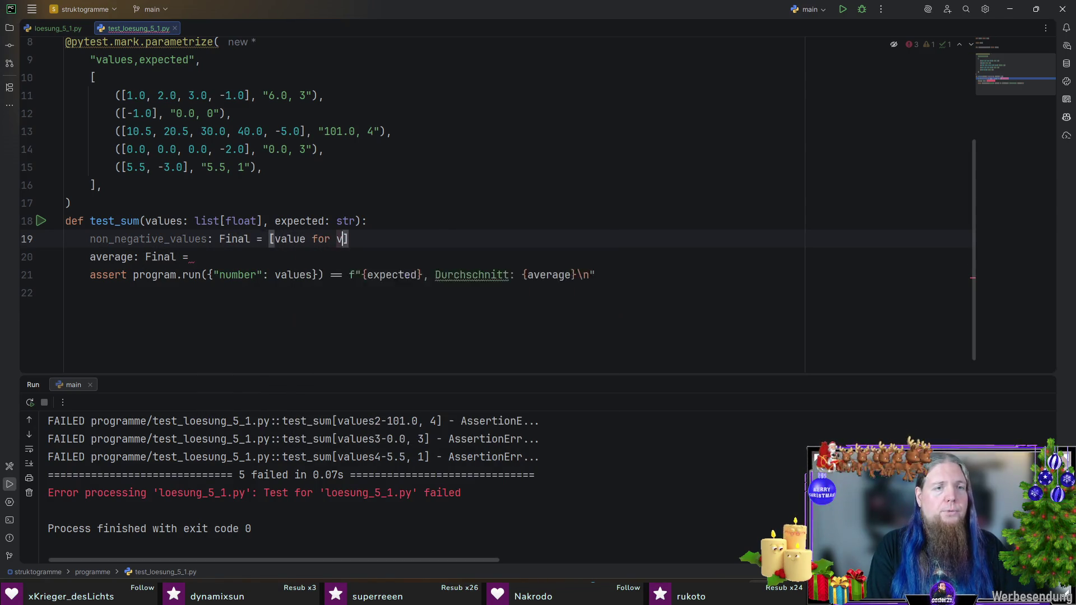
type("alue in values if valu")
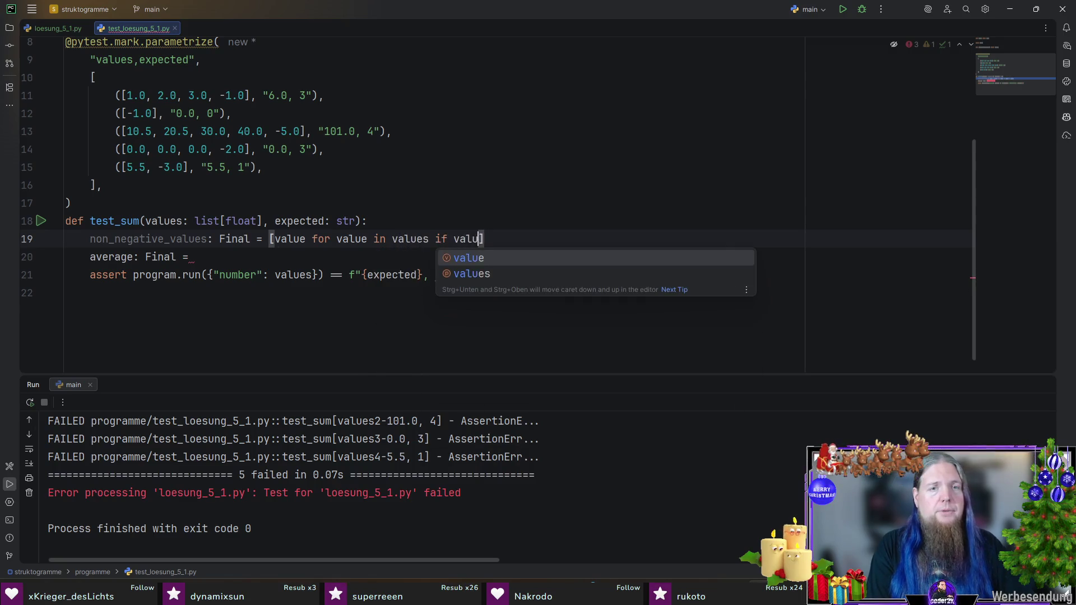
type("e >= 0.0")
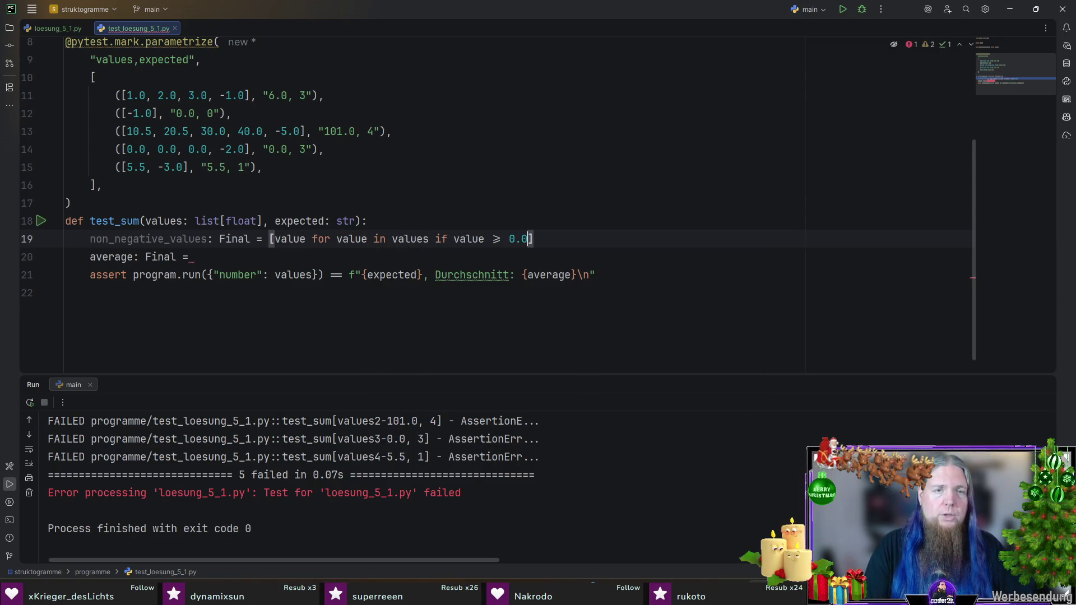
Step: Set average to sum(non_negative_values) / len(non_negative_values)
left_click(194, 257)
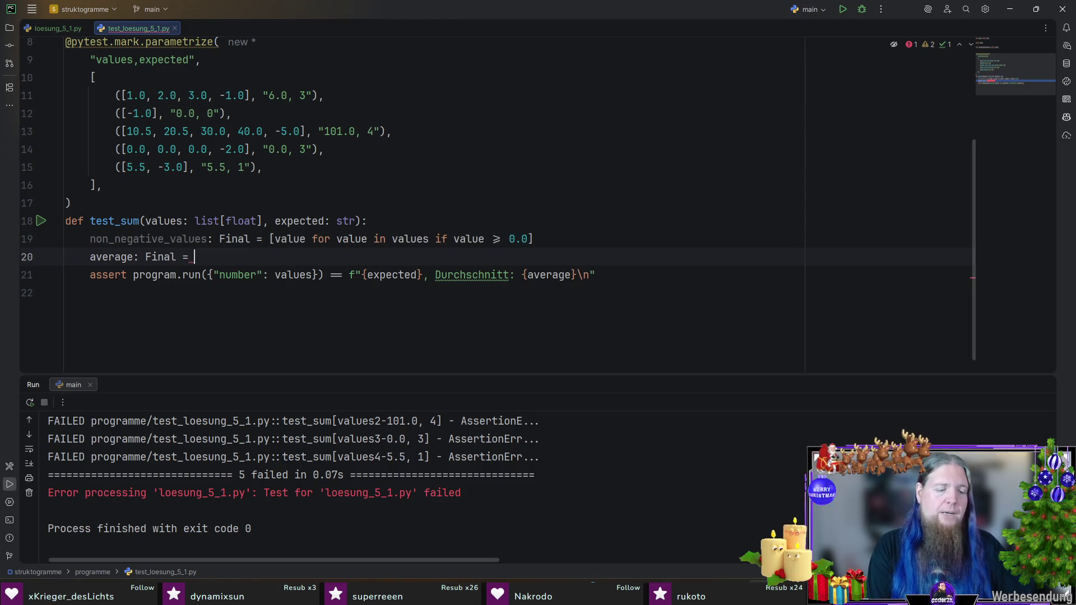
type("(sum(")
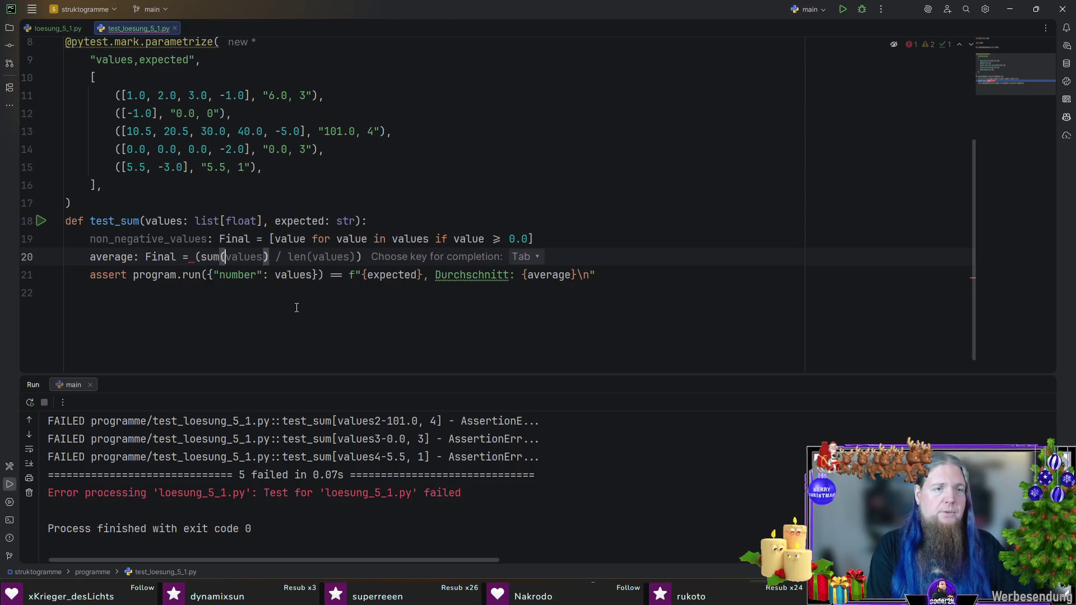
key("BackSpace")
key("BackSpace")
key("BackSpace")
type("sum(n")
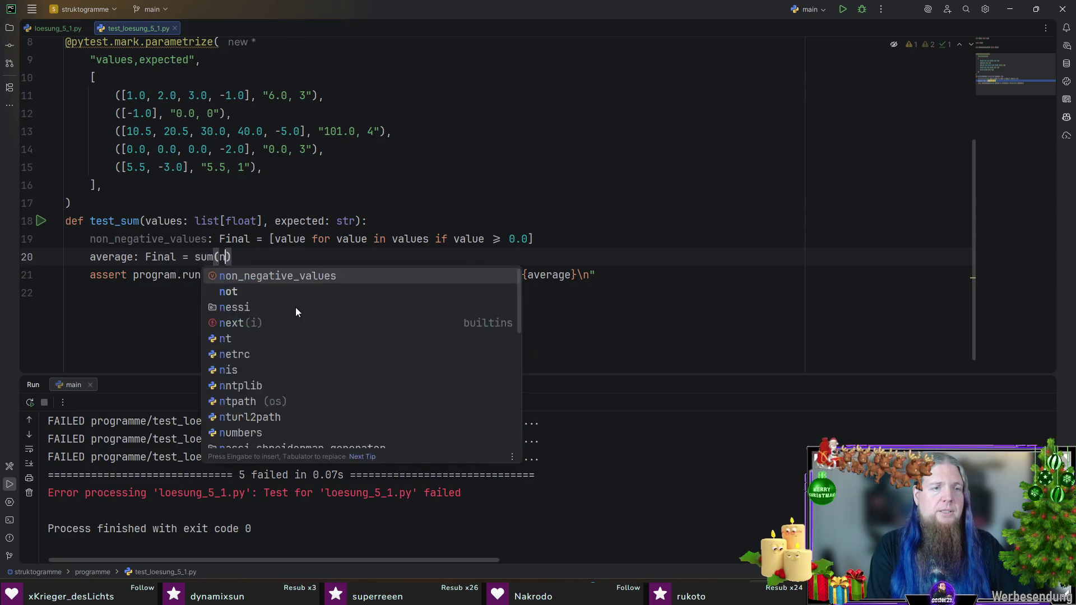
key("Return")
type(") / len(")
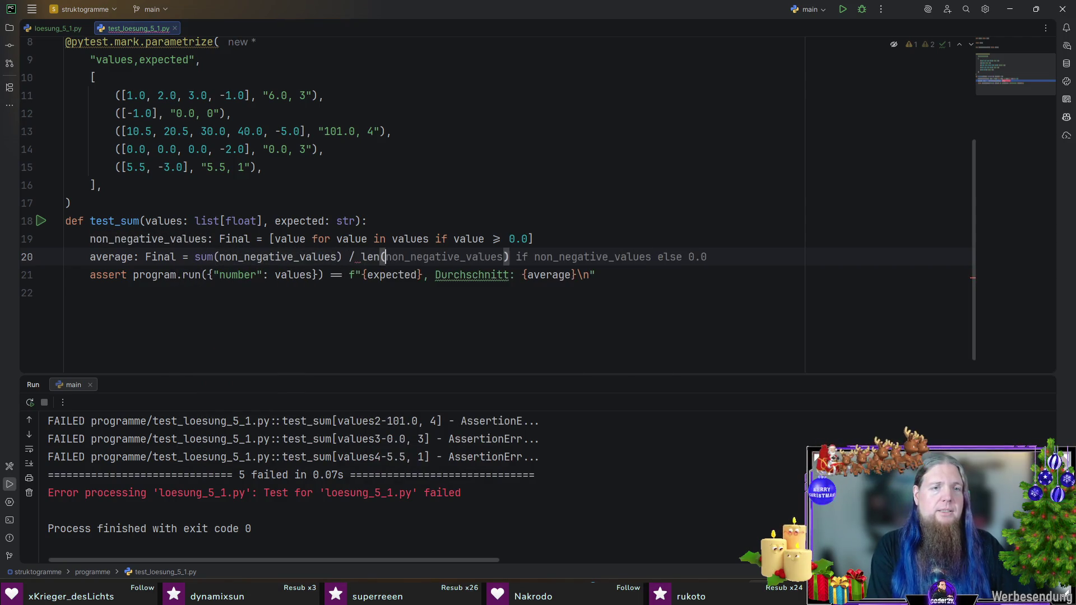
type("non")
key("Return")
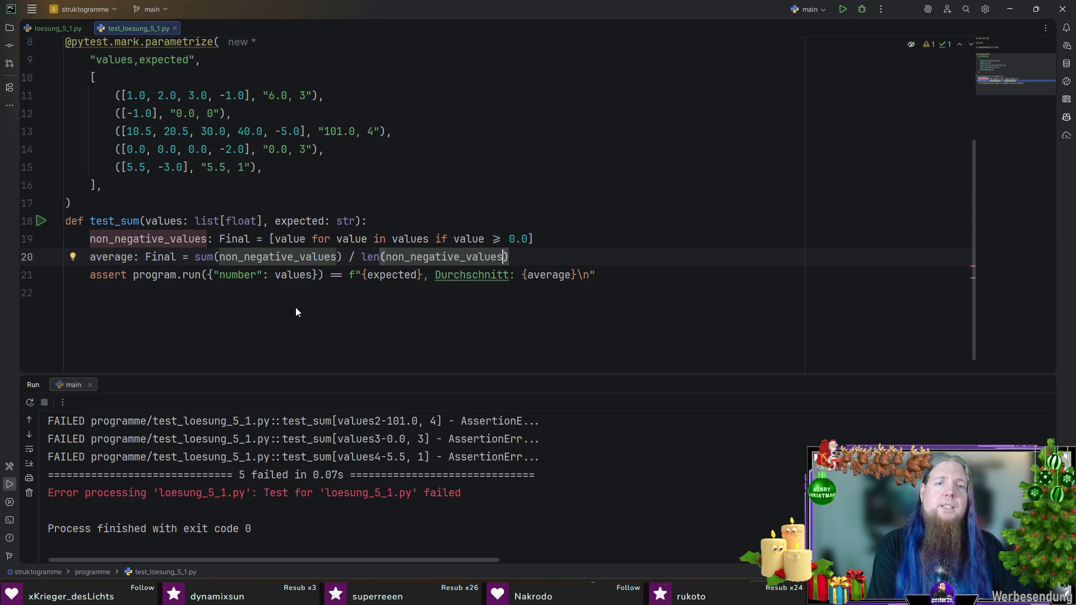
Step: Rerun the tests (1 failed, 4 passed, ZeroDivisionError), briefly delete and restore the [-1.0] case, and return to TeXstudio
key("shift+F10")
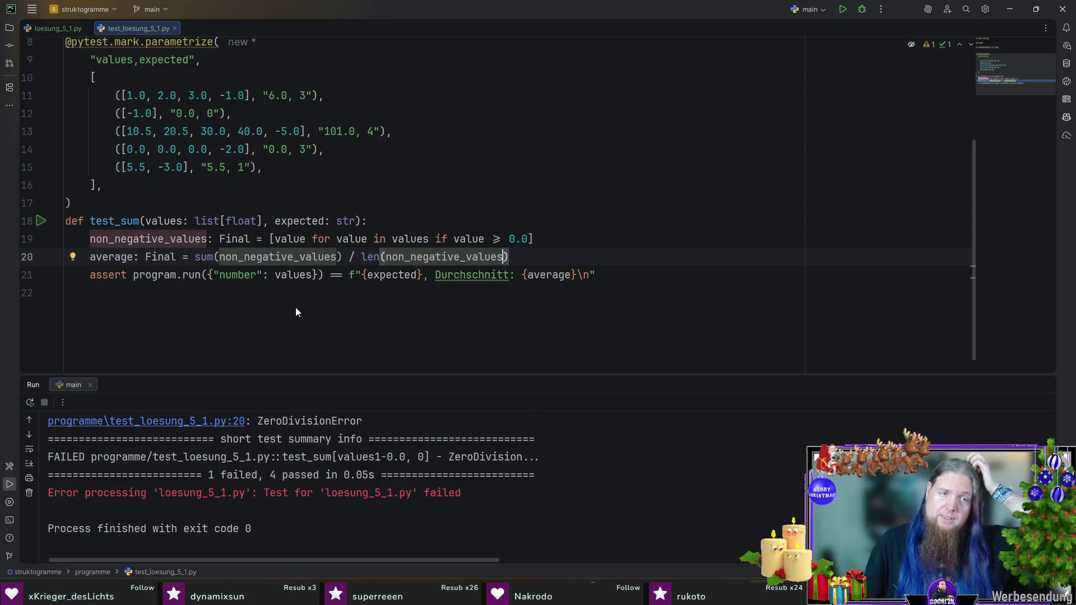
scroll(444, 494, "up", 1)
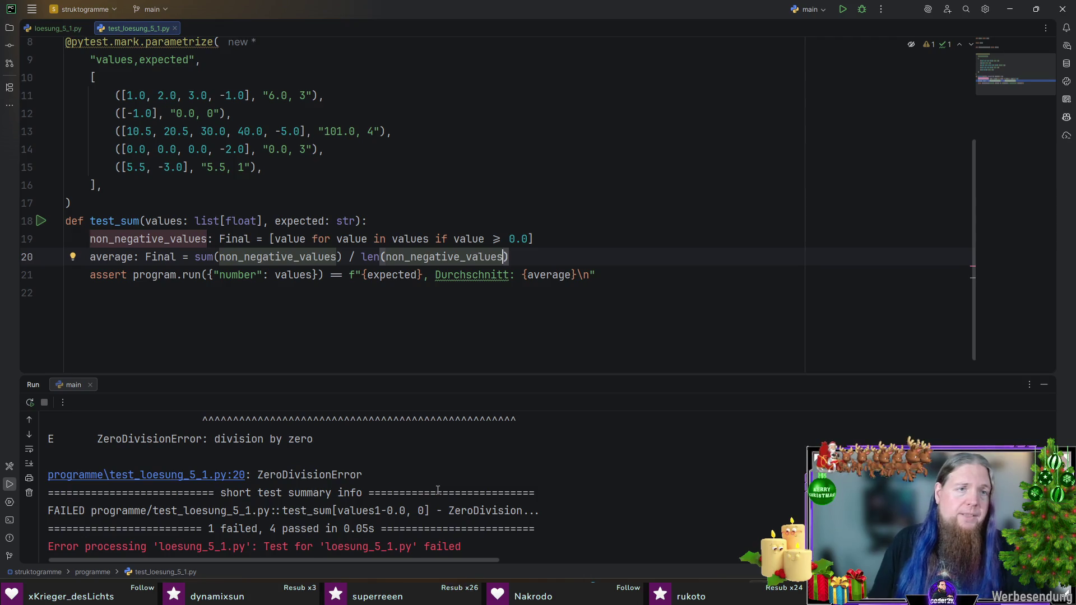
left_click_drag(117, 113, 231, 113)
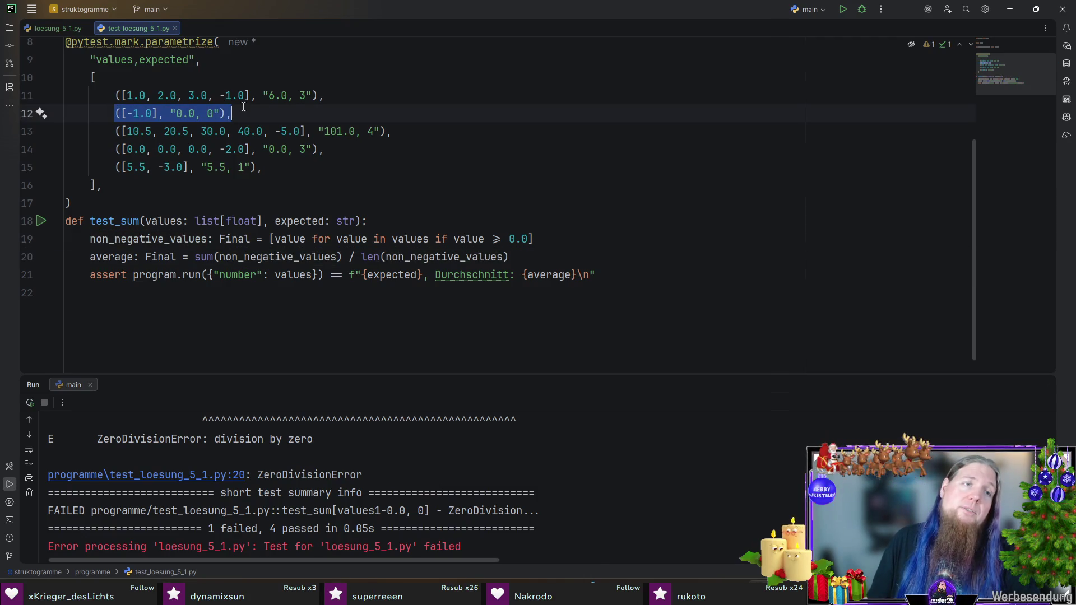
left_click(272, 108)
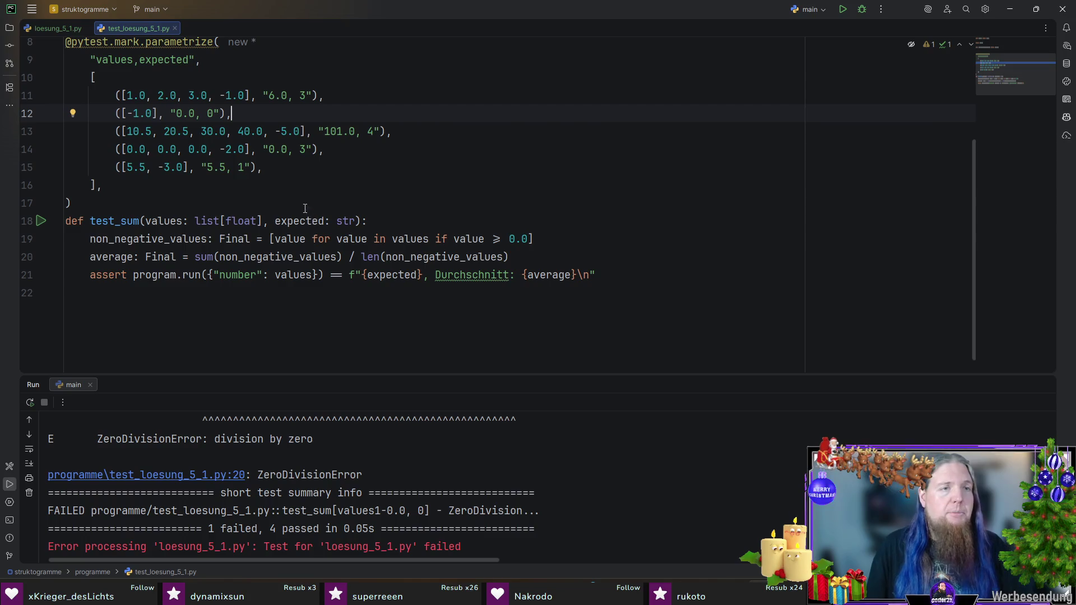
key("ctrl+y")
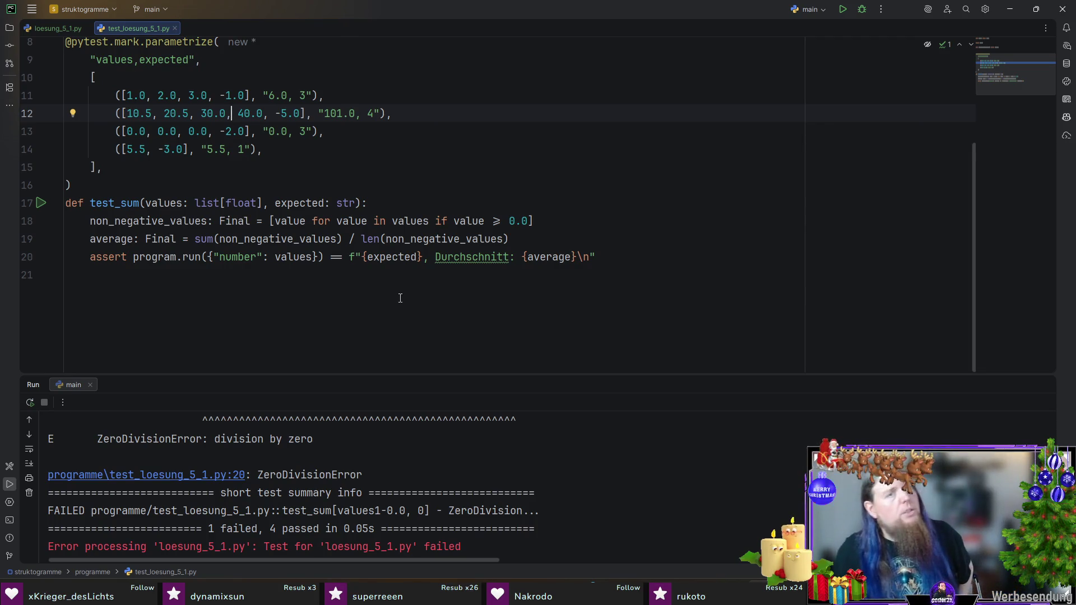
key("ctrl+z")
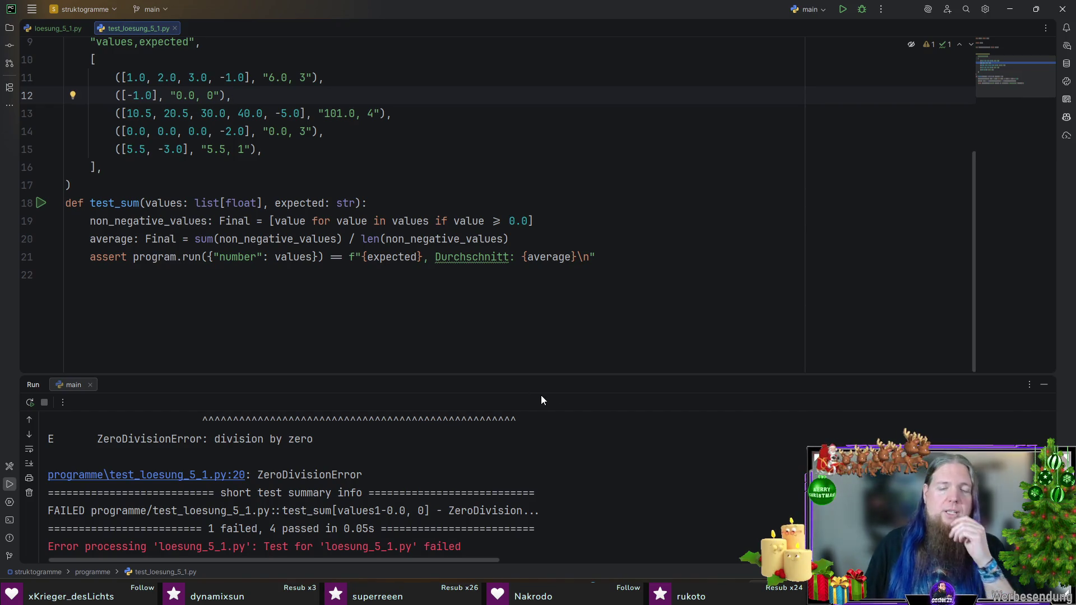
key("alt+Tab")
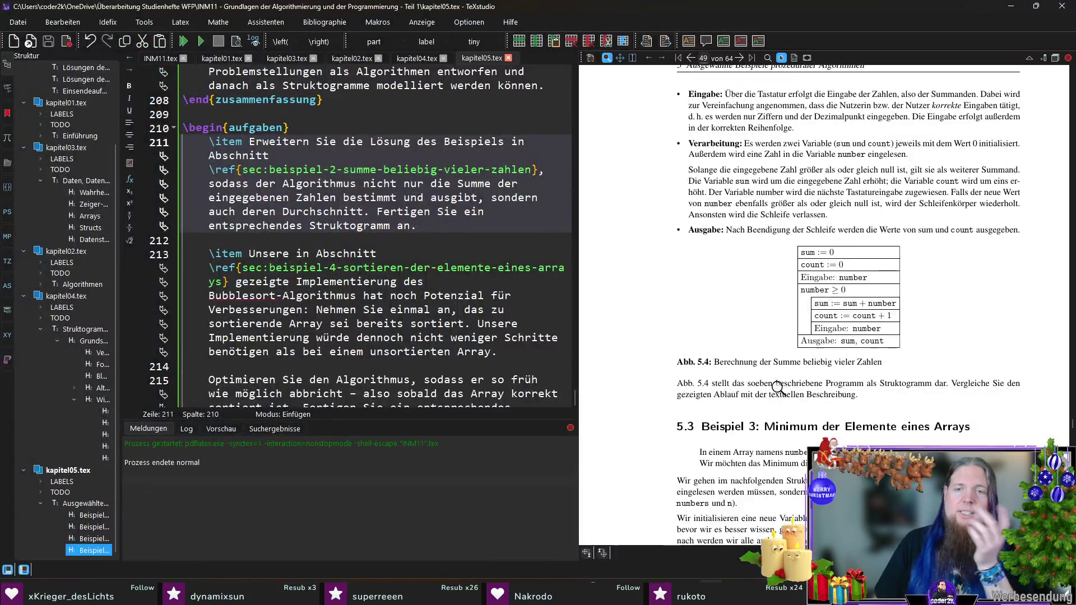
Step: Insert 'Falls bereits die erste eingegebene Zahl negativ ist, soll der Algorithmus mit einer Fehlermeldung beendet werden.' before 'Fertigen'
scroll(1031, 372, "down", 5)
scroll(1032, 373, "down", 15)
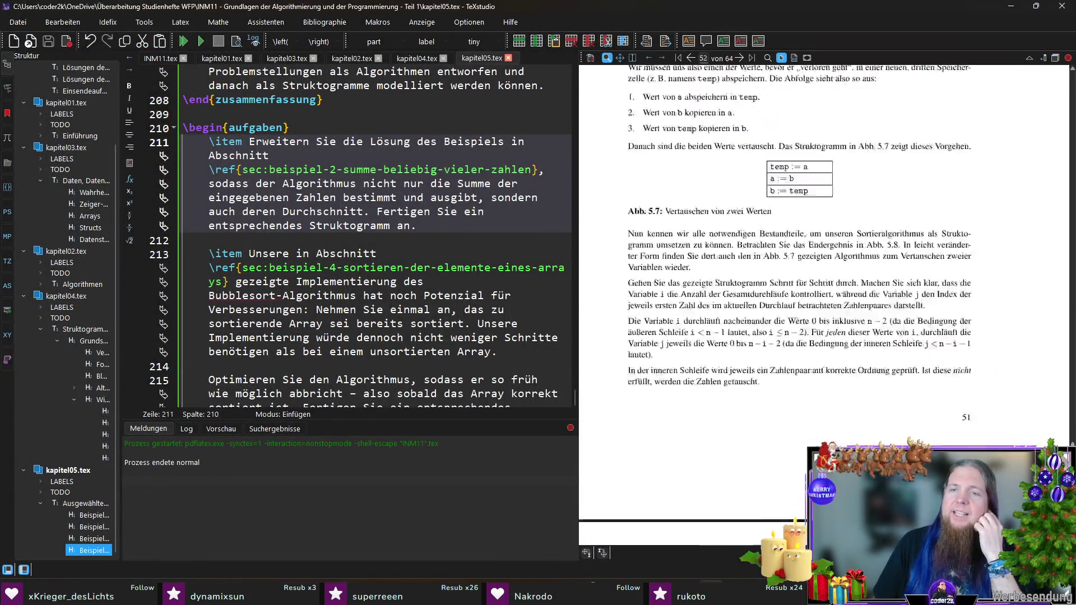
scroll(827, 257, "down", 2)
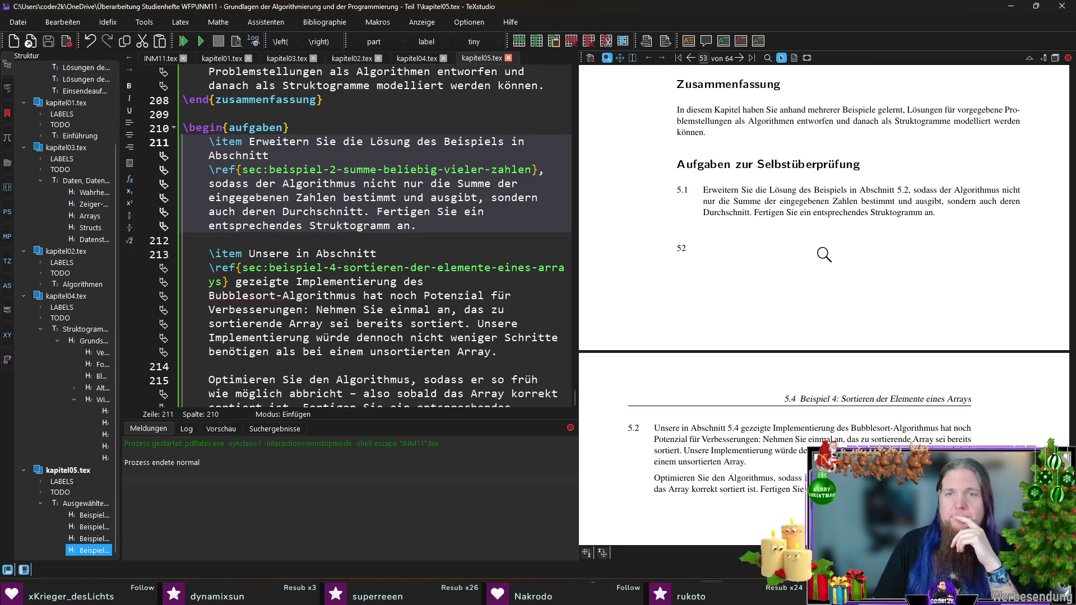
left_click(909, 213, "ctrl")
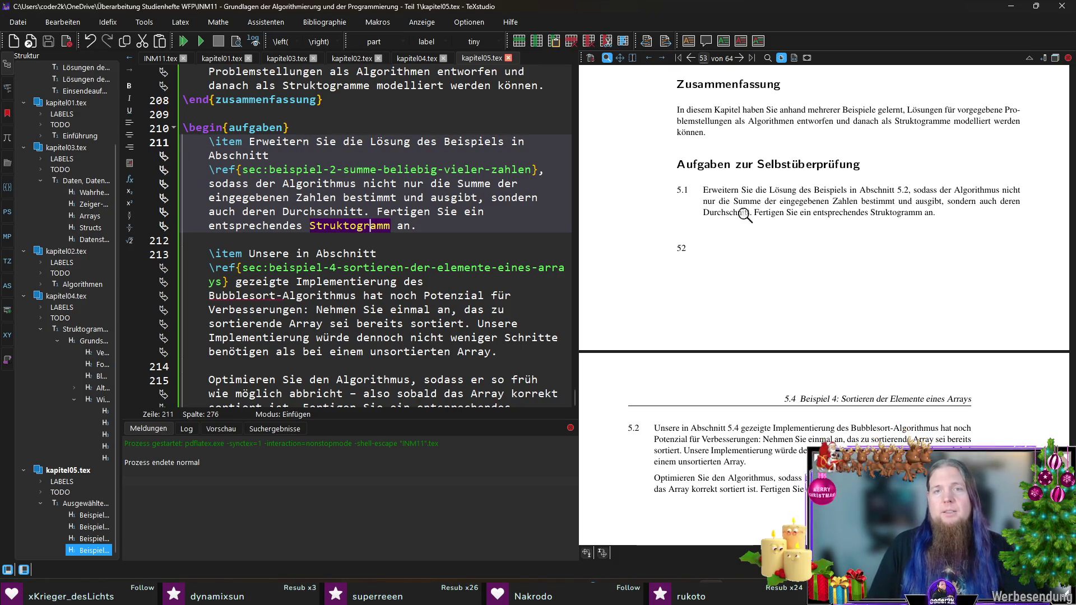
left_click(379, 210)
type("Falls bereits die ers")
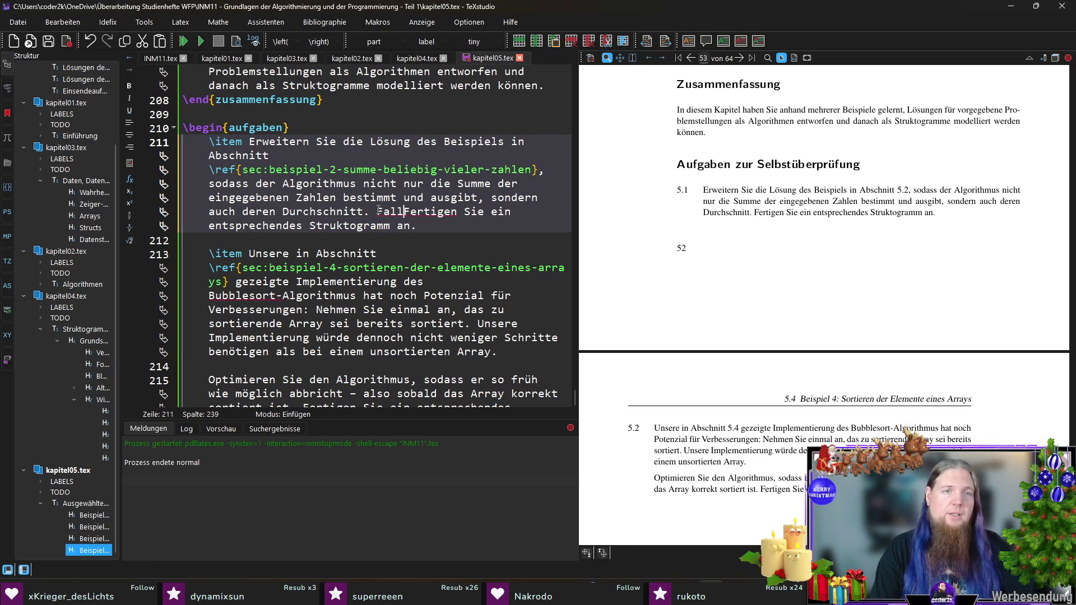
type("te eingegebene Zahl")
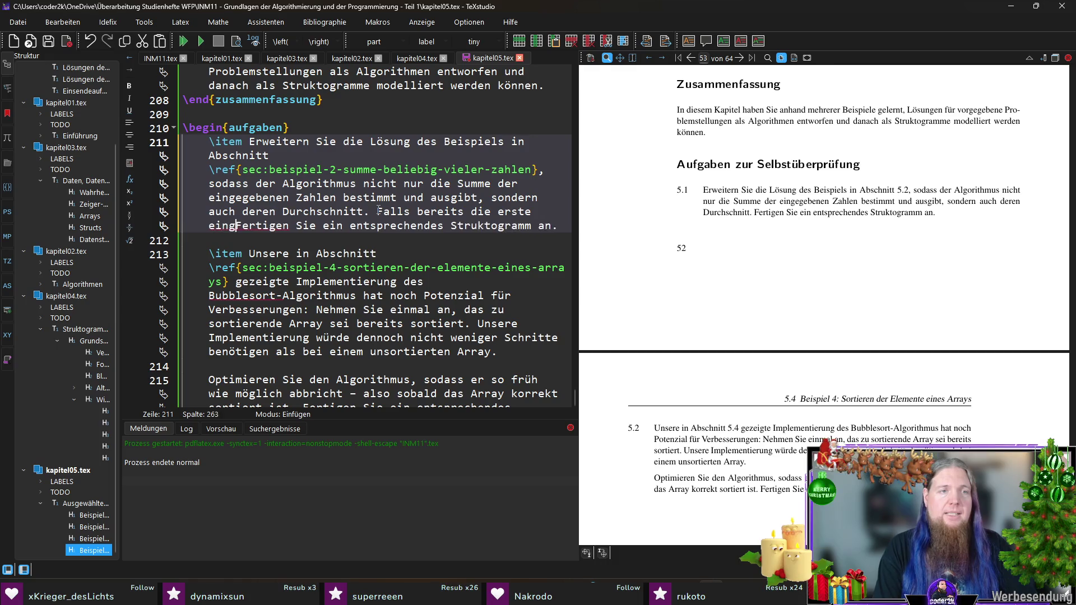
type(" negativ istFertigen Sie ein")
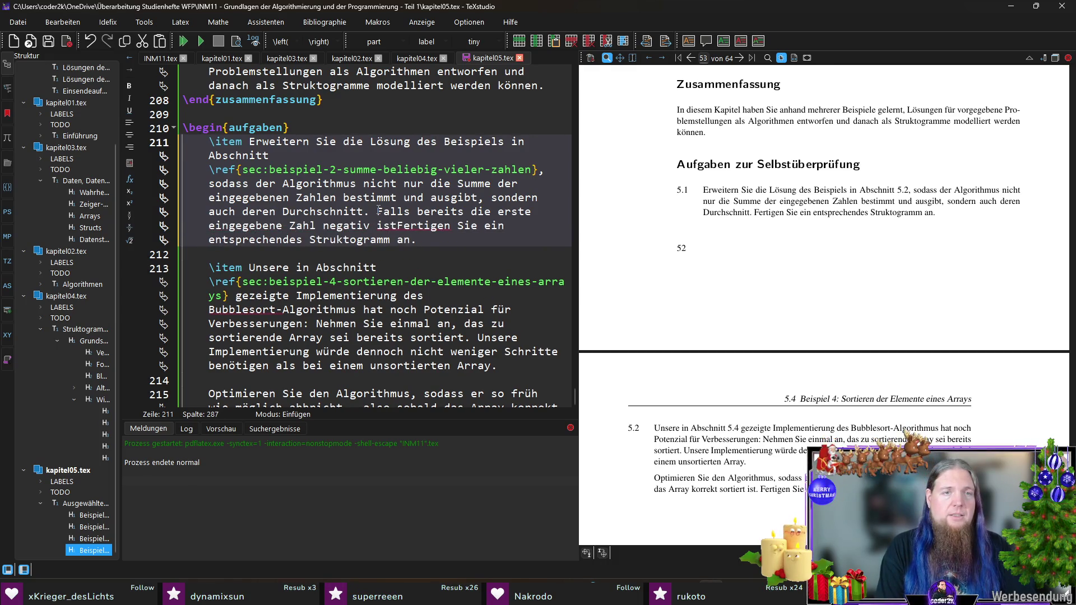
type(", soll das Program")
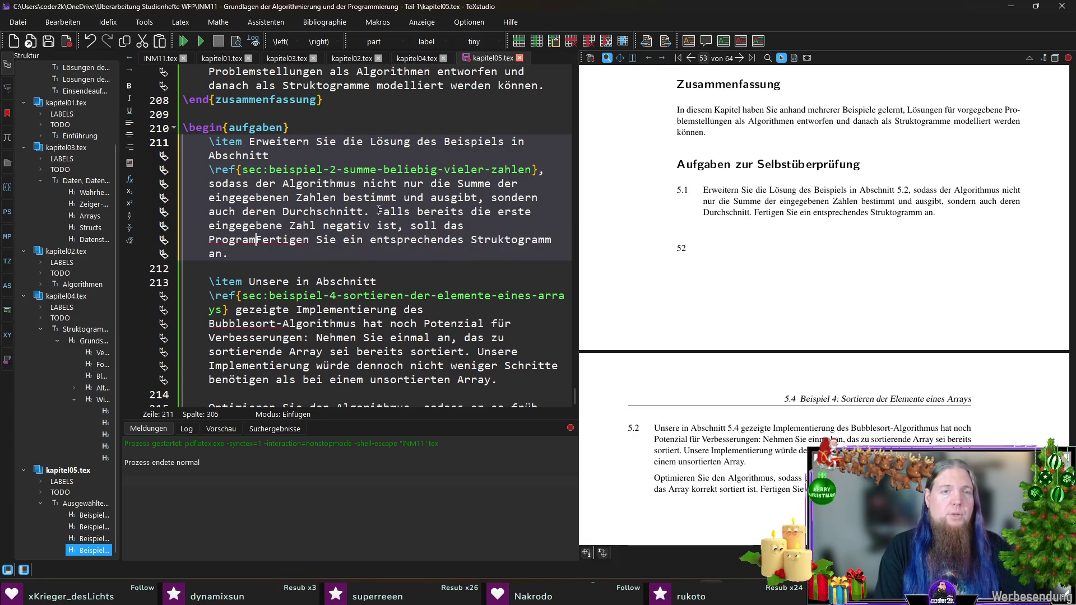
type("m mit einer")
key("BackSpace")
key("BackSpace")
key("BackSpace")
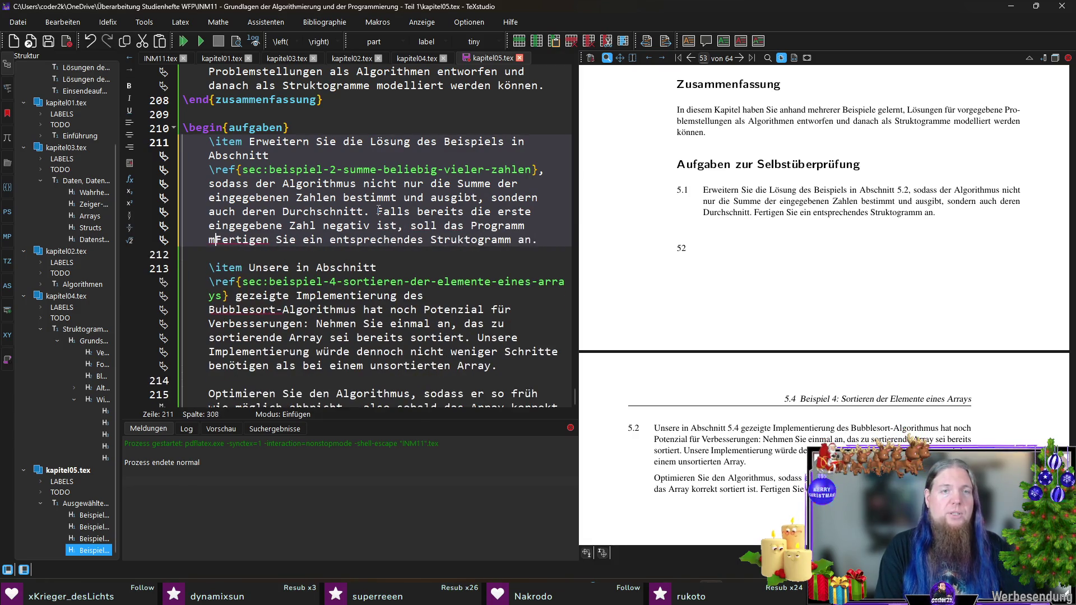
type("der Al")
type("gorithmus mi")
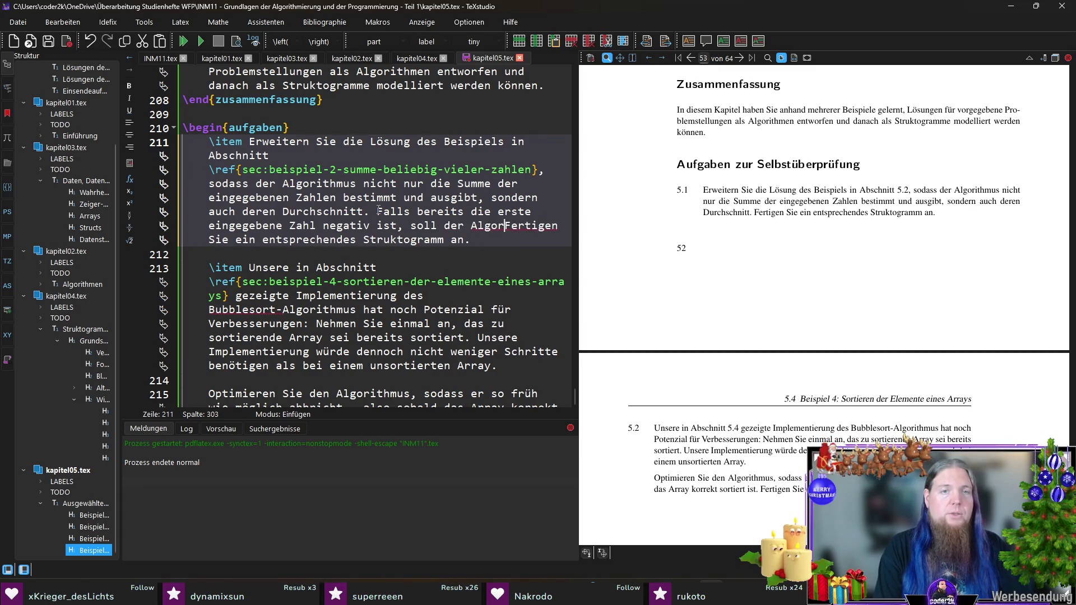
type("t einer Fehl")
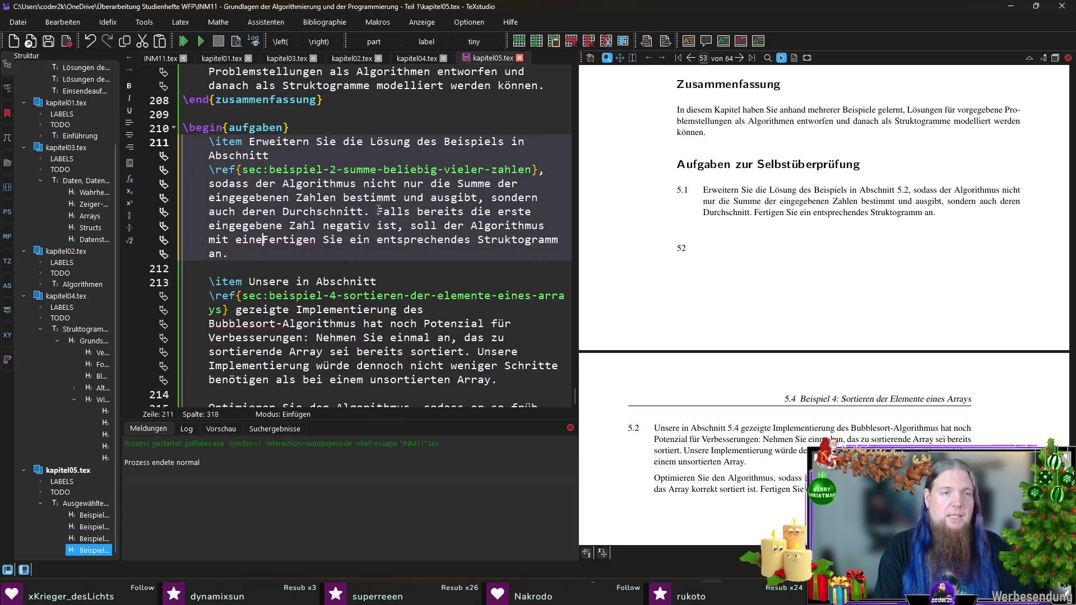
type("ermeldung ")
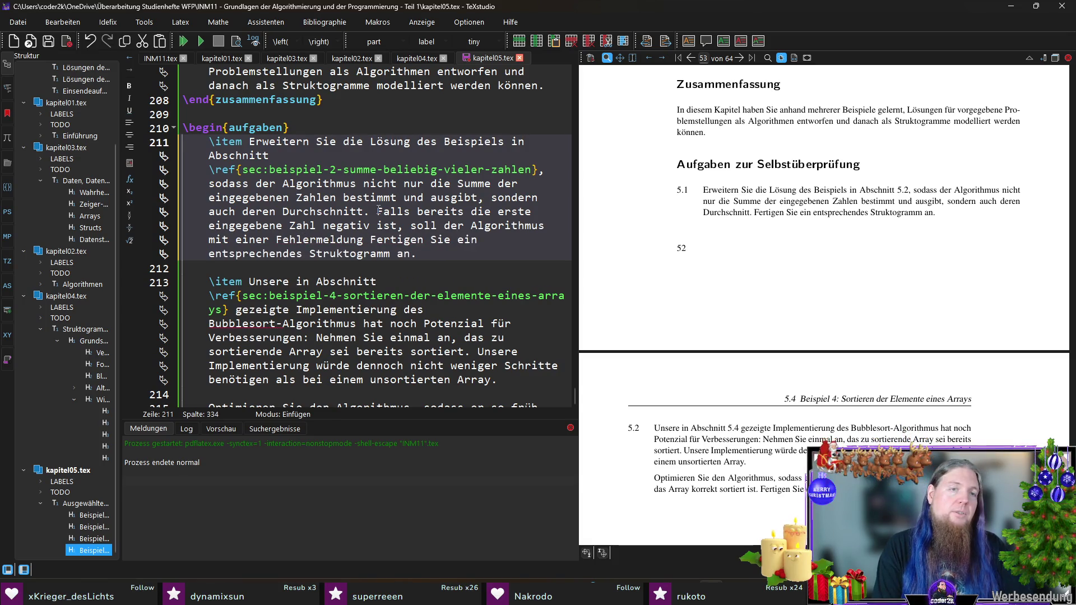
type("beendetw er")
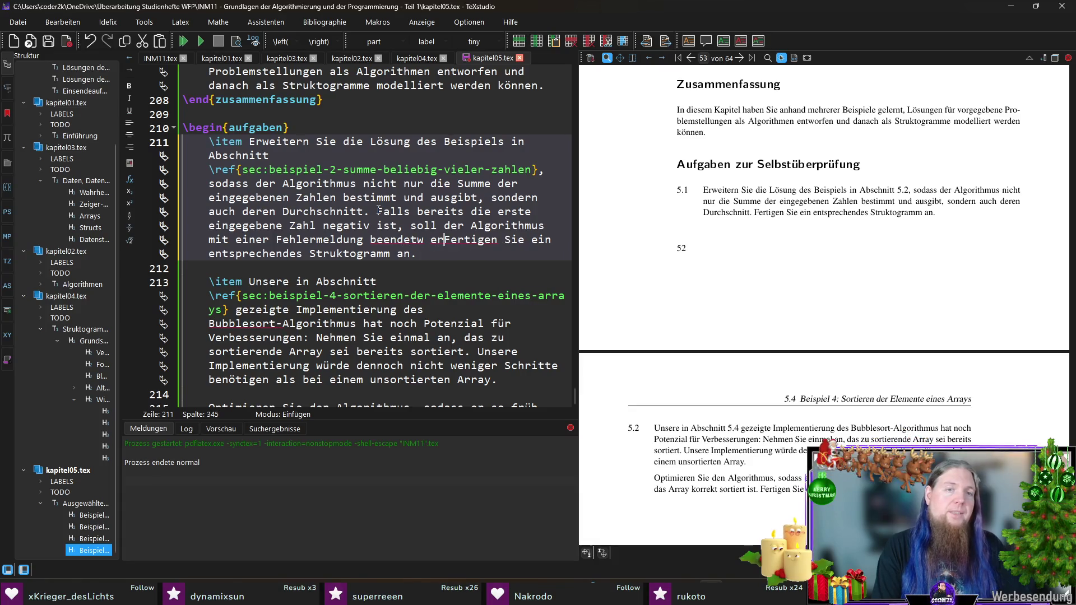
key("BackSpace")
key("BackSpace")
key("BackSpace")
type("werden.")
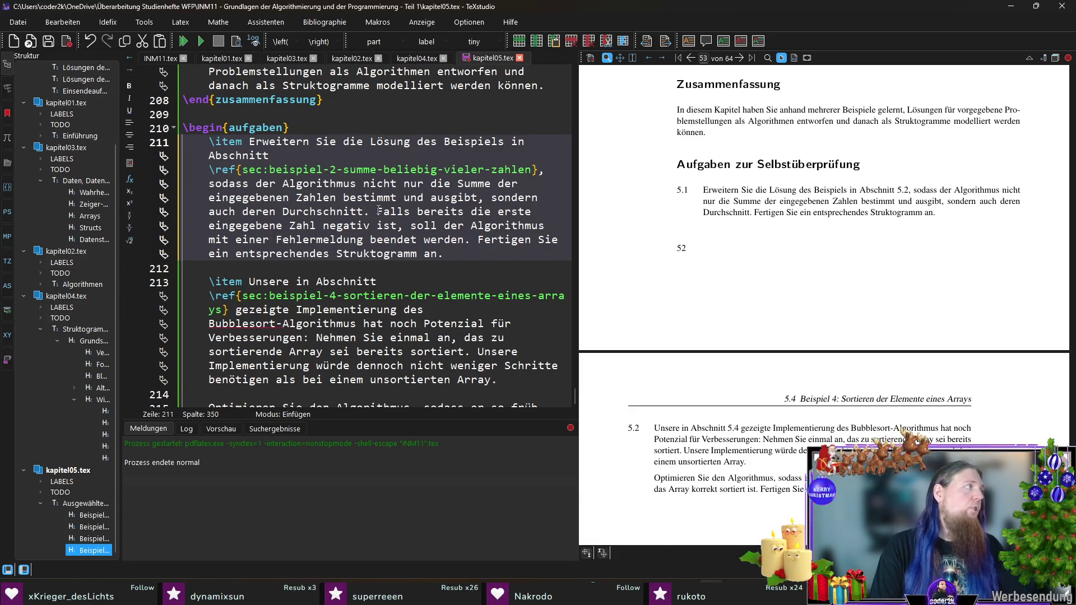
Step: Save kapitel05.tex and recompile the PDF
key("ctrl+s")
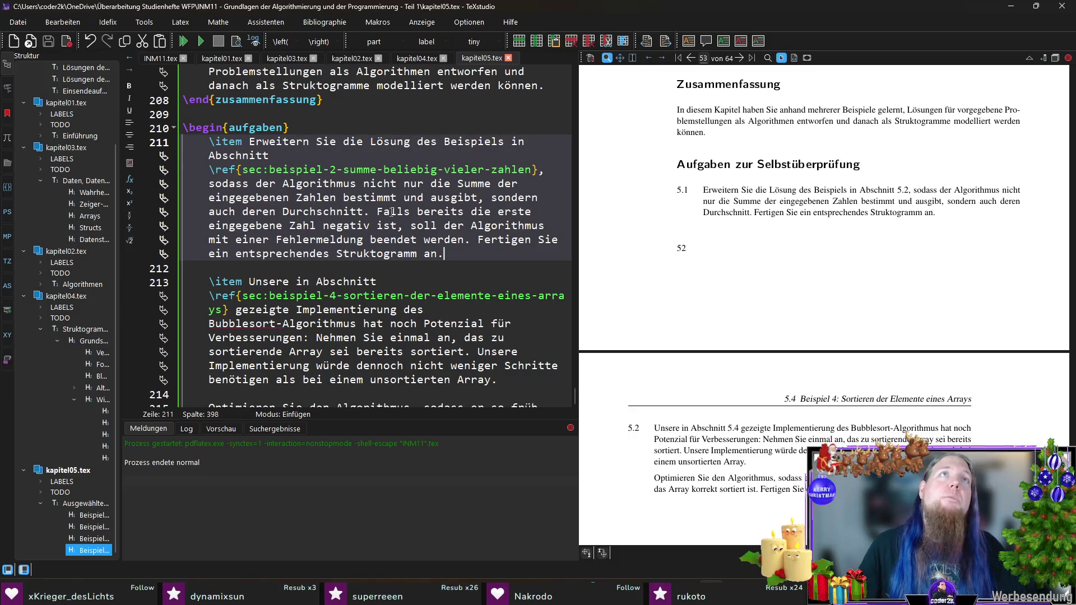
key("F5")
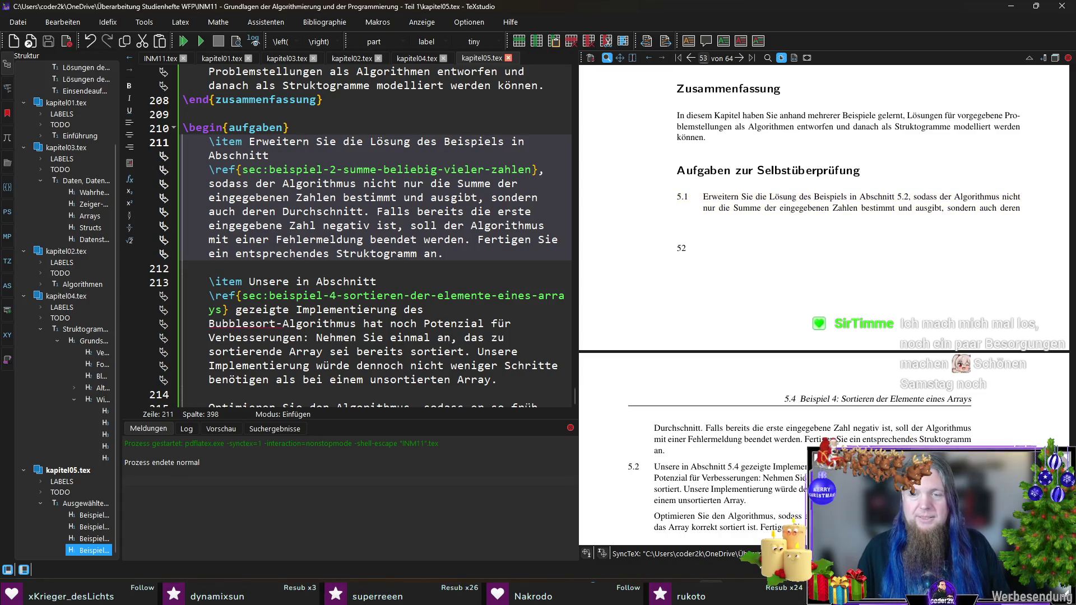
key("alt+Tab")
Step: In loesung_5_1.py, add If("count") after the while loop and import If
left_click(56, 28)
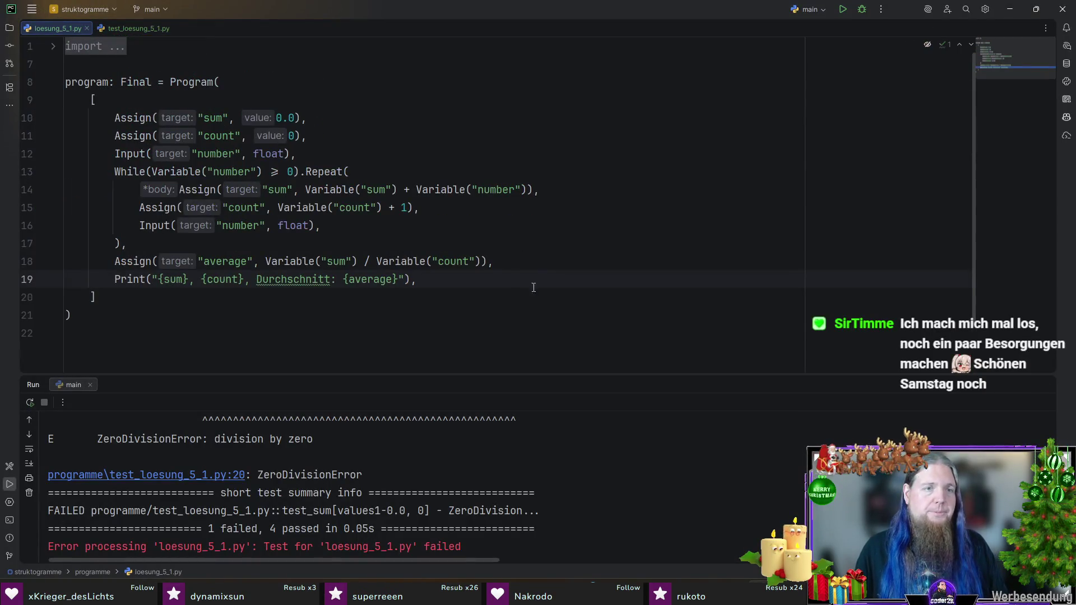
left_click(160, 241)
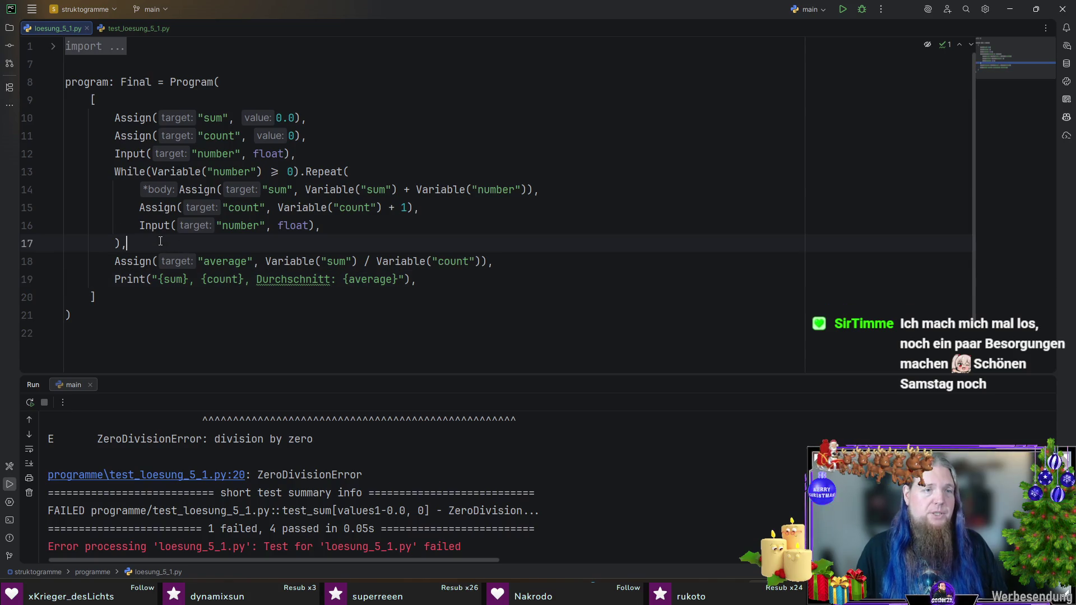
key("Return")
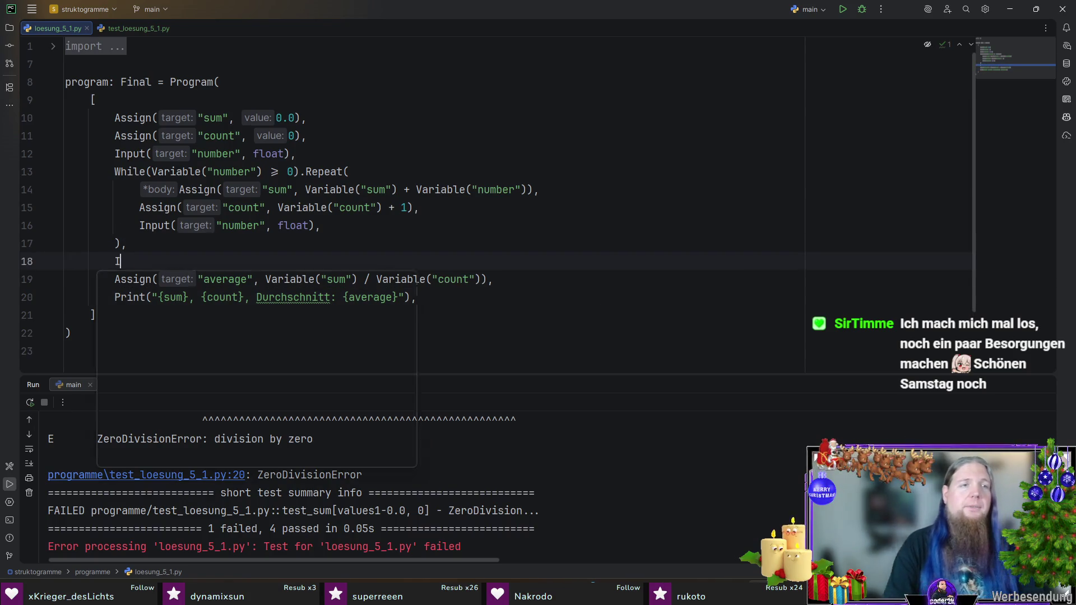
type("If(\"count\")")
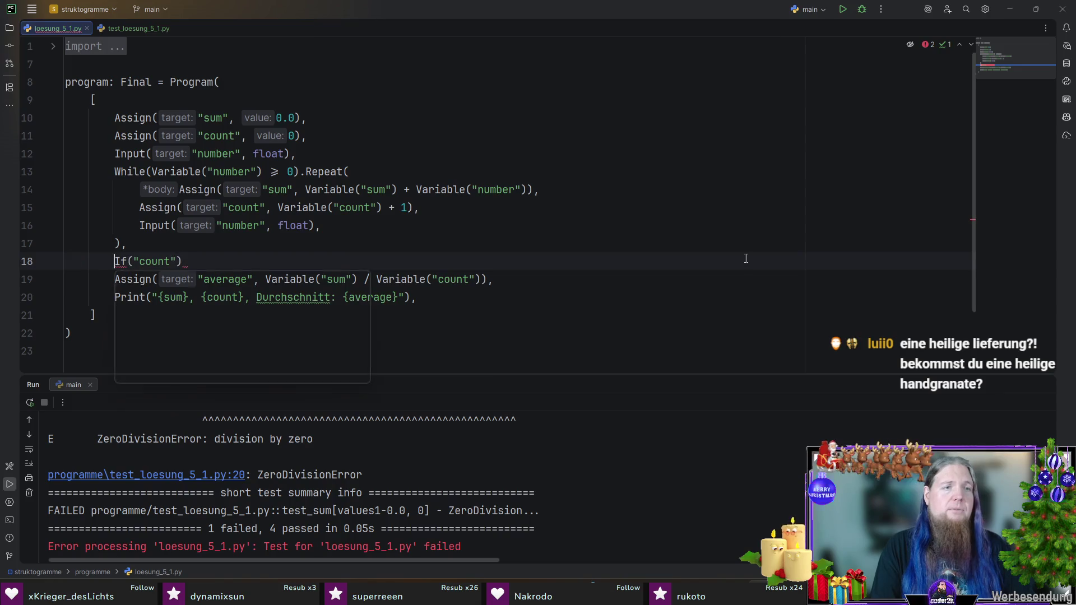
key("alt+Return")
key("Return")
key("Return")
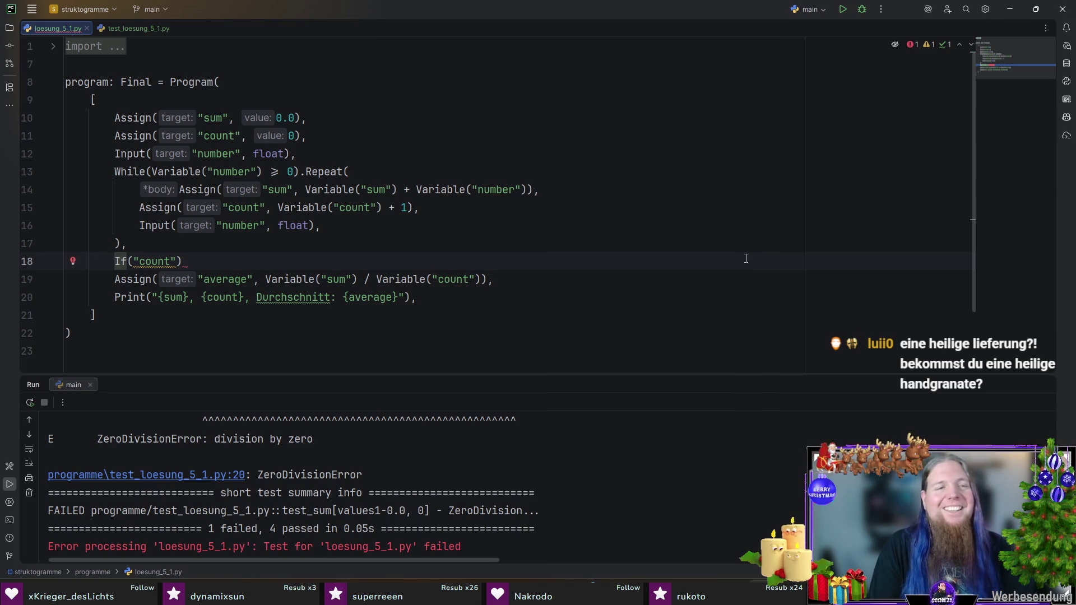
Step: Make the If condition Variable("count") == 0
key("Right")
key("Right")
key("Right")
type("Var")
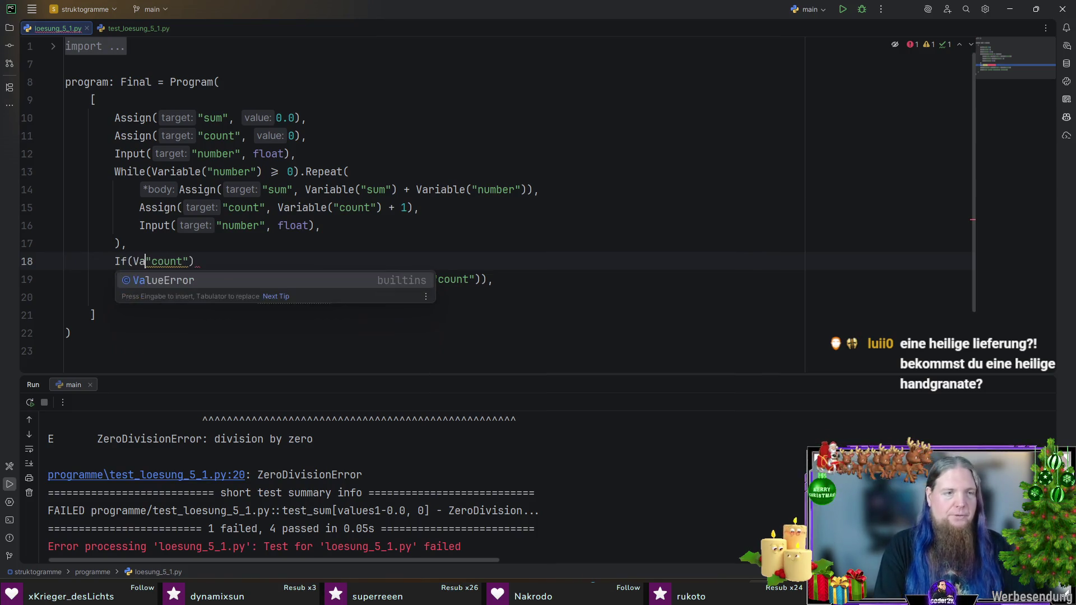
type("i")
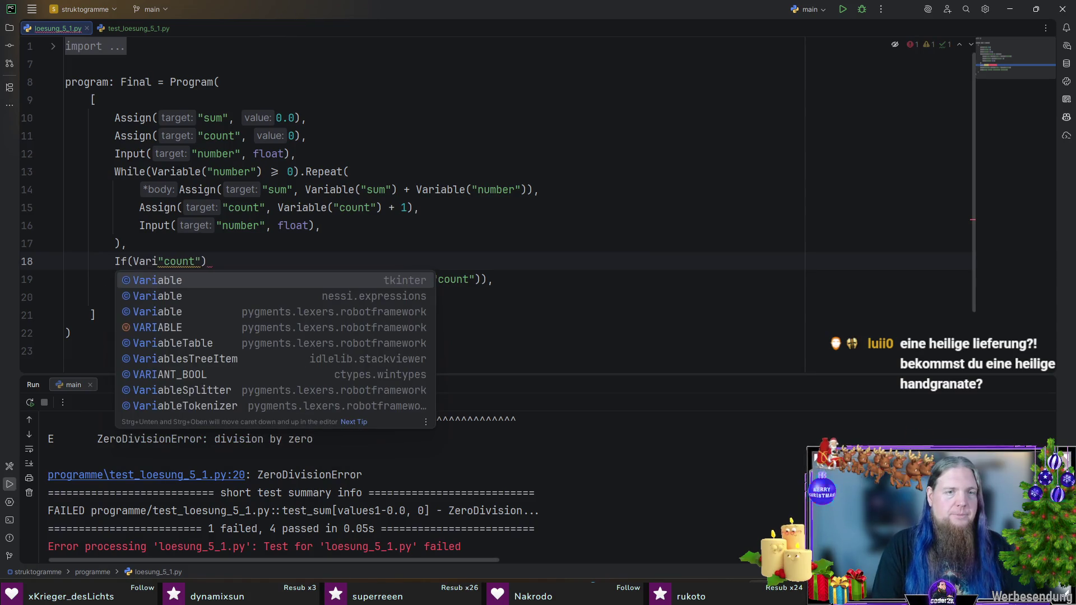
key("Return")
key("ctrl+w")
type("(")
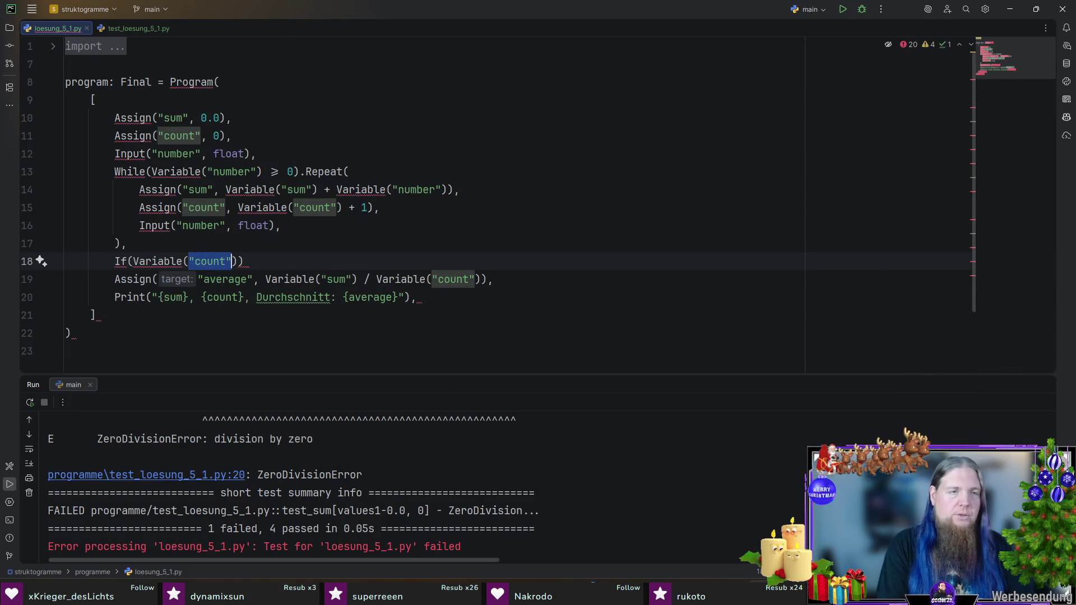
key("End")
key("Left")
type("== 0")
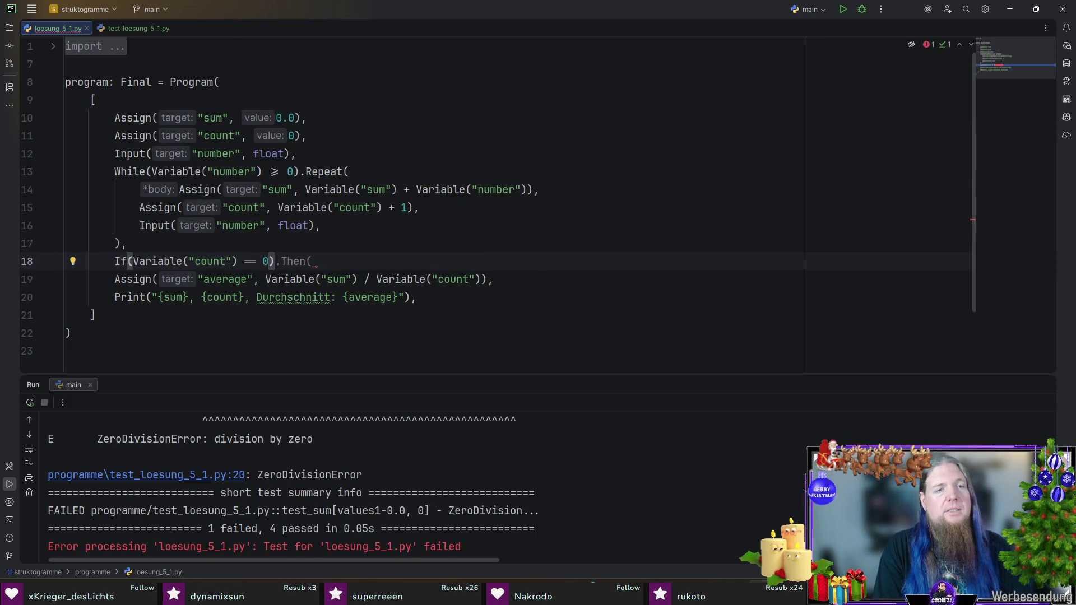
key("Right")
Step: Add a Then branch printing "Fehler: Durchschnitt kann nicht berechnet werden."
type(".Then")
key("Return")
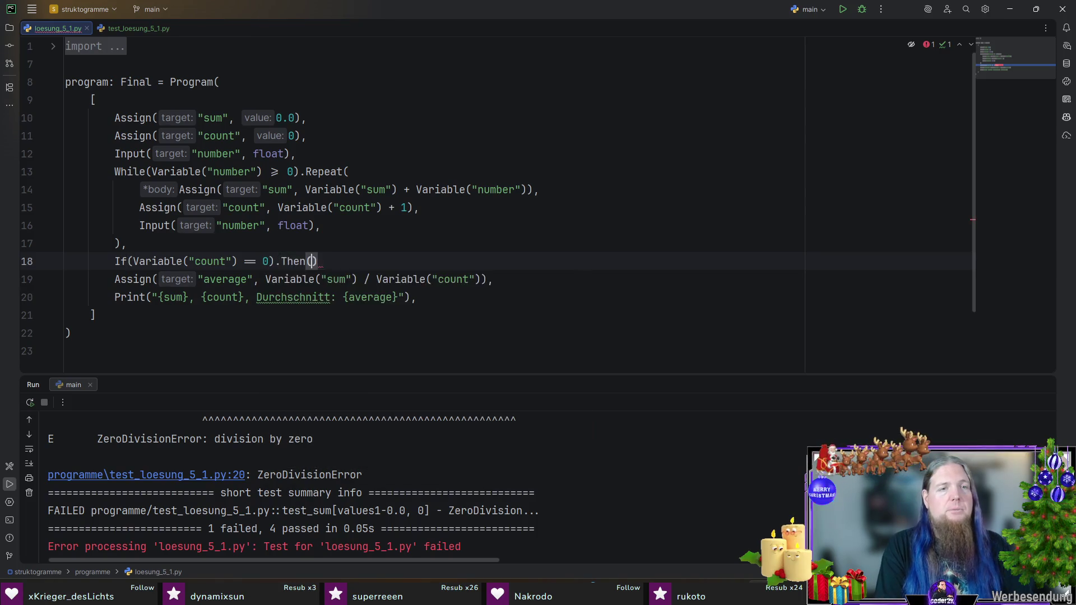
key("Return")
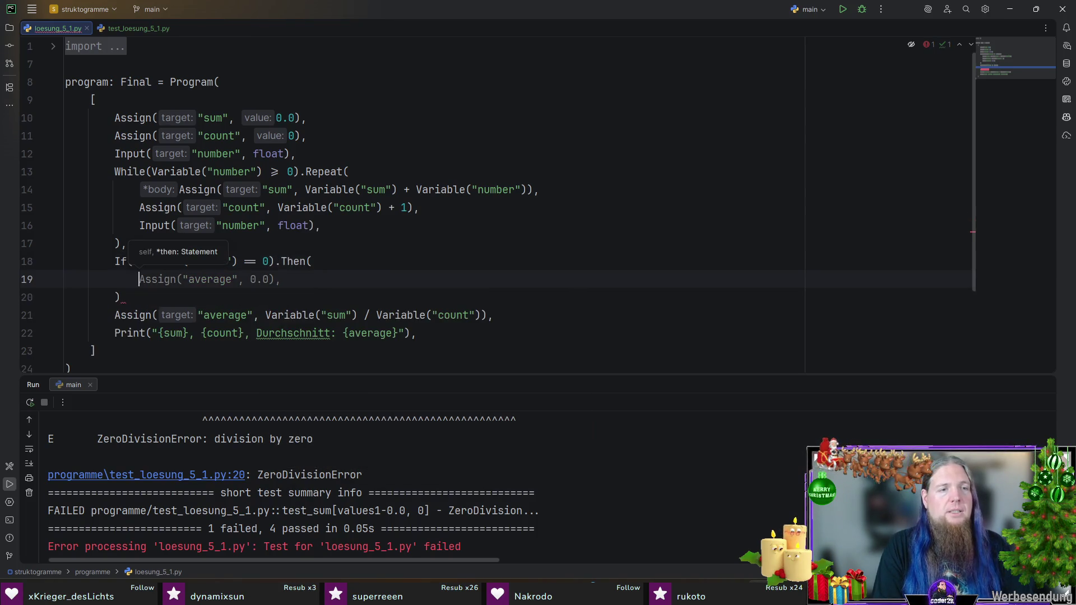
type("Print(\"")
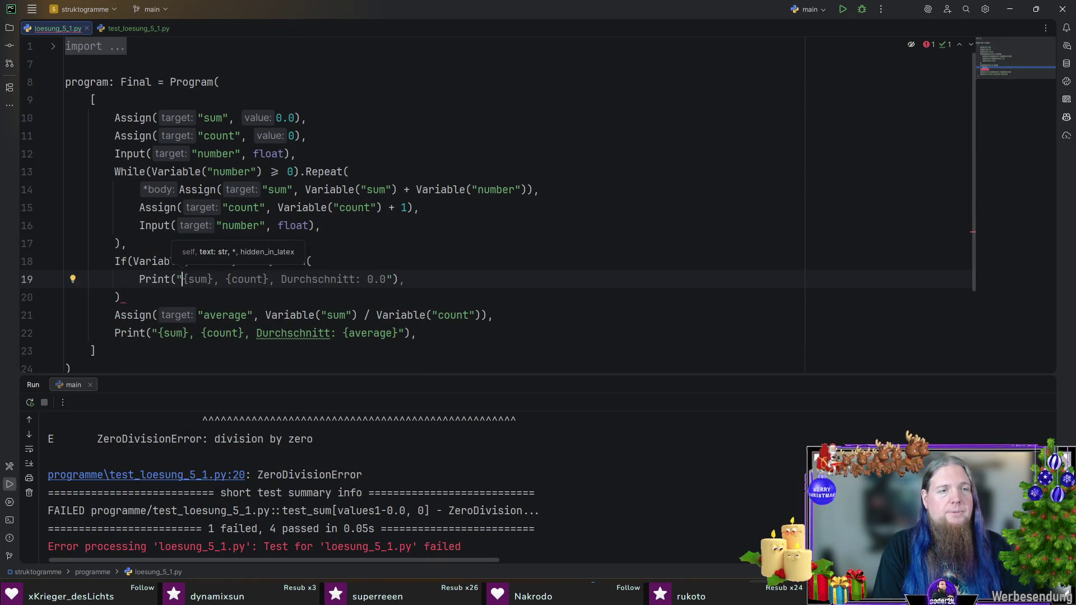
type("Fehler")
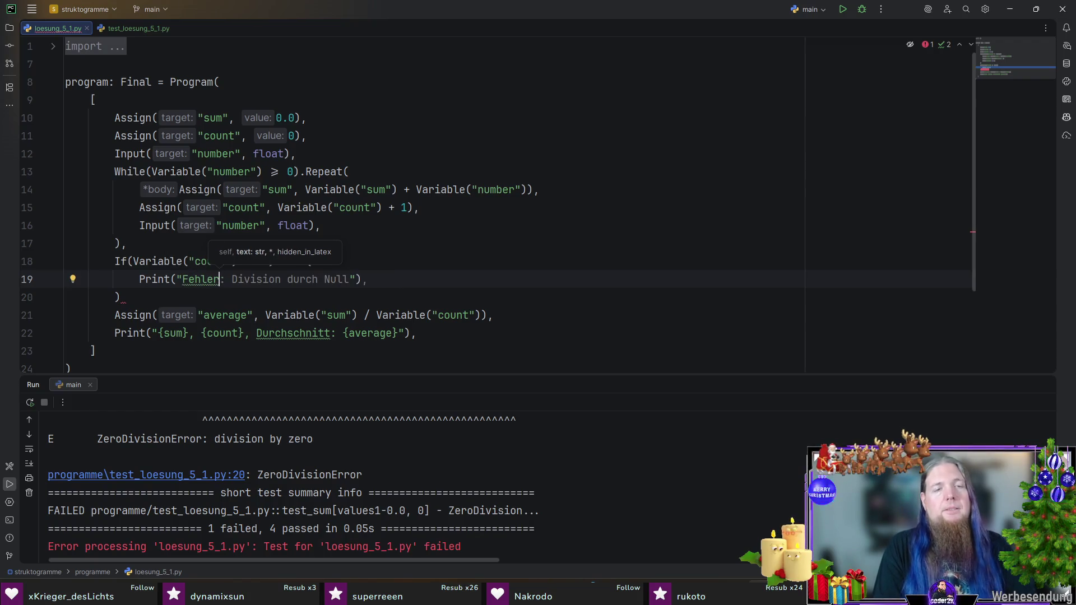
type(": Durchsch")
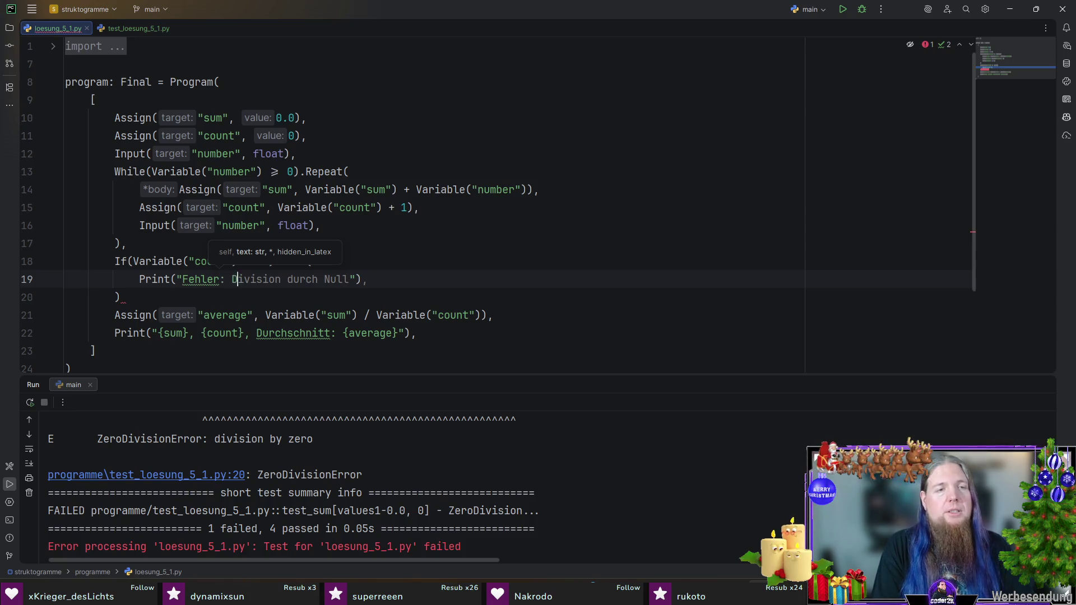
type("nitt kann nicht berechnet ")
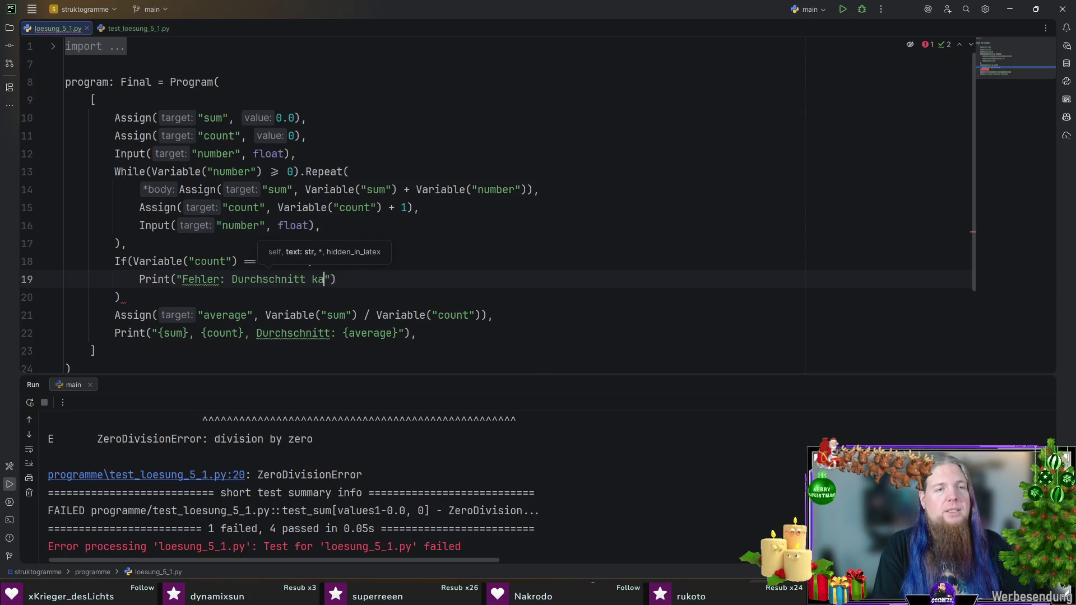
type("werden.")
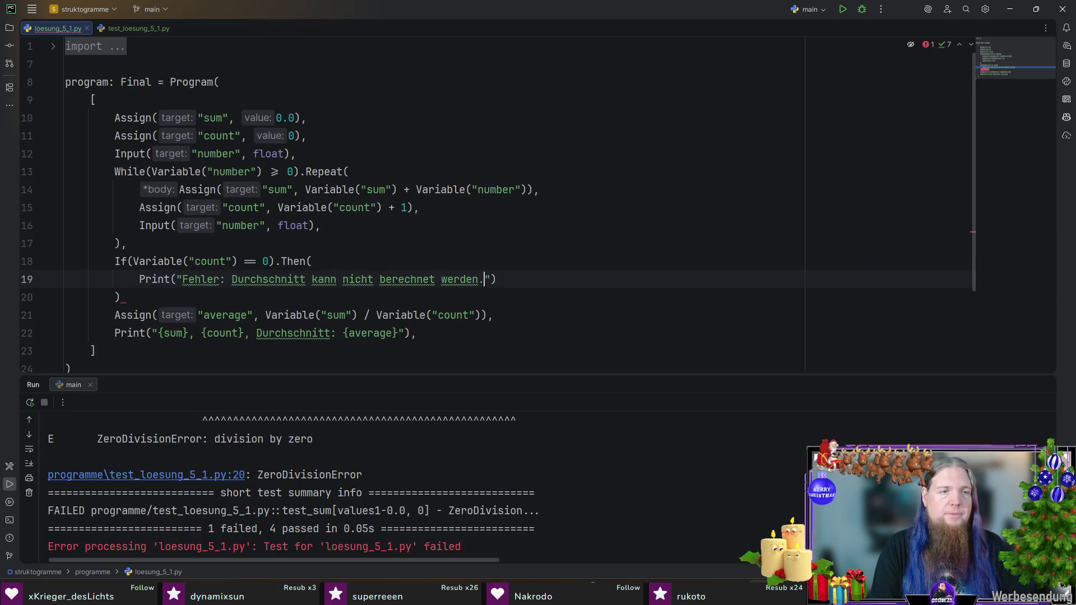
Step: Wrap the average Assign and Print in an Else branch and reformat the code
left_click(121, 297)
type(".Else")
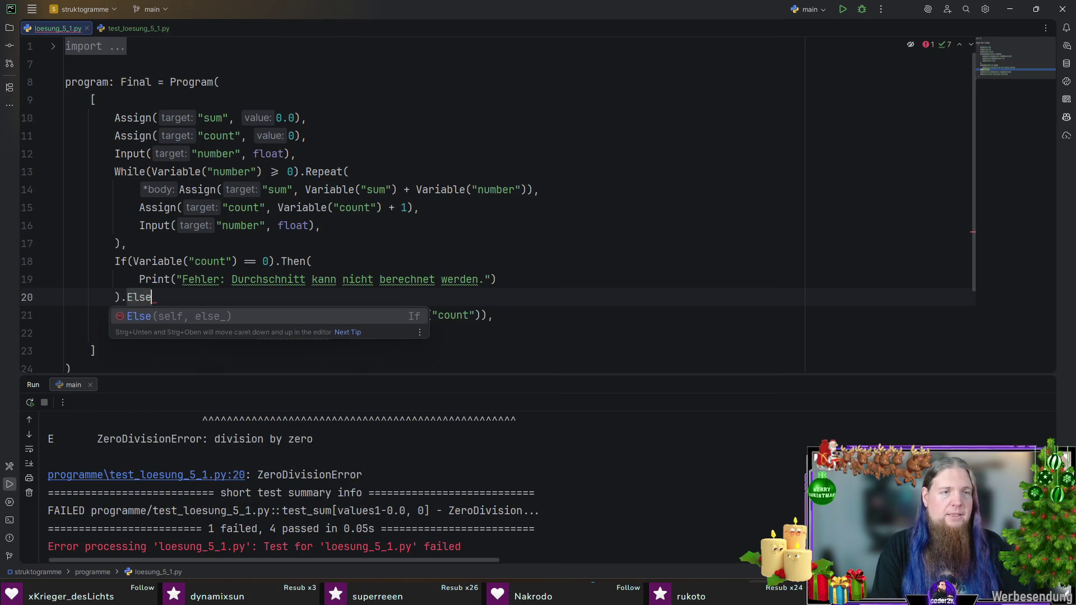
type("(")
left_click(412, 333)
type(",")
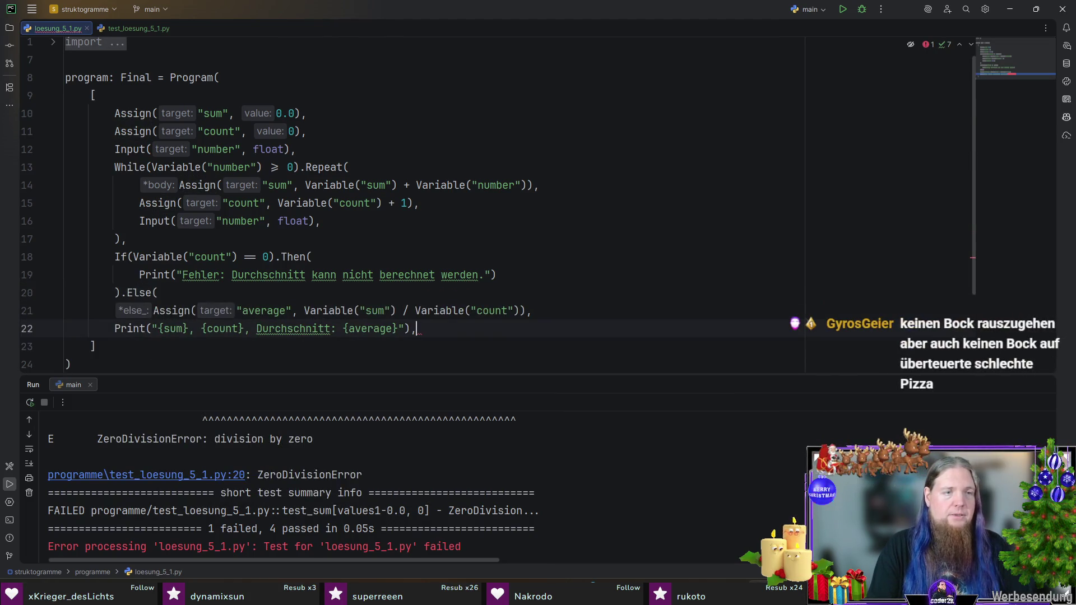
key("Return")
key("BackSpace")
type(")")
key("ctrl+alt+l")
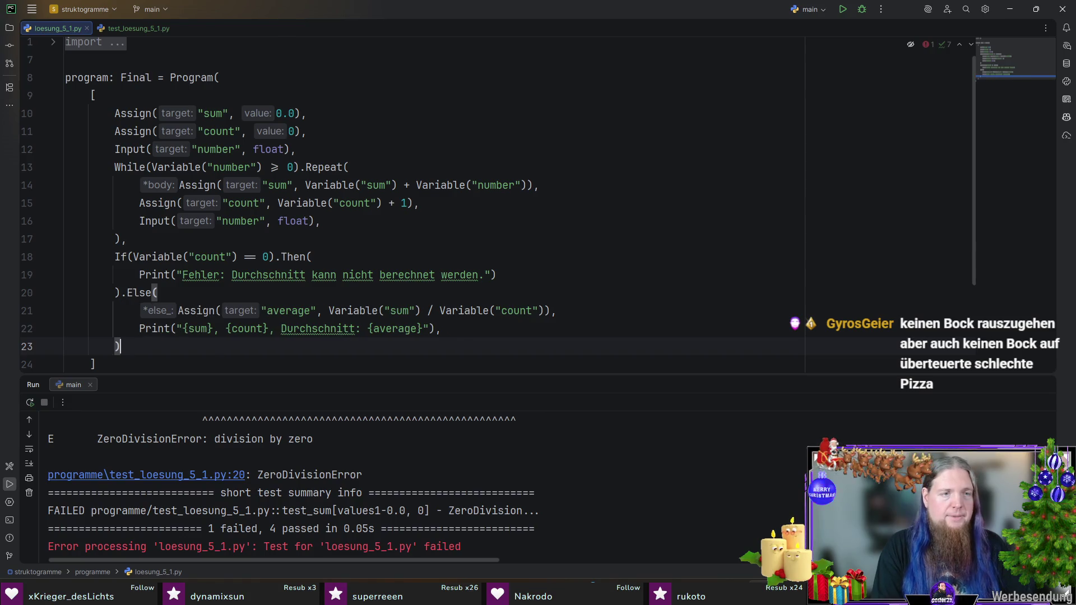
Step: Shorten the error message to "Fehler!"
left_click(441, 329)
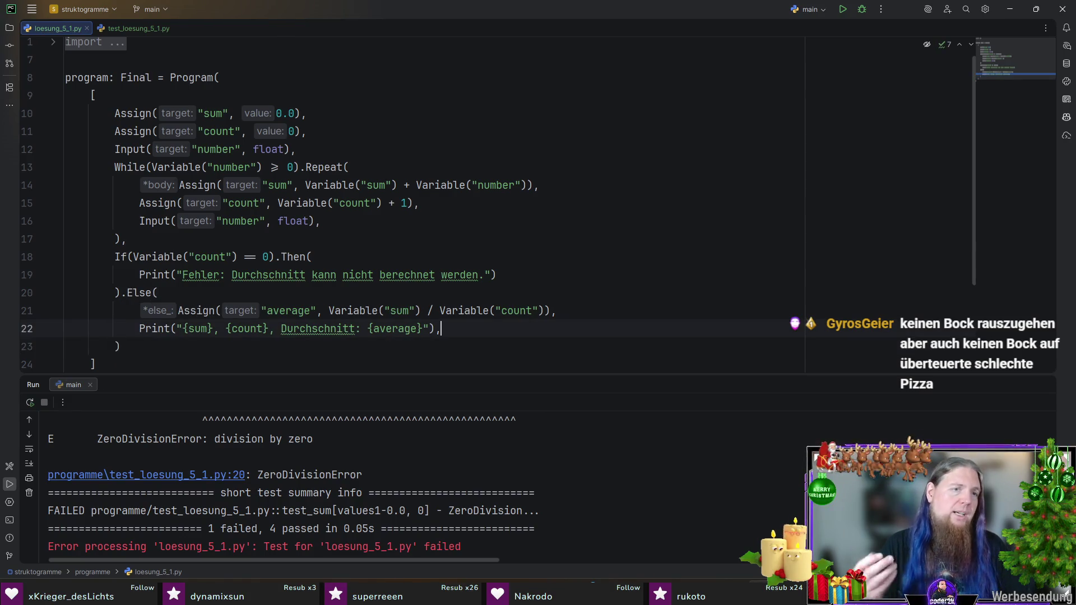
left_click_drag(486, 275, 220, 275)
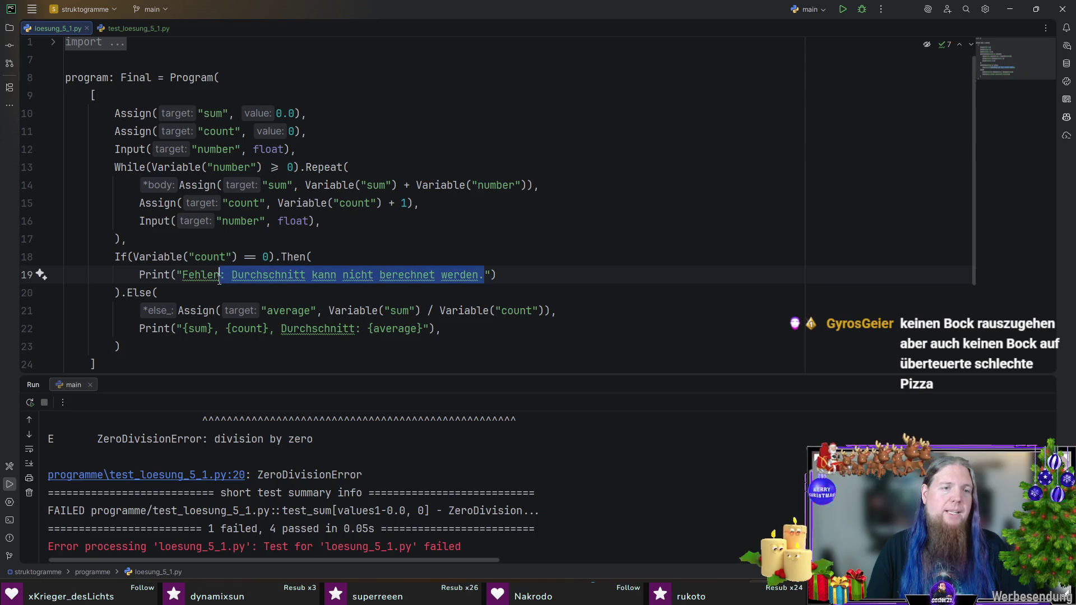
type("!")
left_click(242, 294)
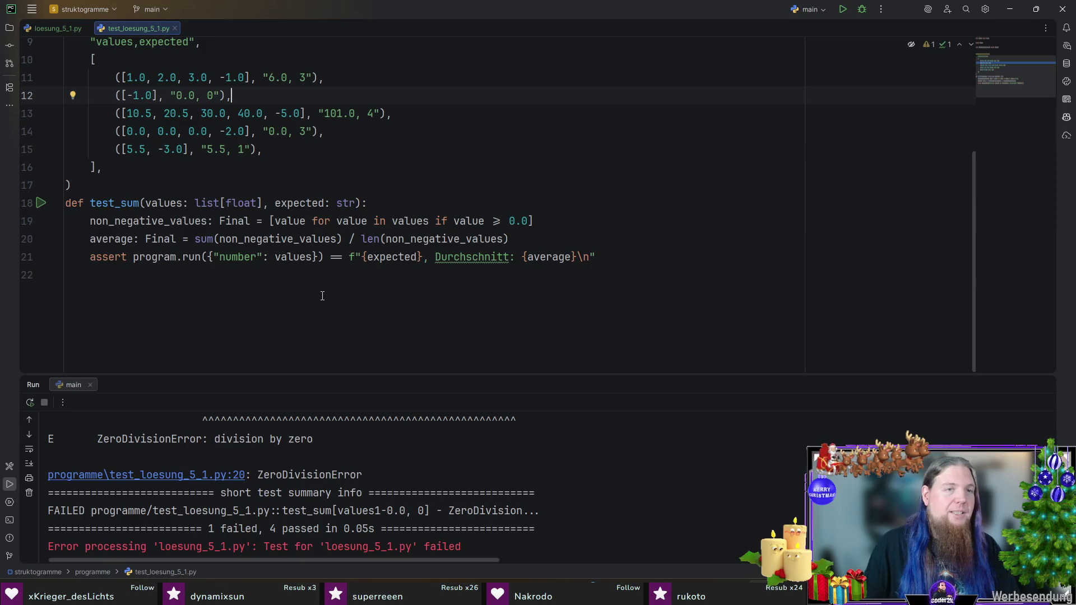
Step: Review the five test cases in test_loesung_5_1.py, including the [-1.0] case expecting "0.0, 0"
left_click(322, 296)
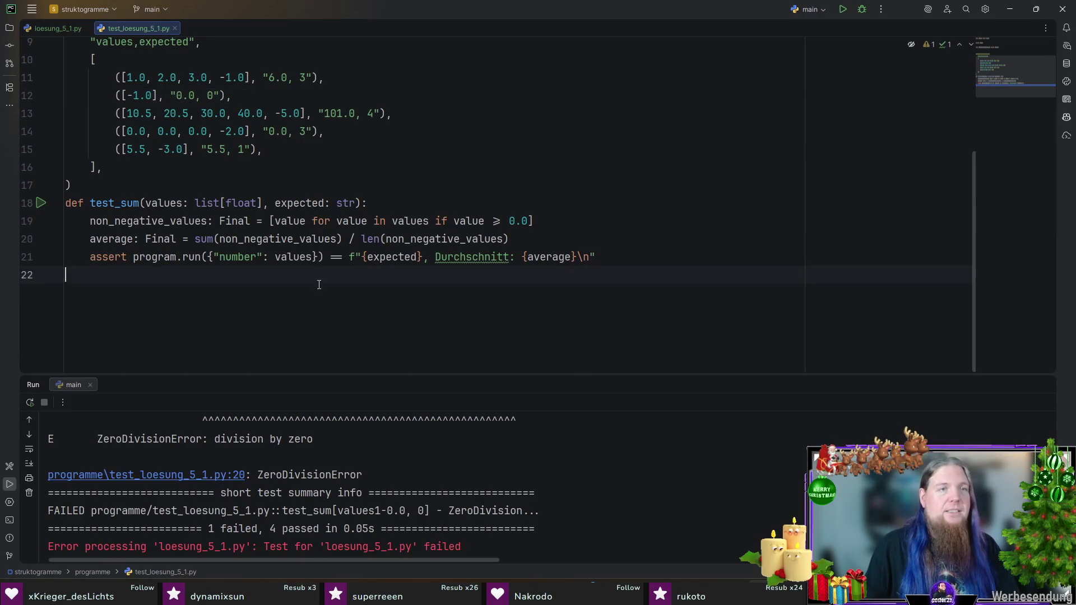
scroll(323, 280, "up", 3)
scroll(435, 209, "down", 3)
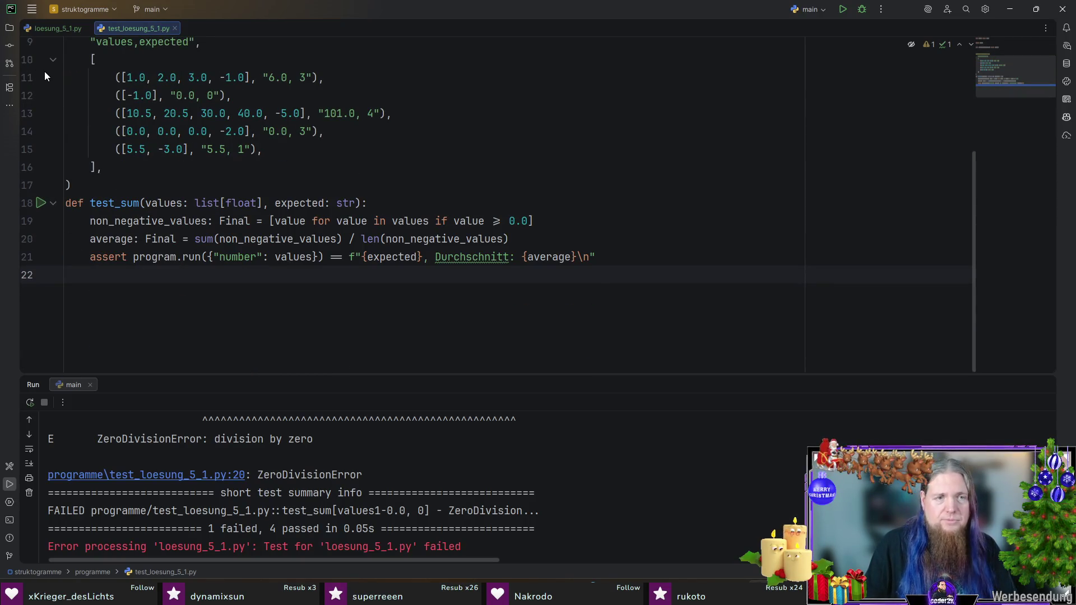
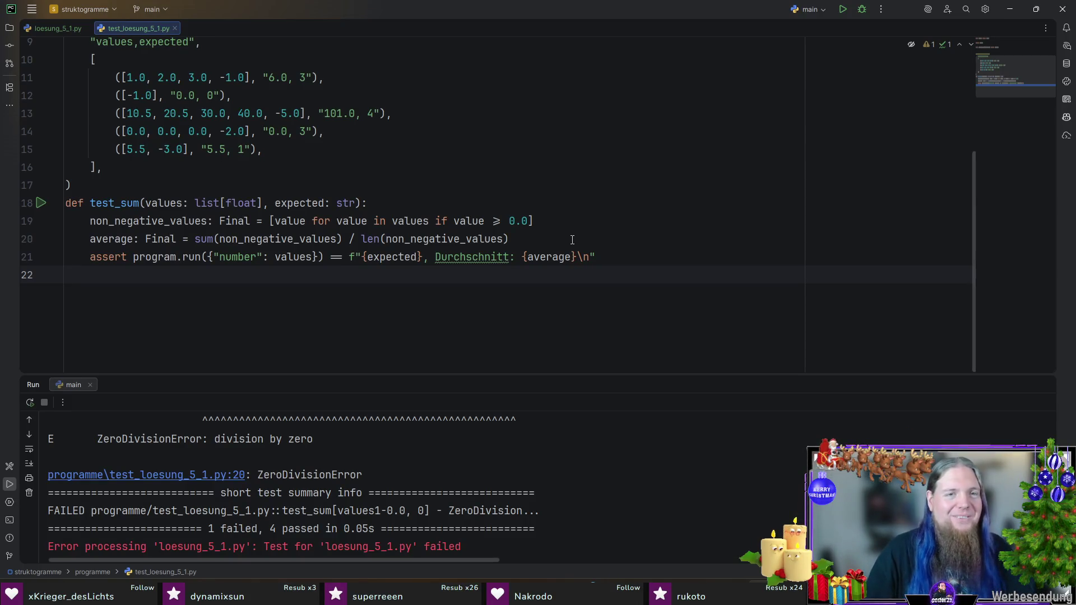
Step: Add an 'if not non_negative_values:' block with an unfinished 'assert' after the filter line
left_click(572, 239)
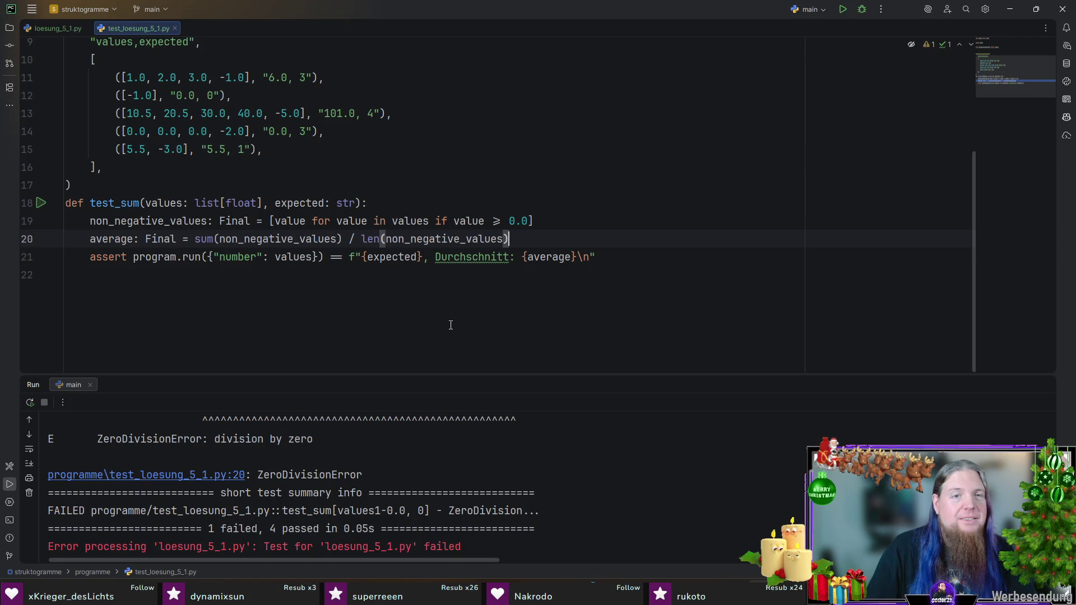
left_click(564, 221)
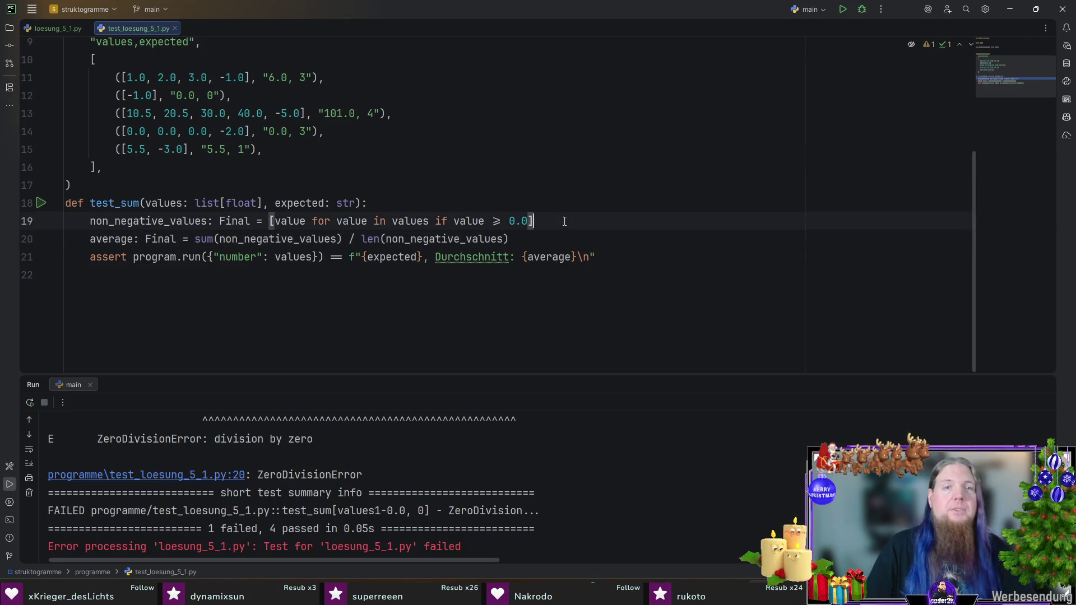
key("Return")
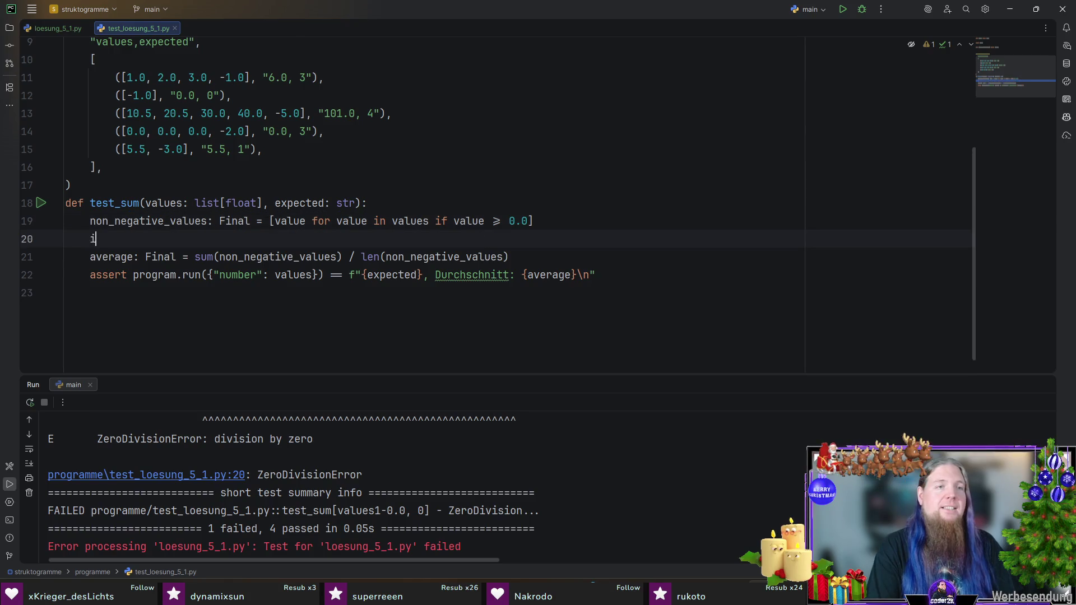
type("if a")
key("BackSpace")
type("not no")
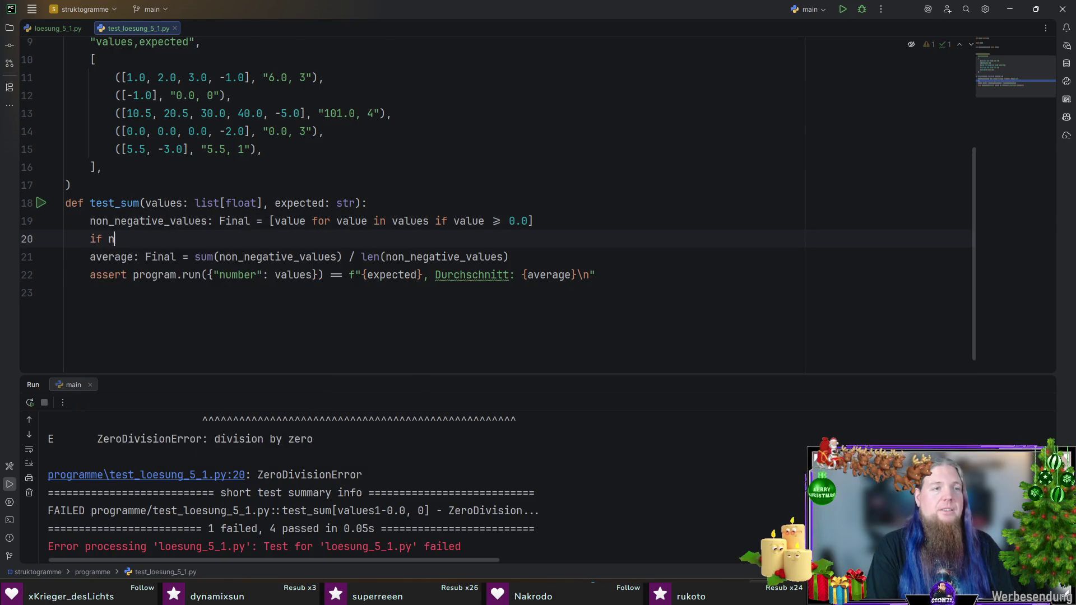
key("Return")
type(":")
key("Return")
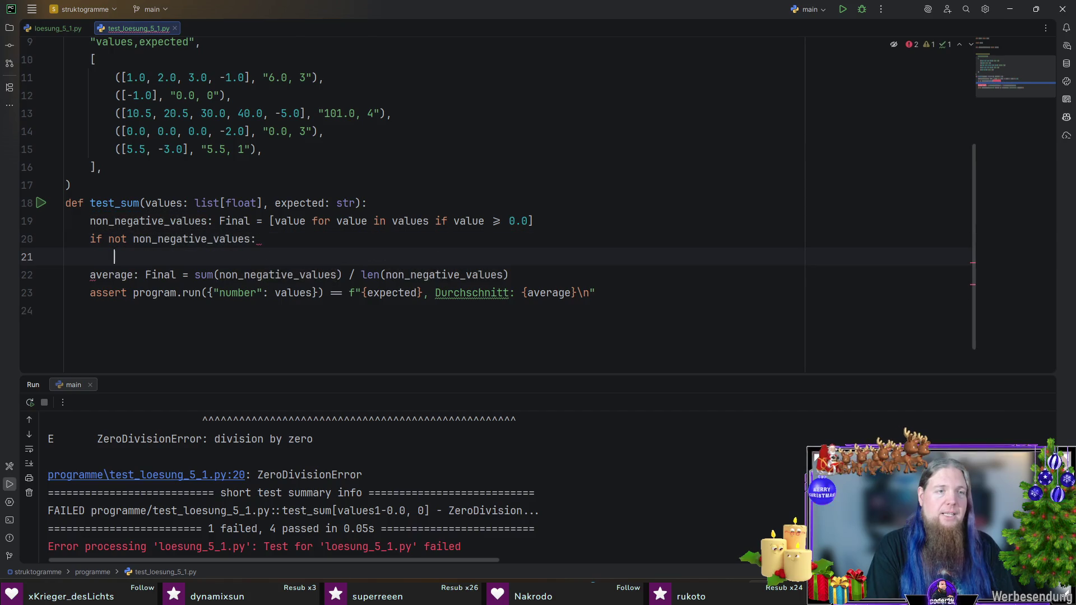
type("assert expecte")
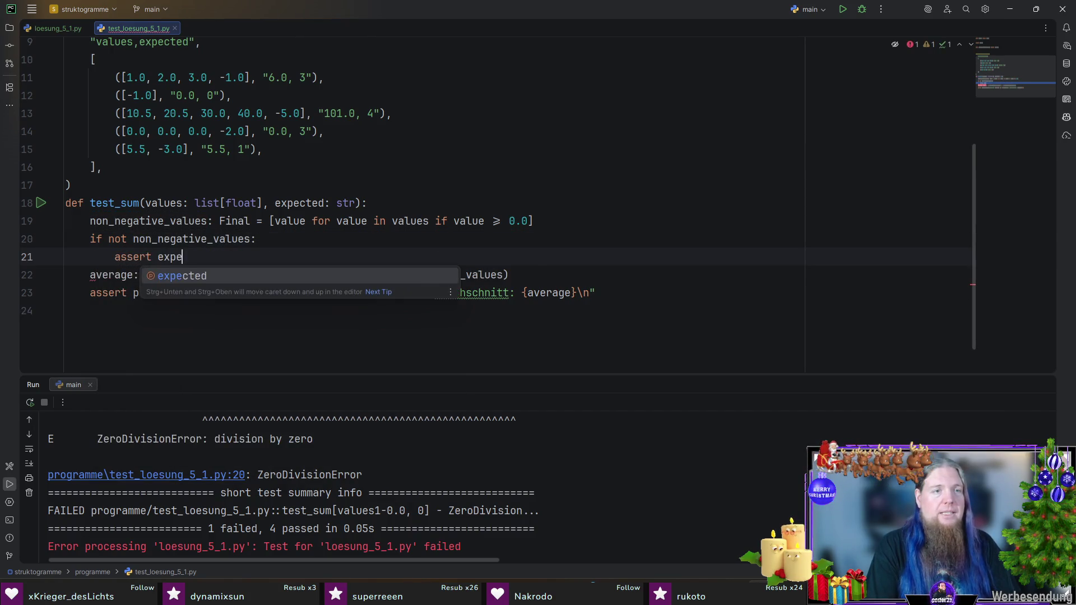
key("BackSpace")
key("BackSpace")
key("BackSpace")
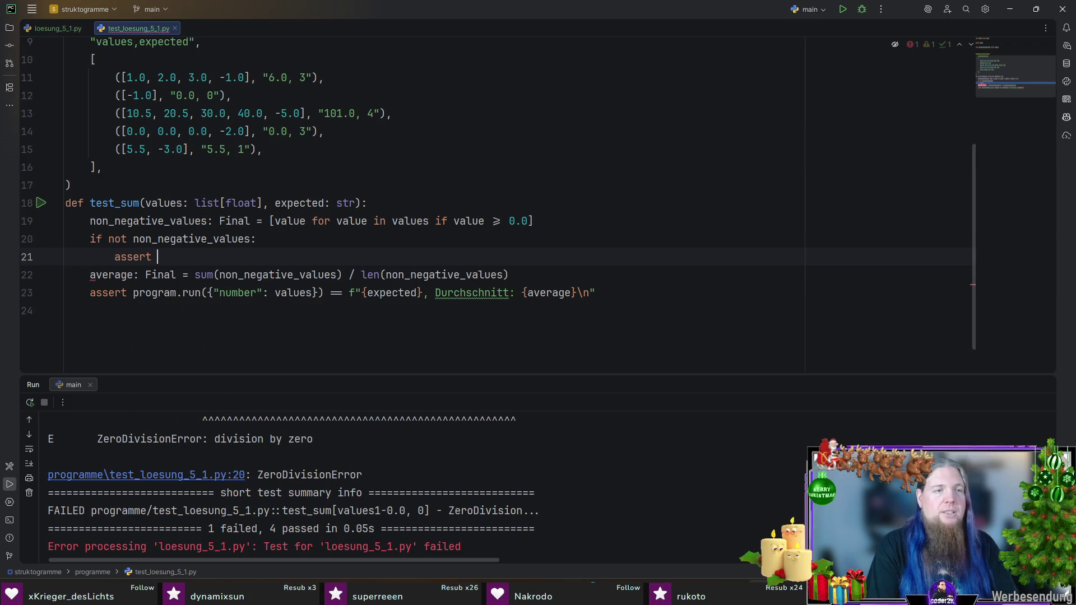
Step: Cut the comparison from the final assert and open a new line at the top of test_sum
key("Down")
key("Down")
key("ctrl+Left")
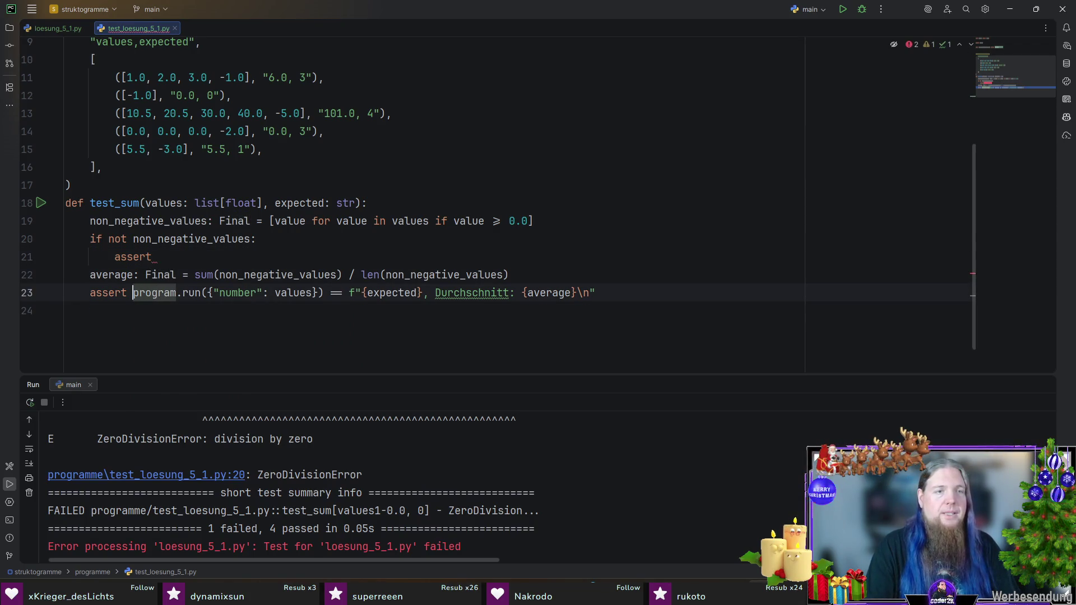
key("shift+End")
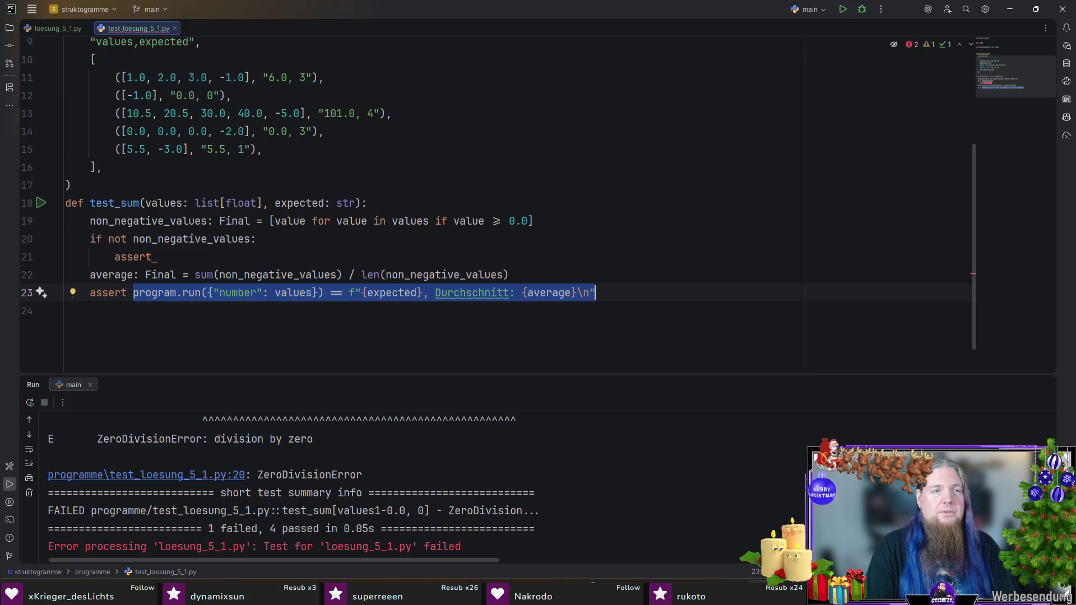
key("BackSpace")
key("Up")
key("Up")
key("Up")
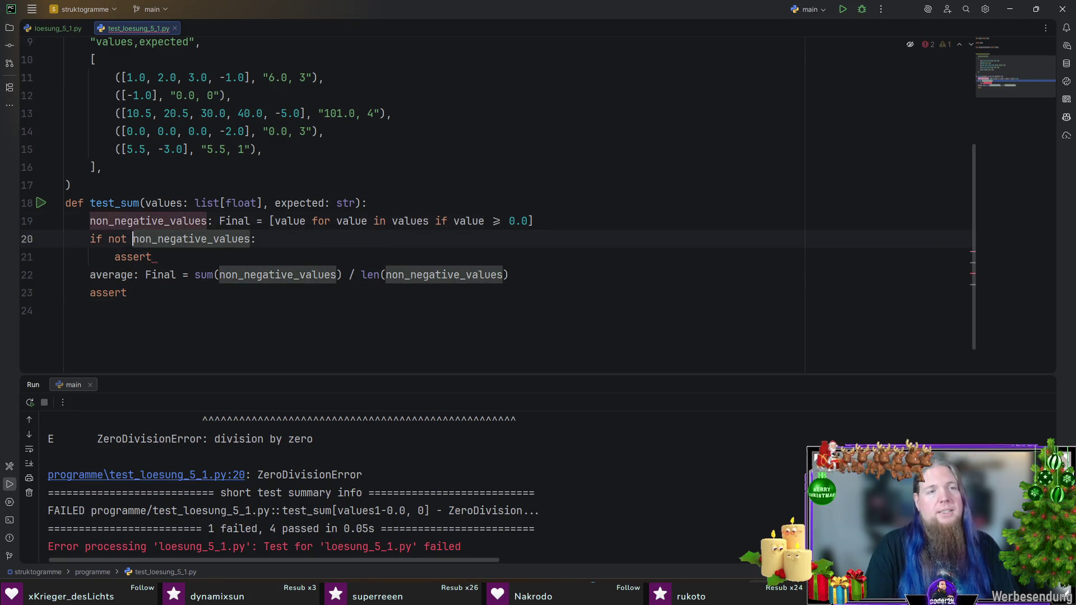
key("Up")
key("End")
key("Return")
Step: Create the line 'output: Final = program.run({"number": values})', trimming off the pasted comparison
type("utput: Final ")
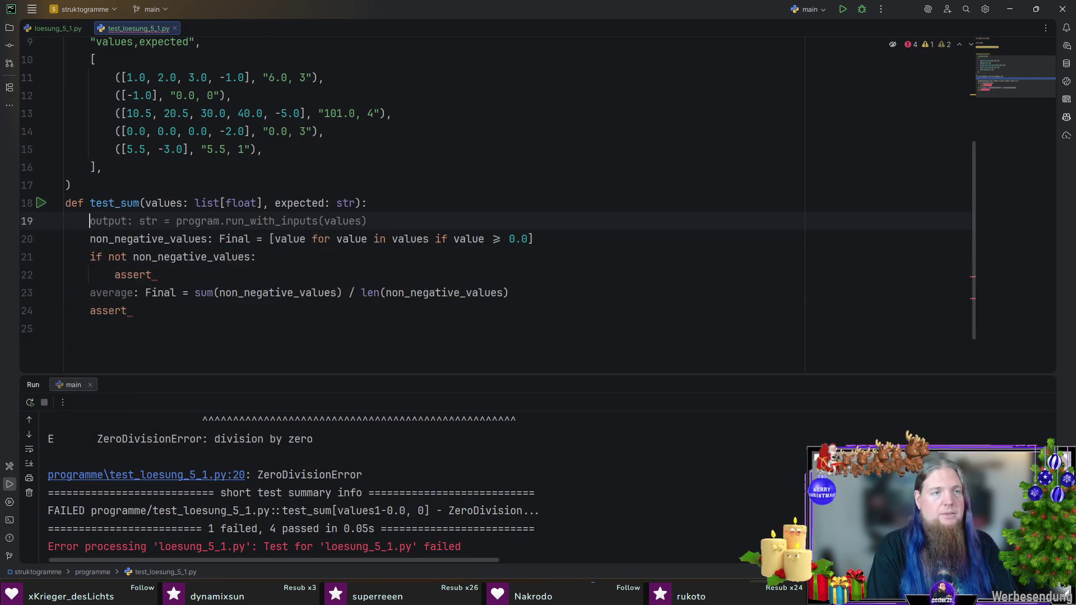
type("=")
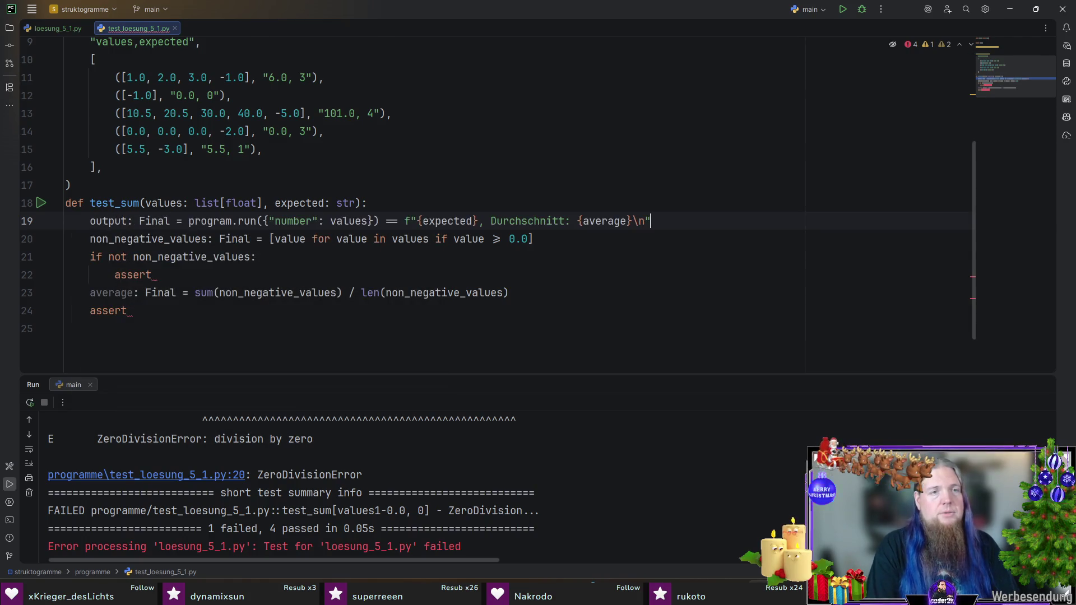
key("Tab")
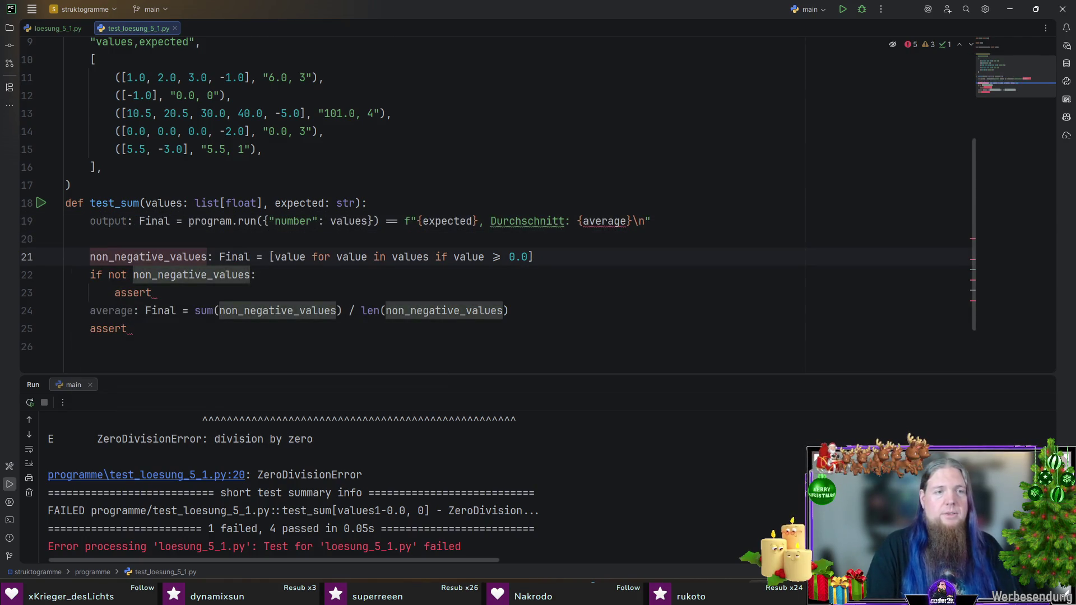
left_click(90, 220)
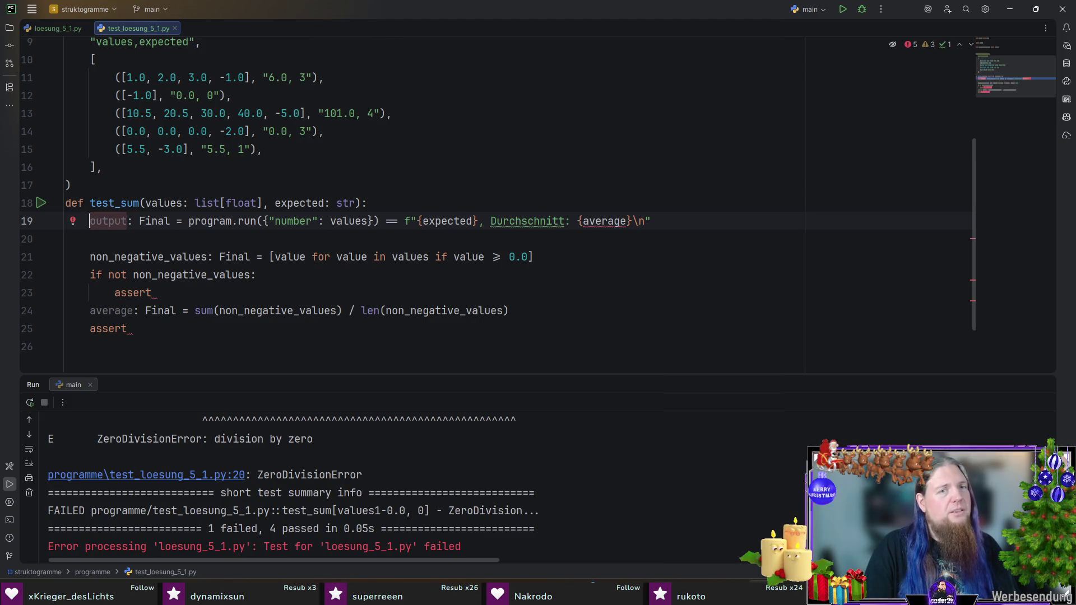
left_click(310, 247)
mouse_move(247, 221)
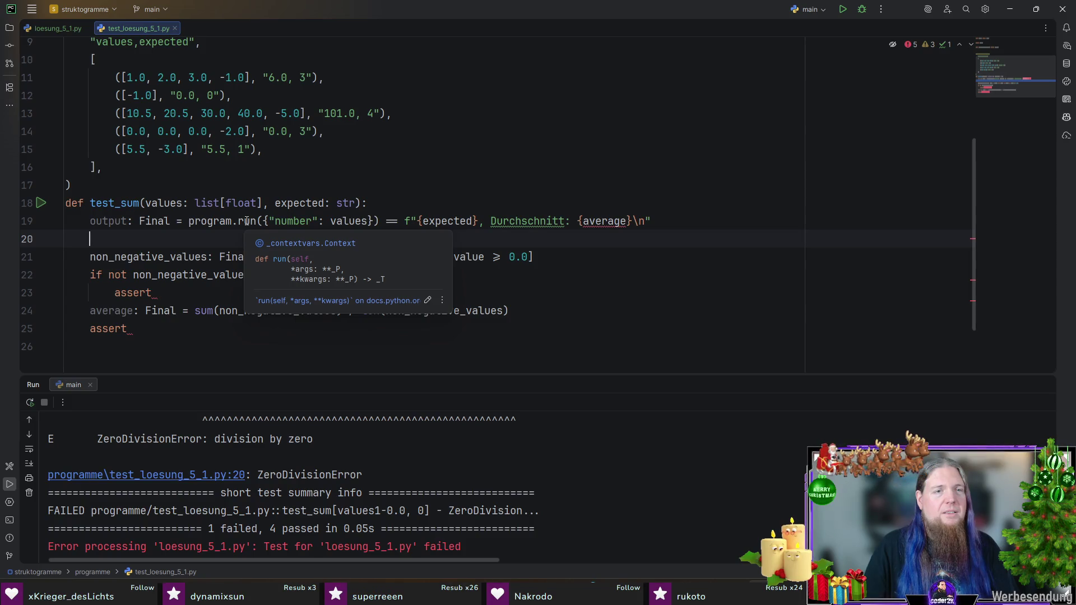
left_click(381, 218)
left_click_drag(380, 218, 690, 213)
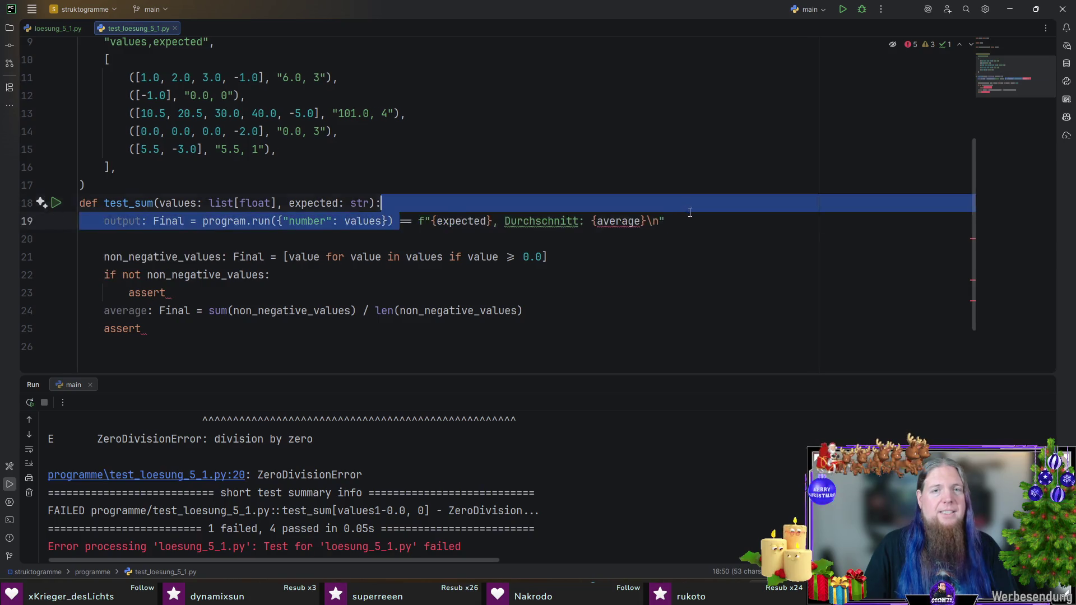
key("Right")
key("shift+End")
key("Delete")
Step: Complete the final assert as output == f"{expected}, Durchschnitt: {average}\n"
key("Down")
key("Down")
key("Down")
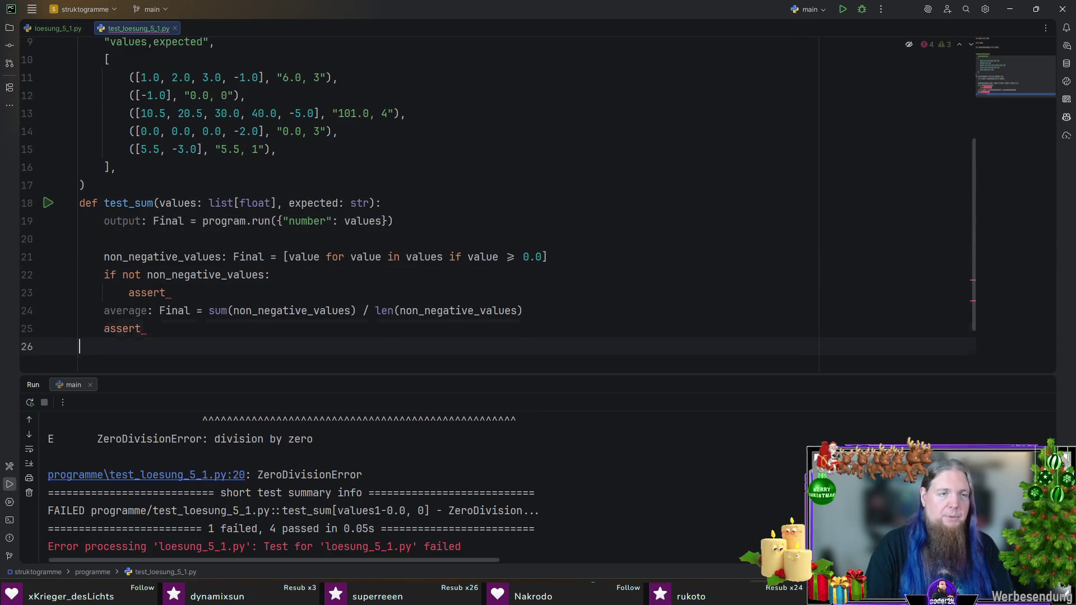
key("Up")
key("End")
type("output == f\"{expected}, Durchschnitt: {average}\\n\"")
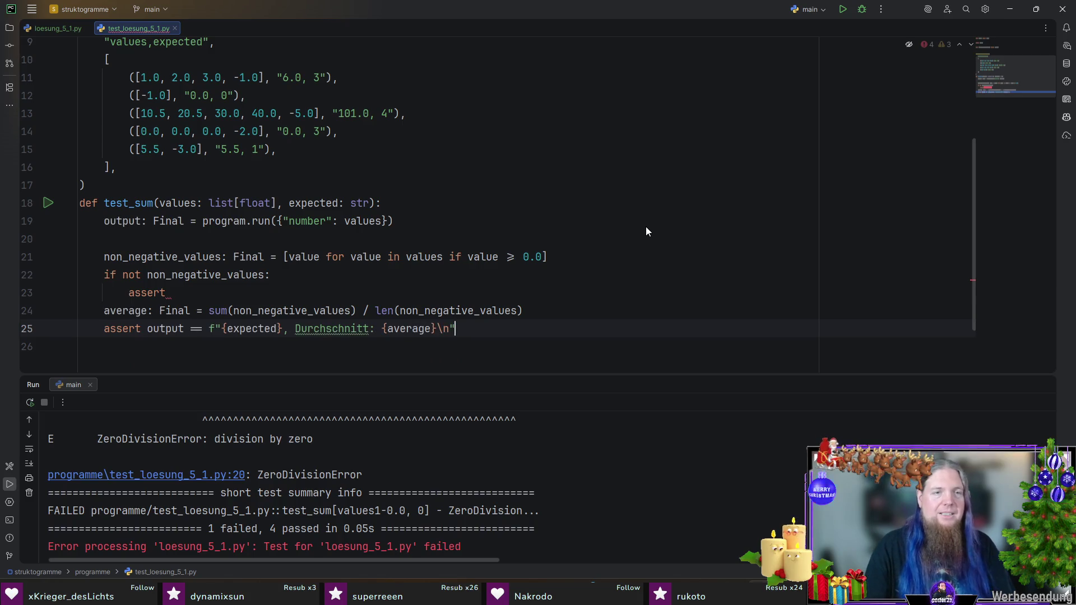
left_click(363, 357)
left_click(399, 227)
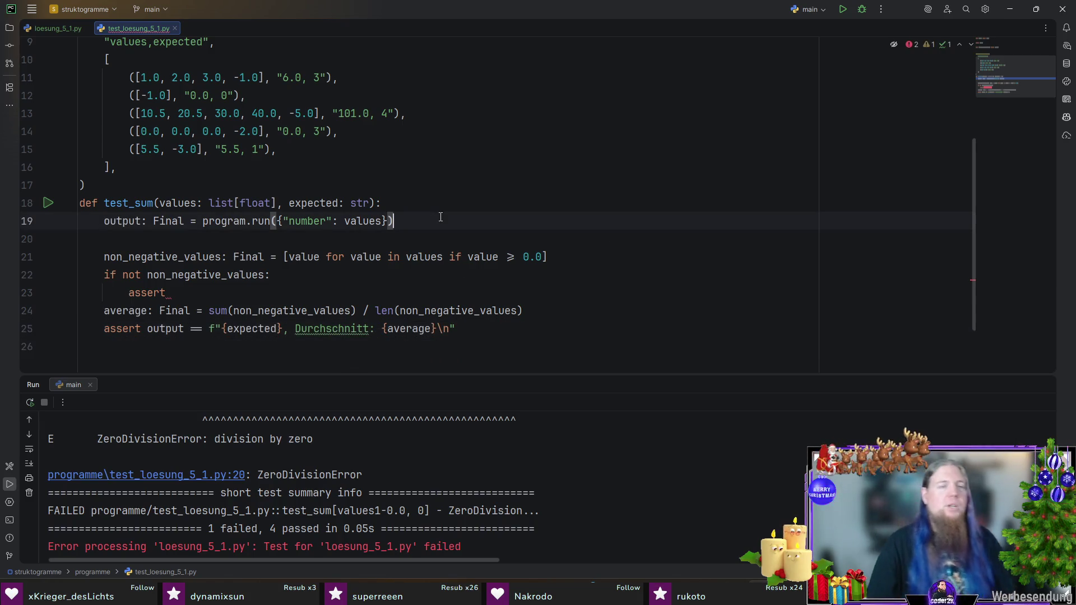
left_click(267, 289)
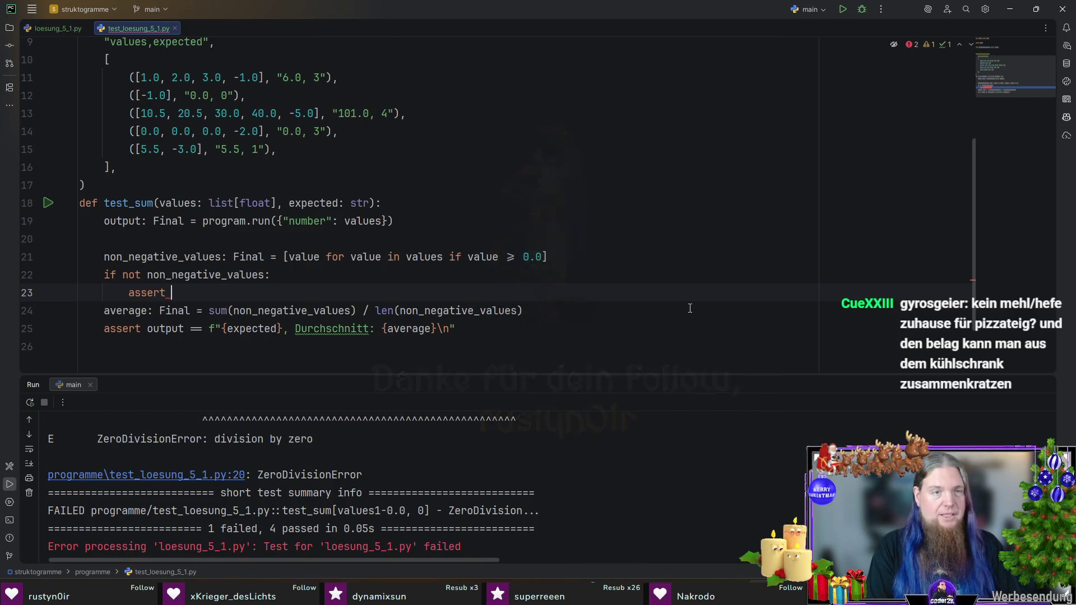
Step: Write 'assert output == expected' inside the if block
type("o")
key("Return")
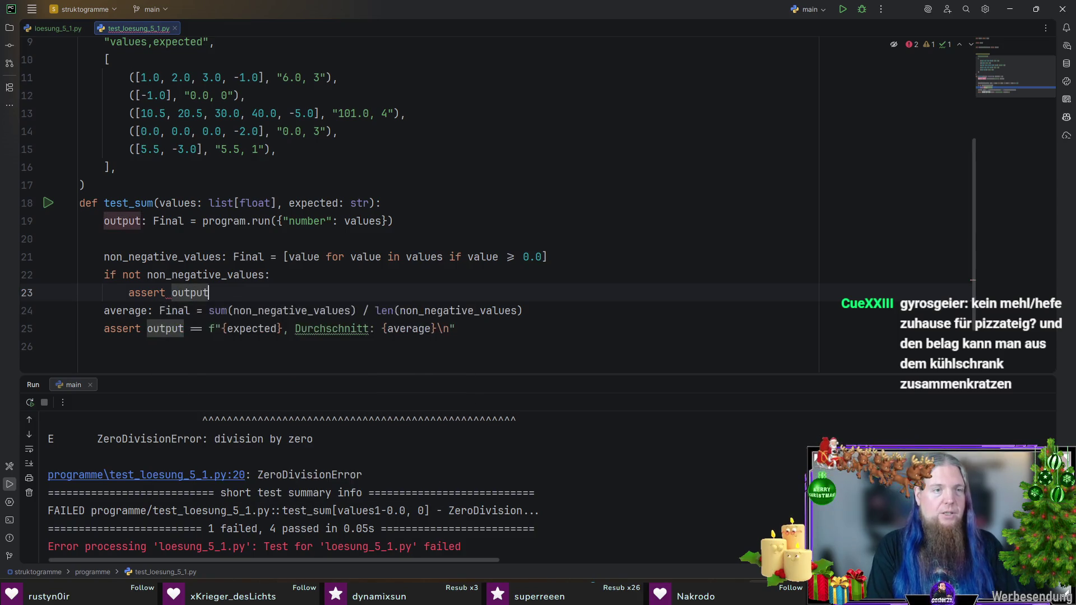
type("== \"Feh")
key("BackSpace")
key("BackSpace")
key("BackSpace")
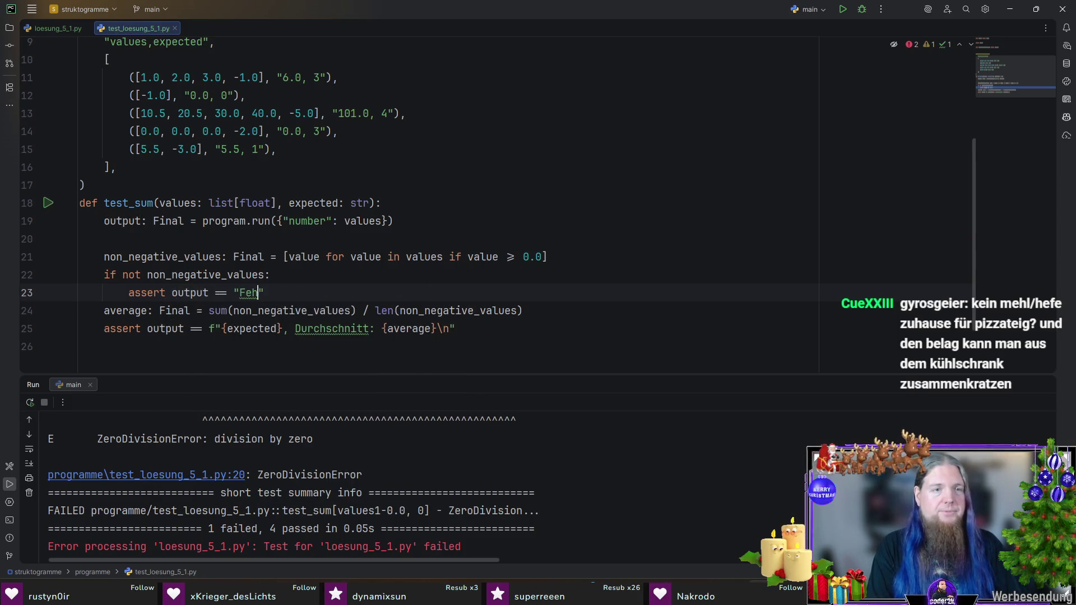
type("expecte")
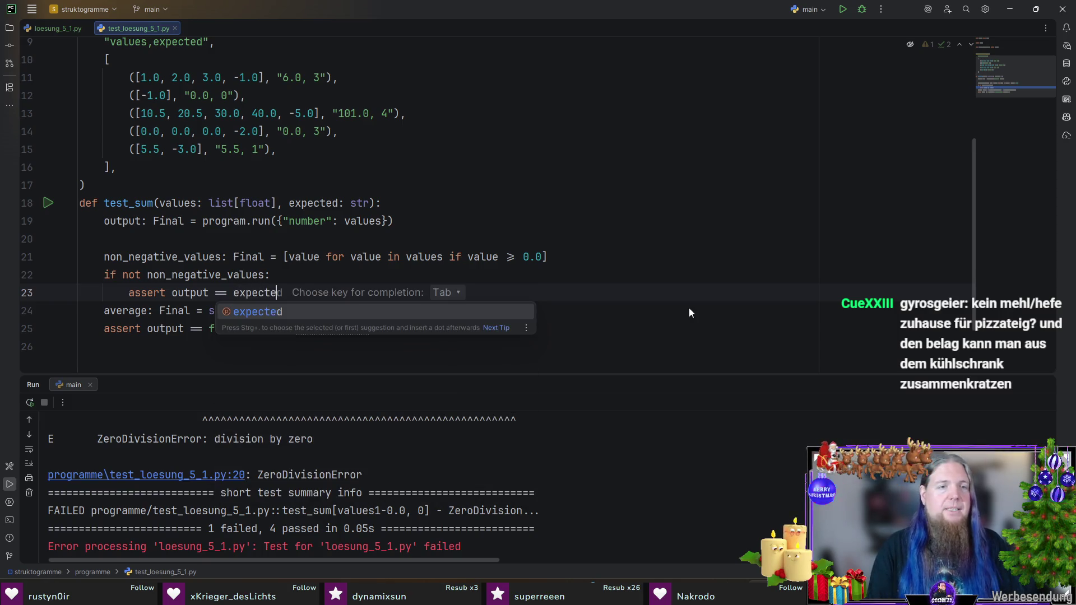
key("Return")
Step: Change the [-1.0] case's expectation to "Fehler!" and correct 'expected' in the if-block assert
left_click_drag(226, 95, 191, 96)
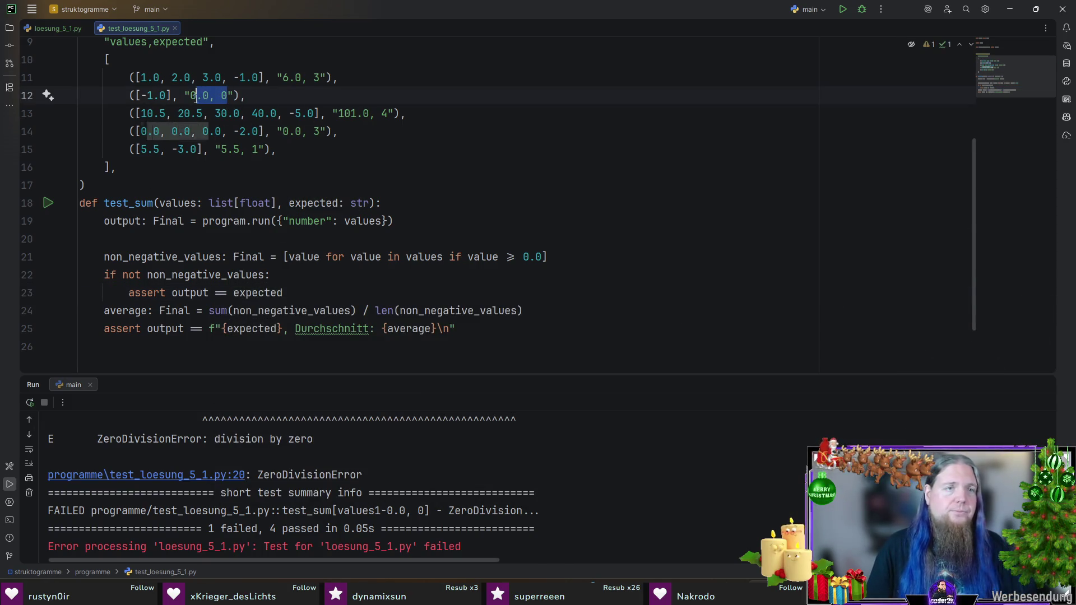
type("Fehler!")
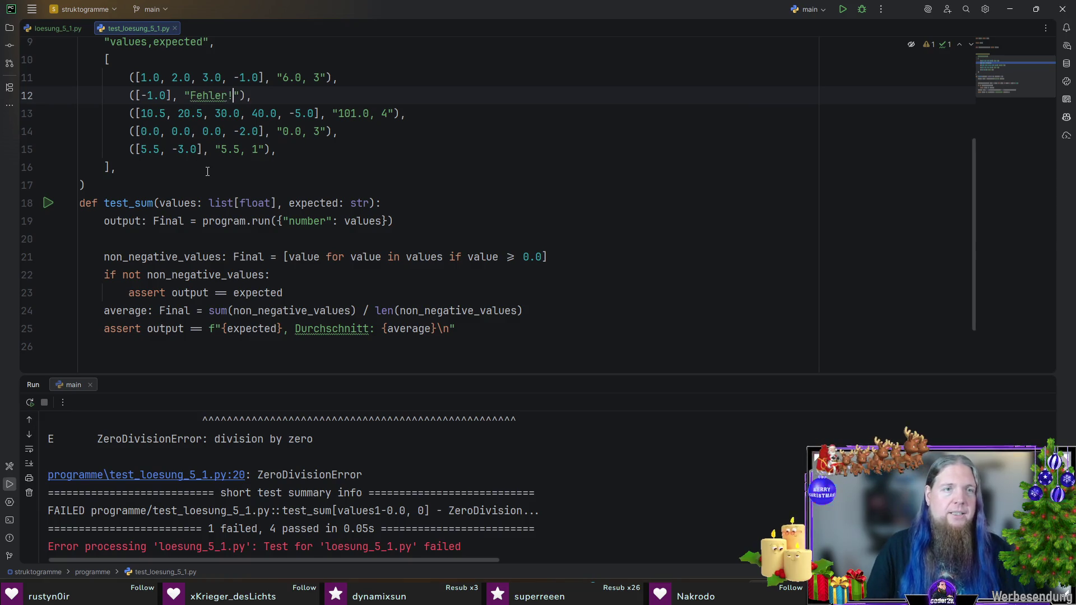
key("ctrl+Tab")
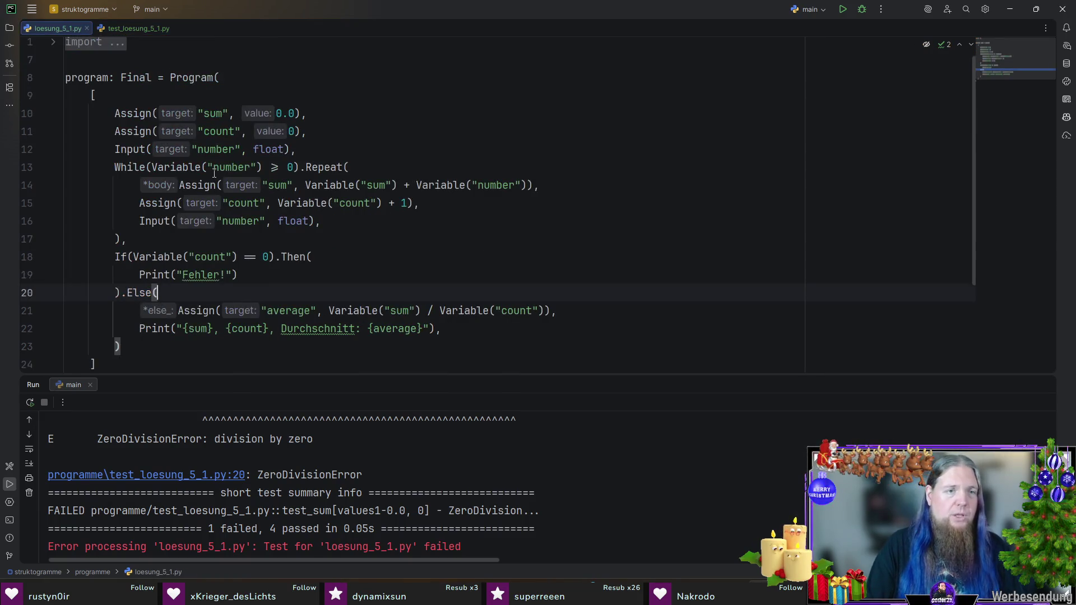
key("ctrl+Tab")
left_click(314, 290)
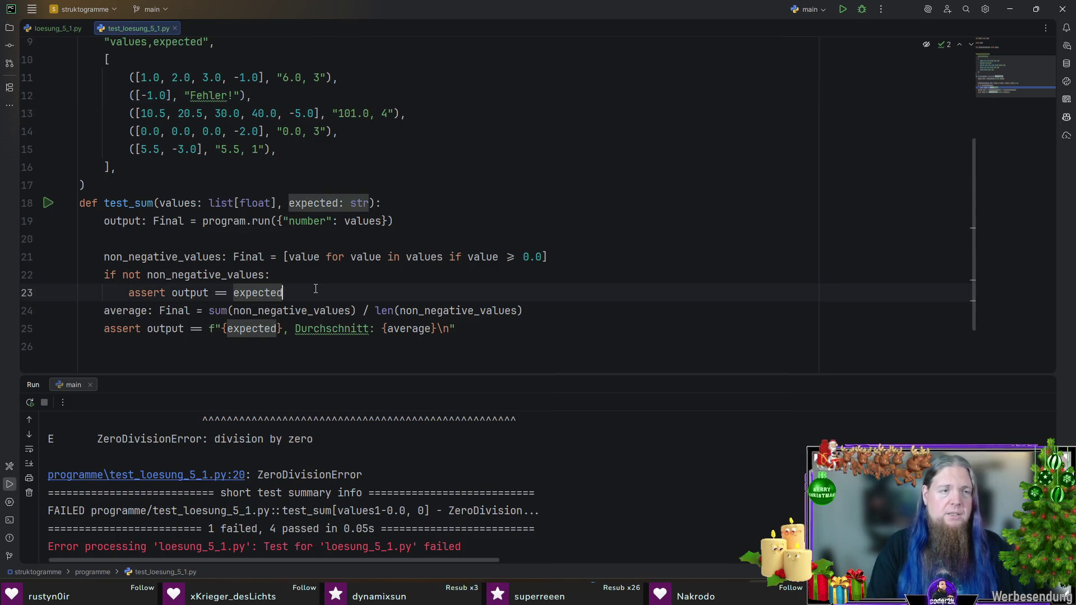
key("BackSpace")
type("d")
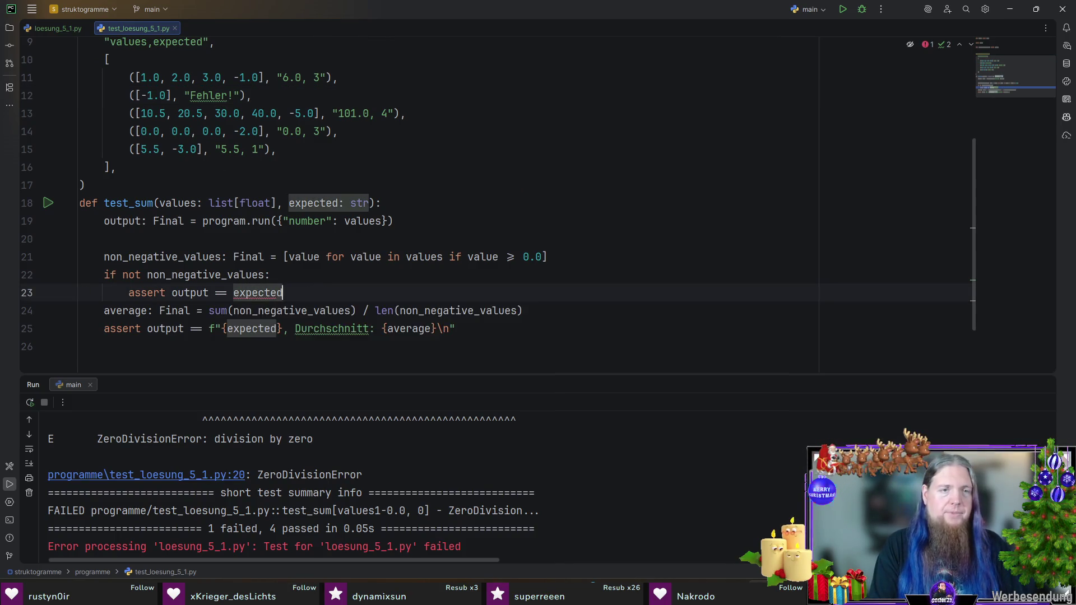
Step: Add an else: branch and indent the average calculation and final assert under it
key("Return")
key("BackSpace")
type("else:")
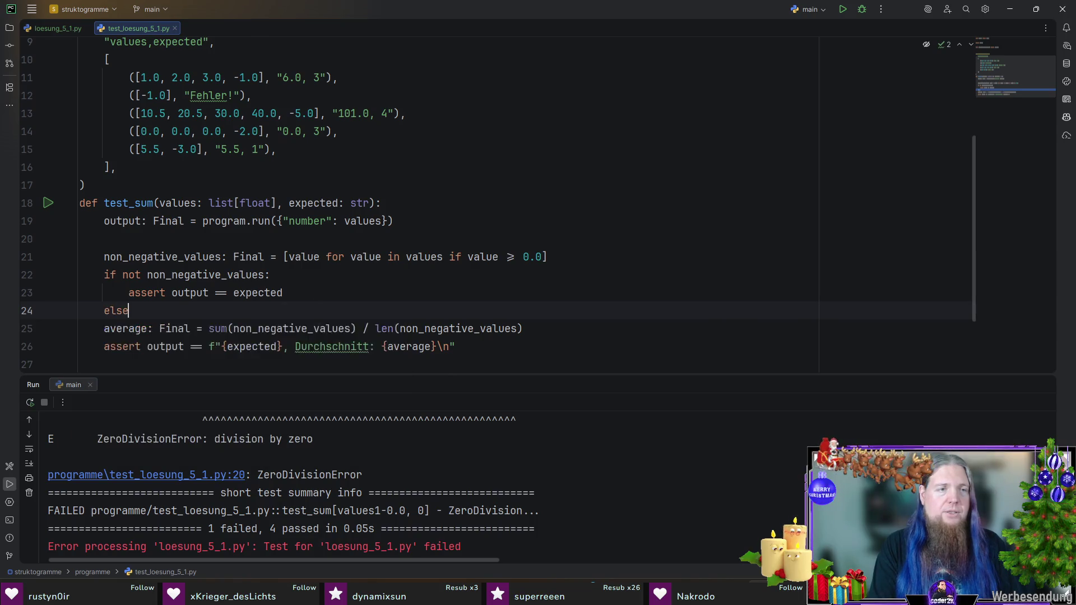
key("Down")
key("shift+Down")
key("shift+Down")
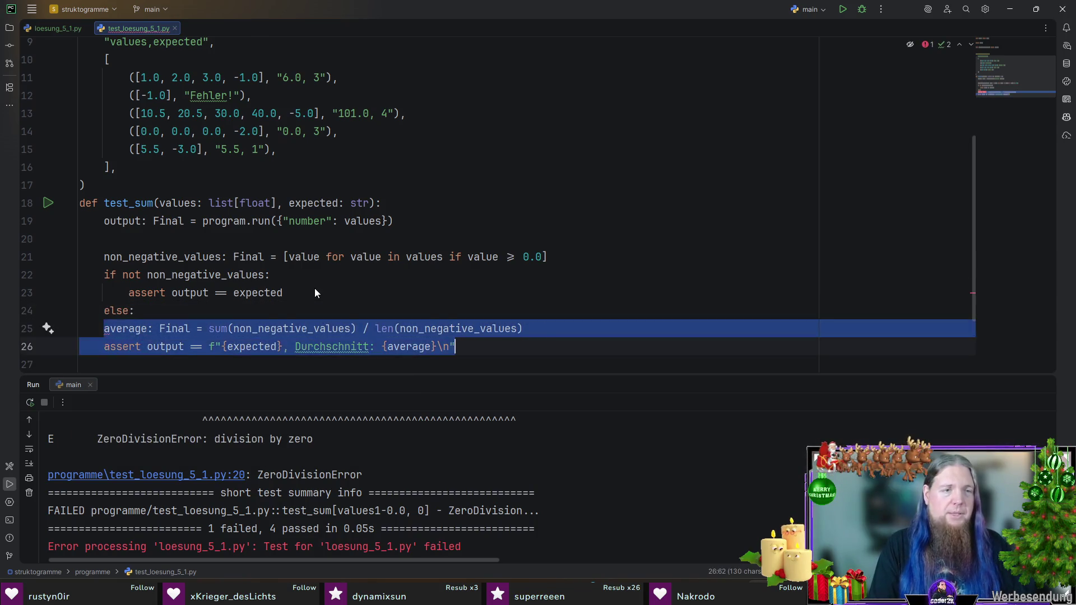
key("Tab")
key("Escape")
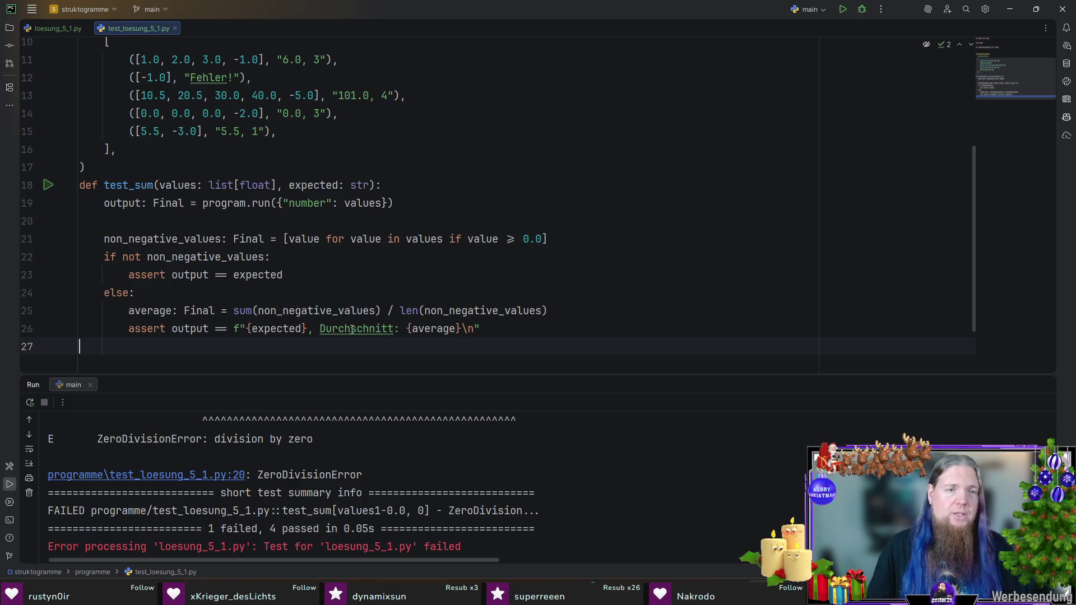
Step: Rerun the tests from loesung_5_1.py, then return to test_loesung_5_1.py
left_click(57, 29)
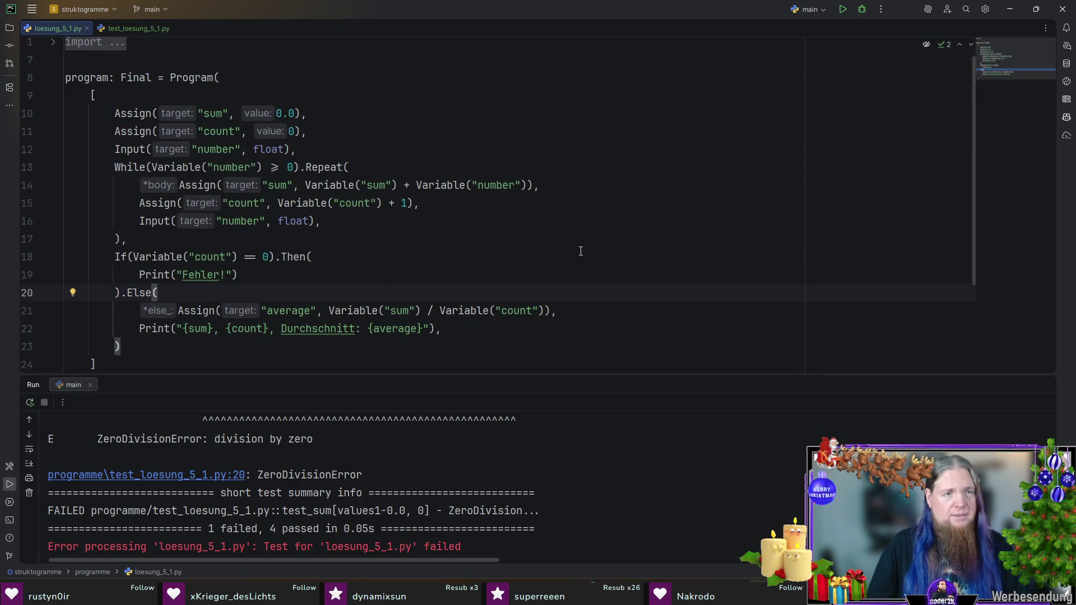
left_click(842, 9)
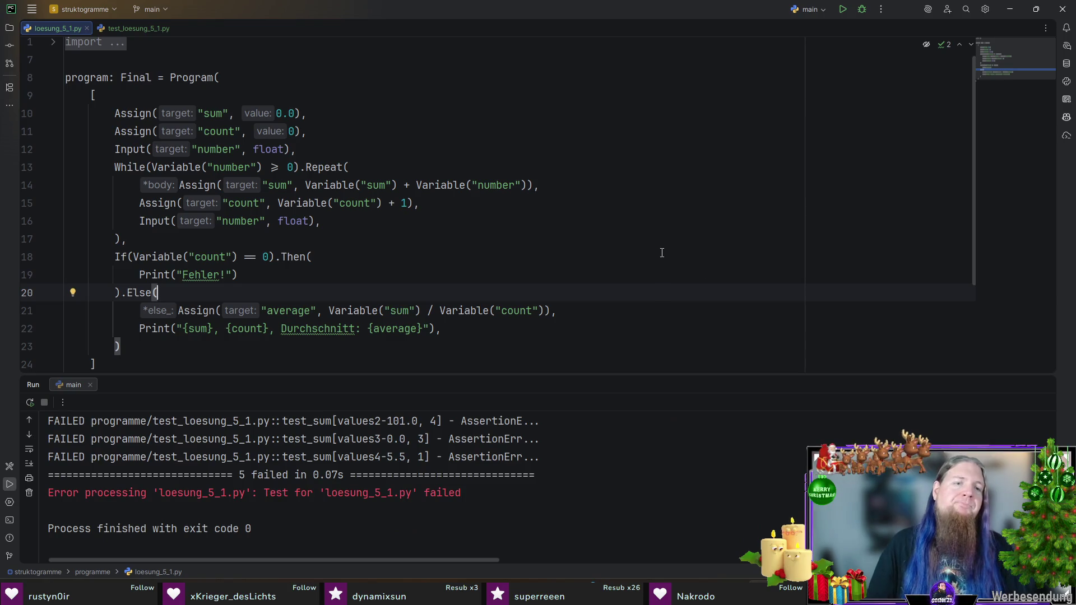
scroll(512, 514, "up", 10)
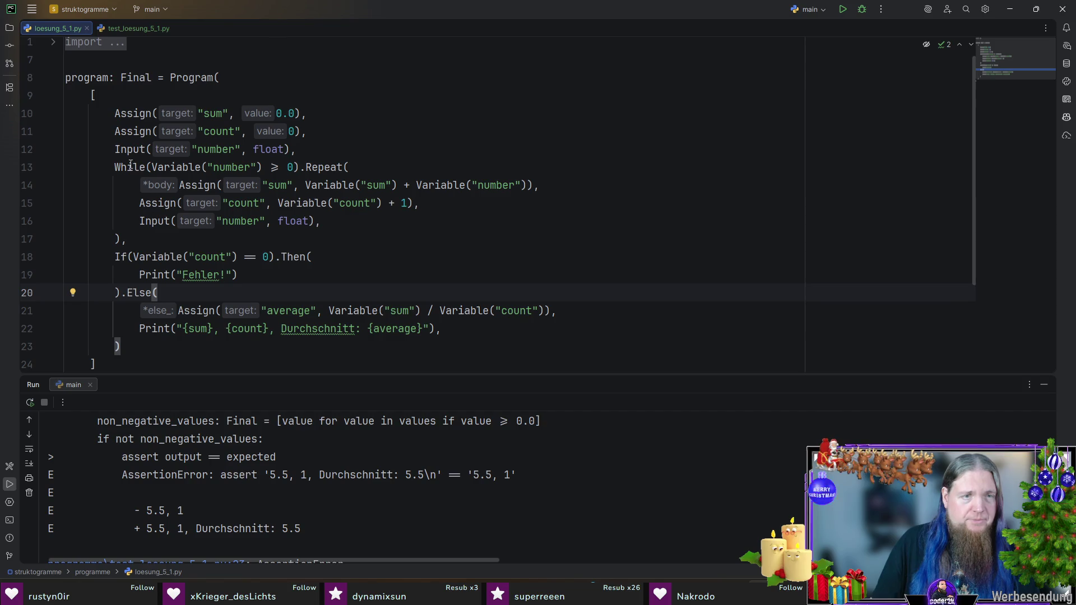
left_click(126, 31)
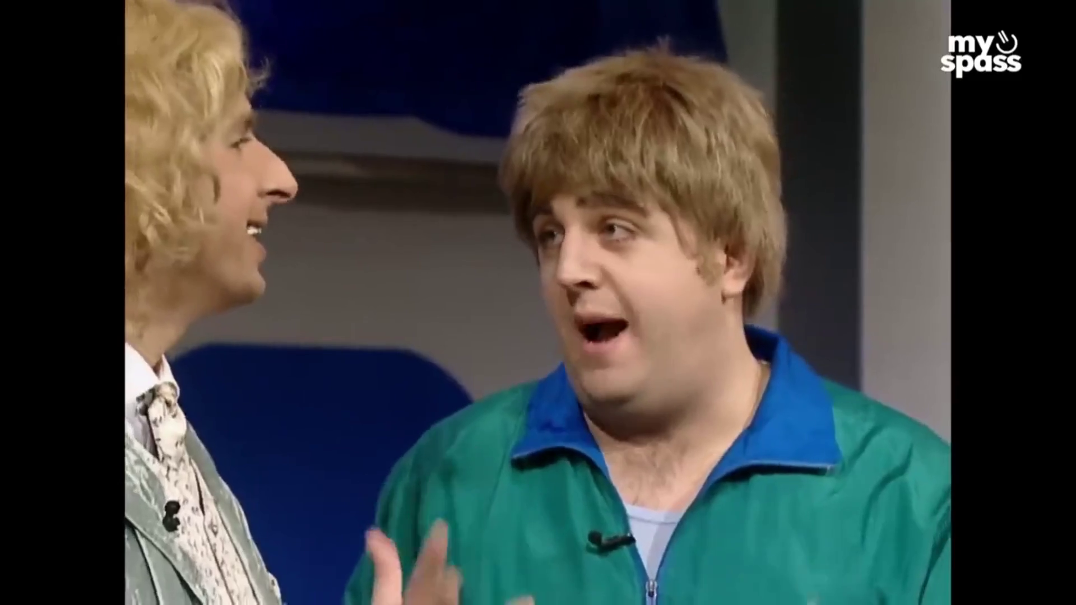
scroll(234, 482, "up", 1)
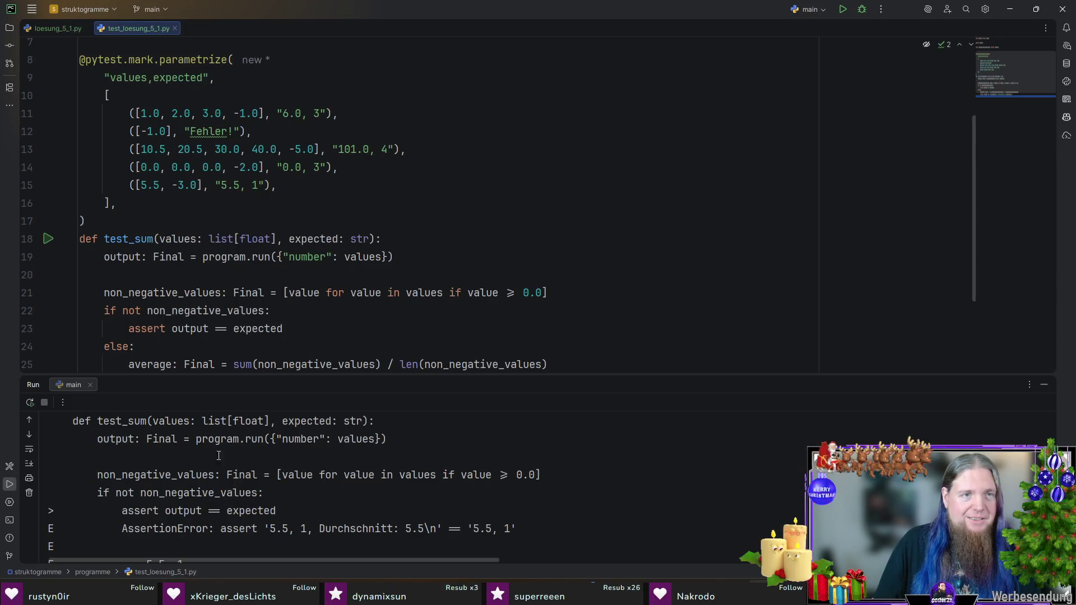
scroll(224, 228, "down", 2)
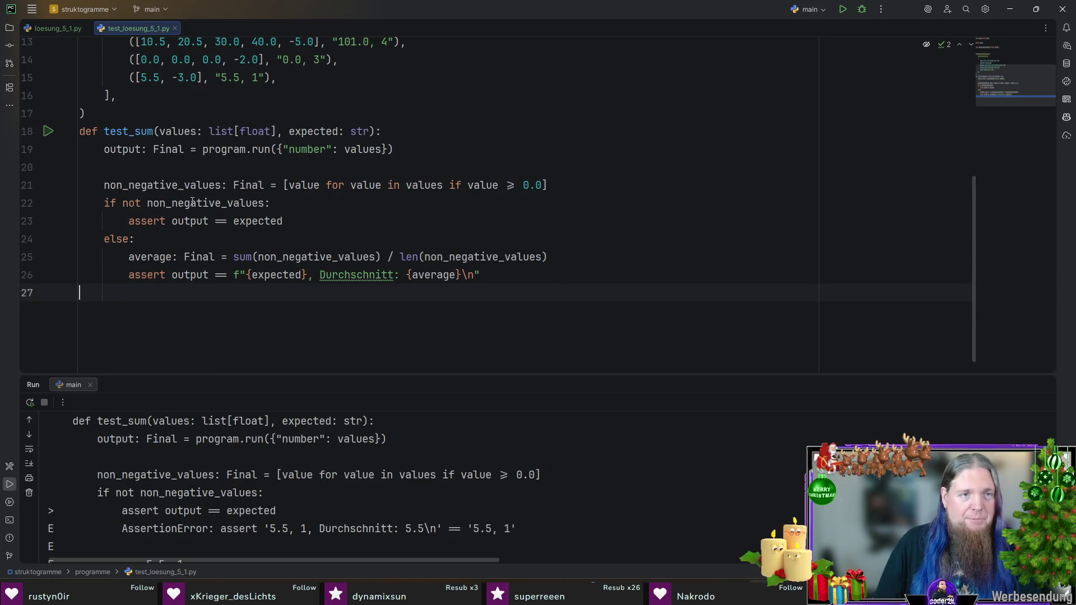
mouse_move(192, 202)
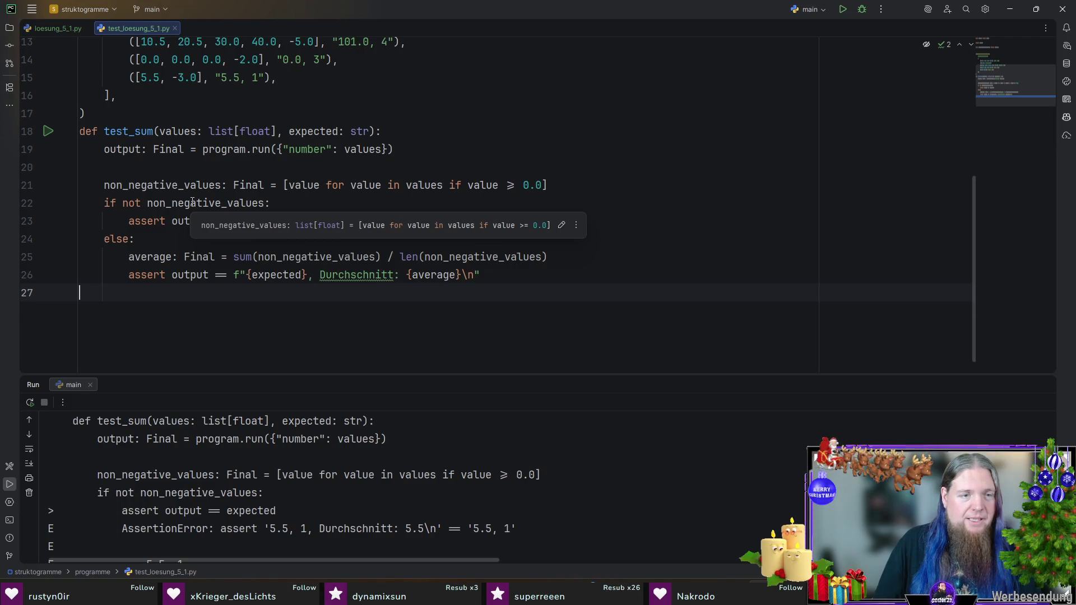
scroll(317, 219, "up", 1)
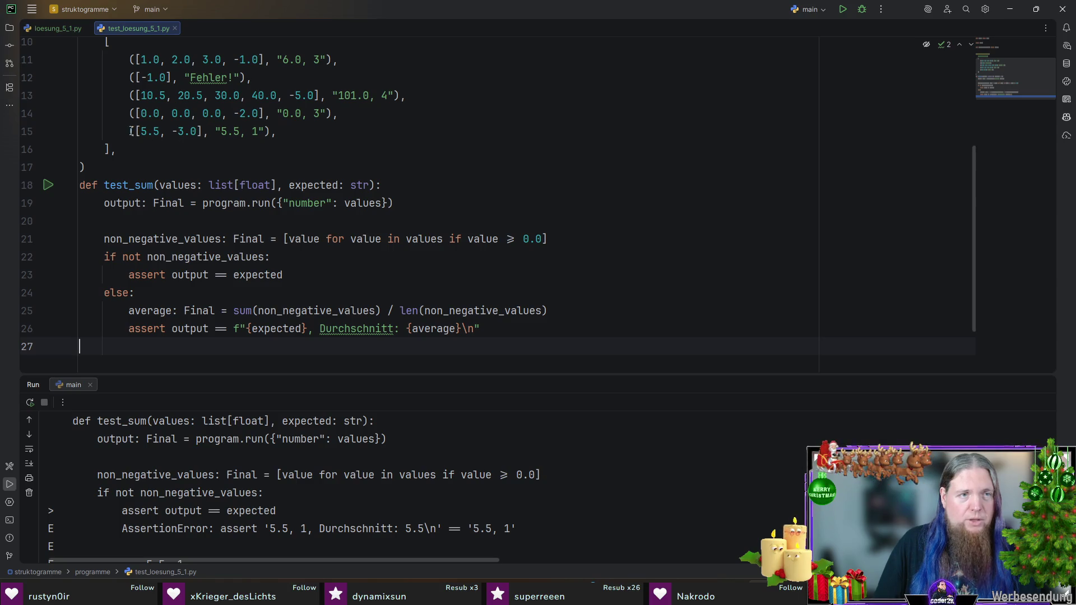
left_click_drag(131, 131, 329, 132)
left_click(331, 131)
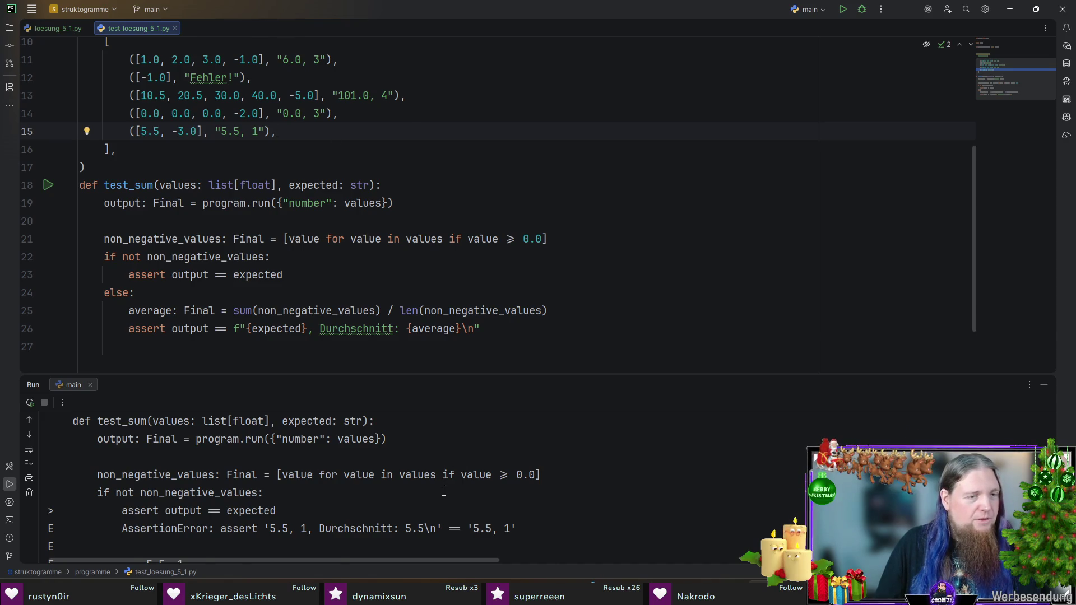
scroll(445, 491, "down", 1)
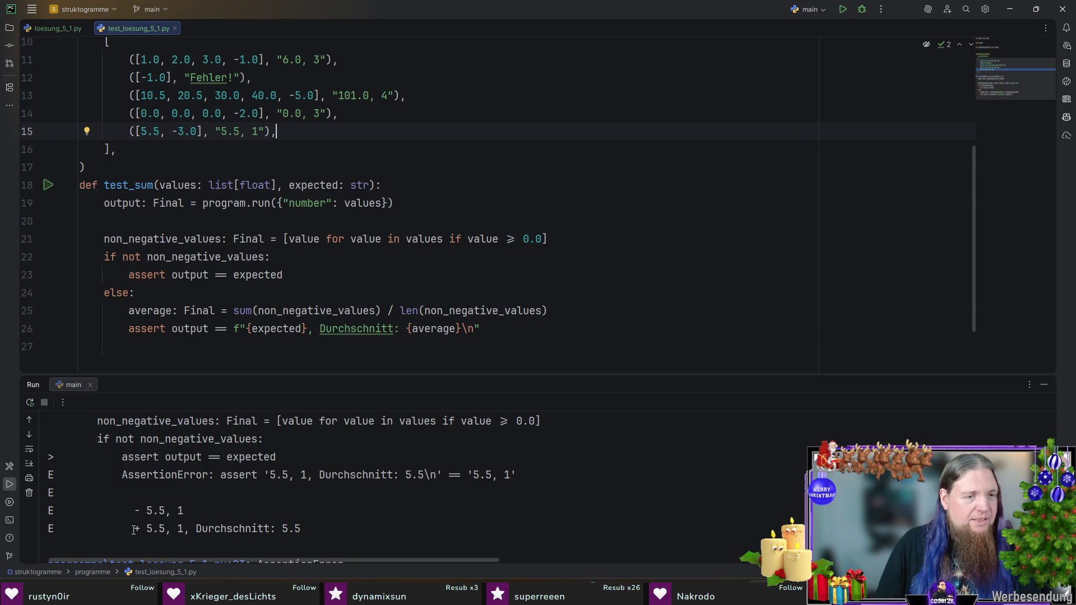
left_click_drag(135, 510, 199, 512)
left_click(200, 512)
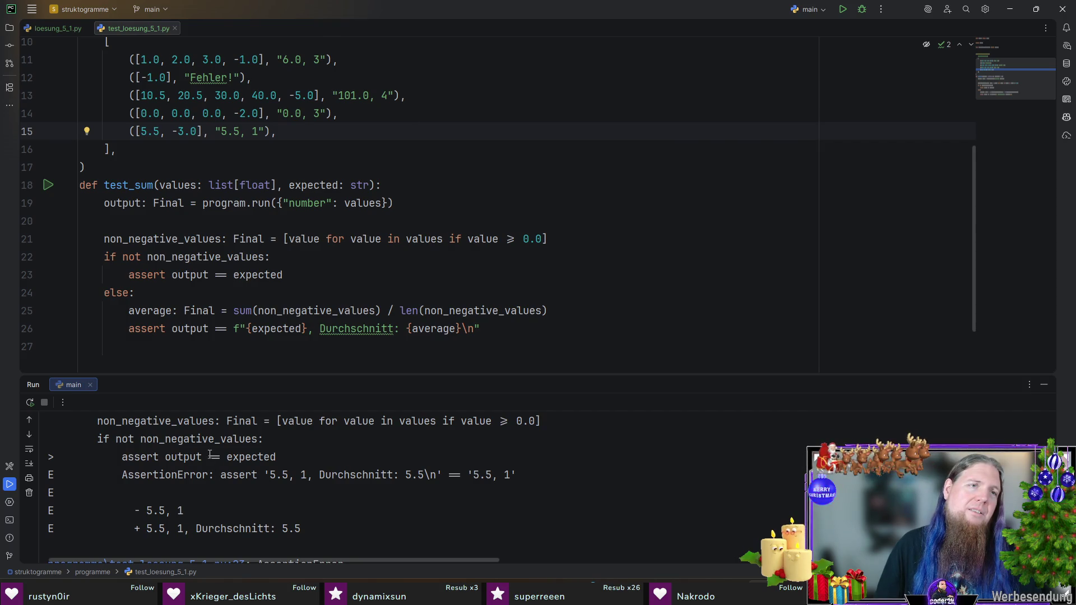
left_click(179, 241)
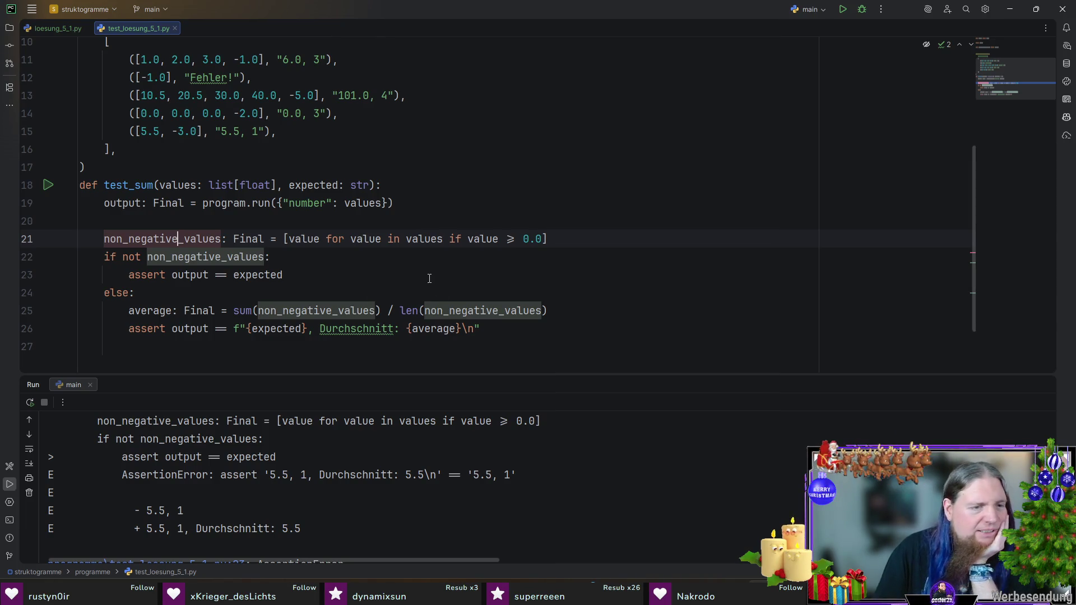
scroll(275, 463, "down", 5)
scroll(275, 463, "up", 10)
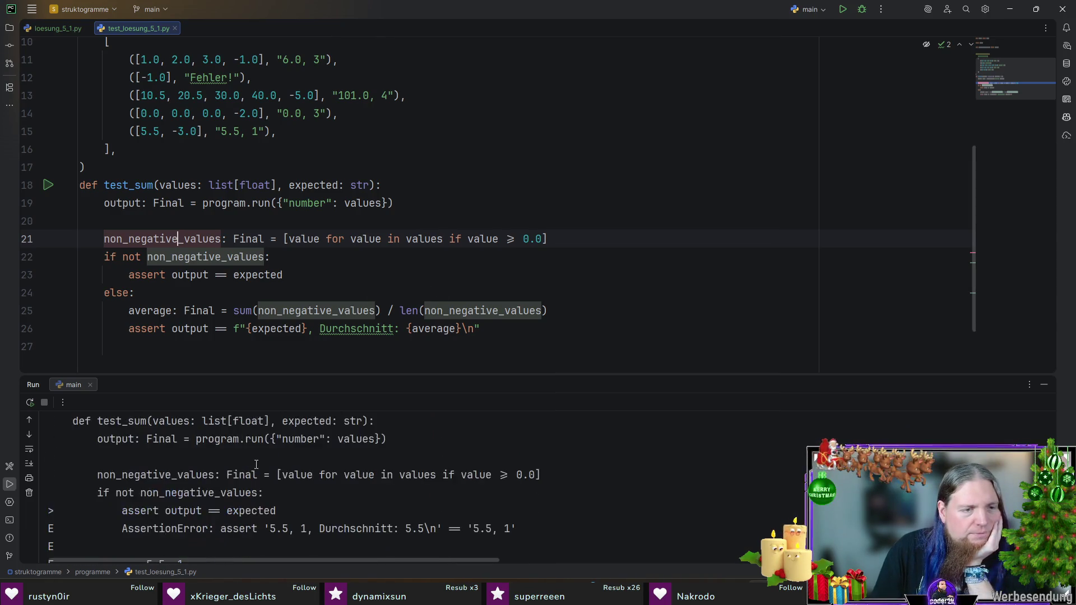
left_click(48, 185)
Step: Run test_sum with pytest and inspect the first failing case's details
left_click(70, 195)
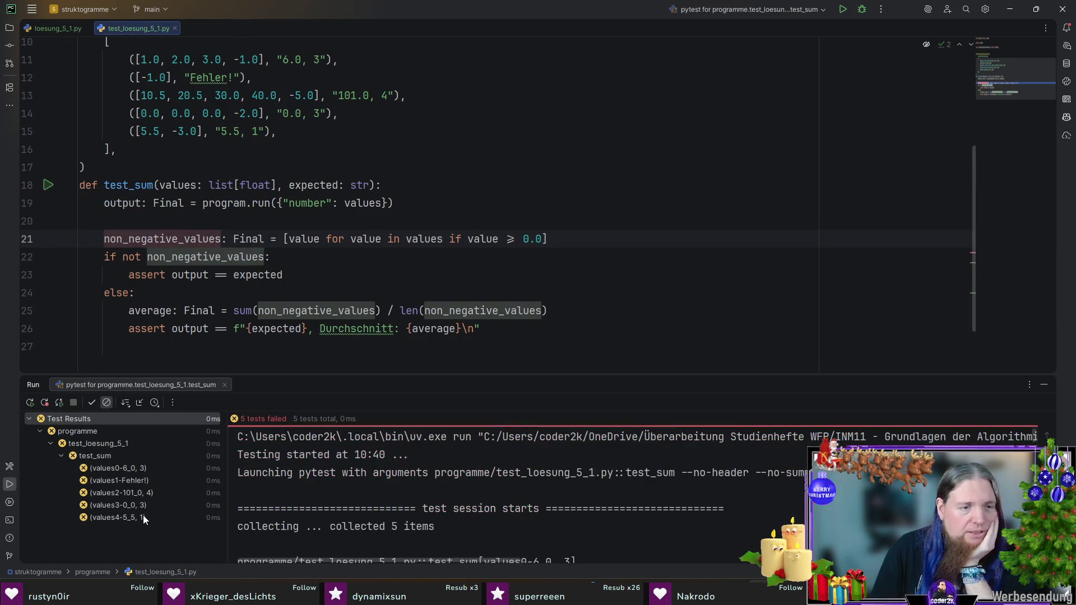
left_click(140, 469)
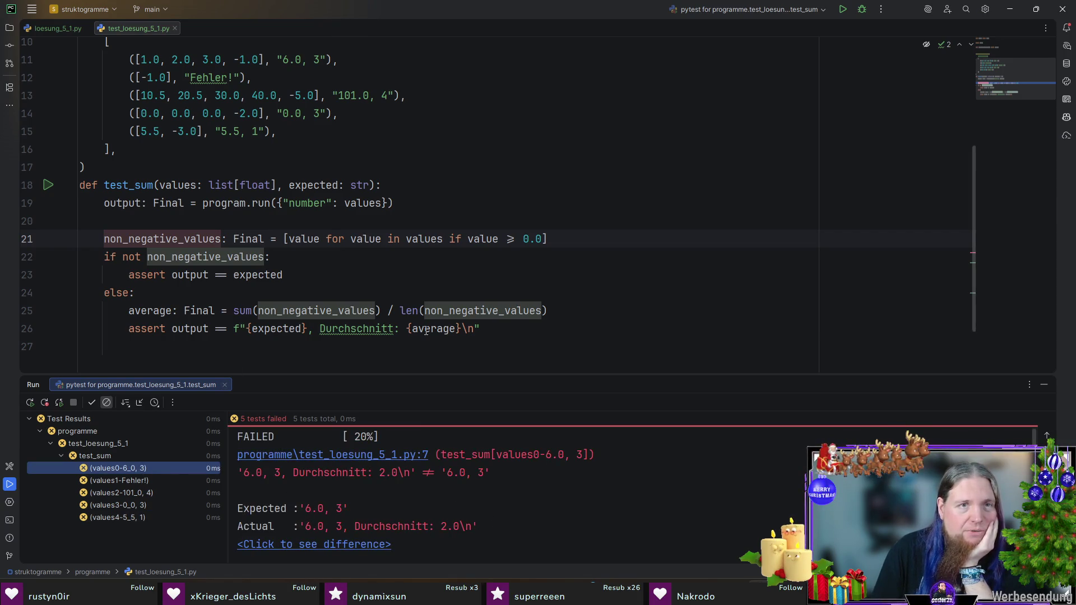
left_click_drag(273, 58, 362, 57)
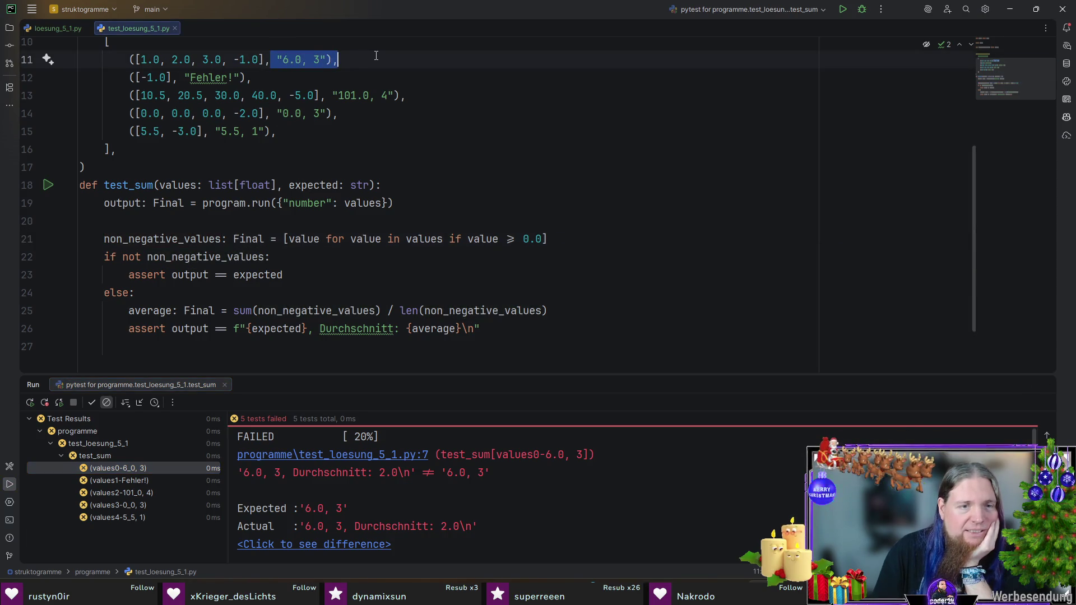
left_click(376, 55)
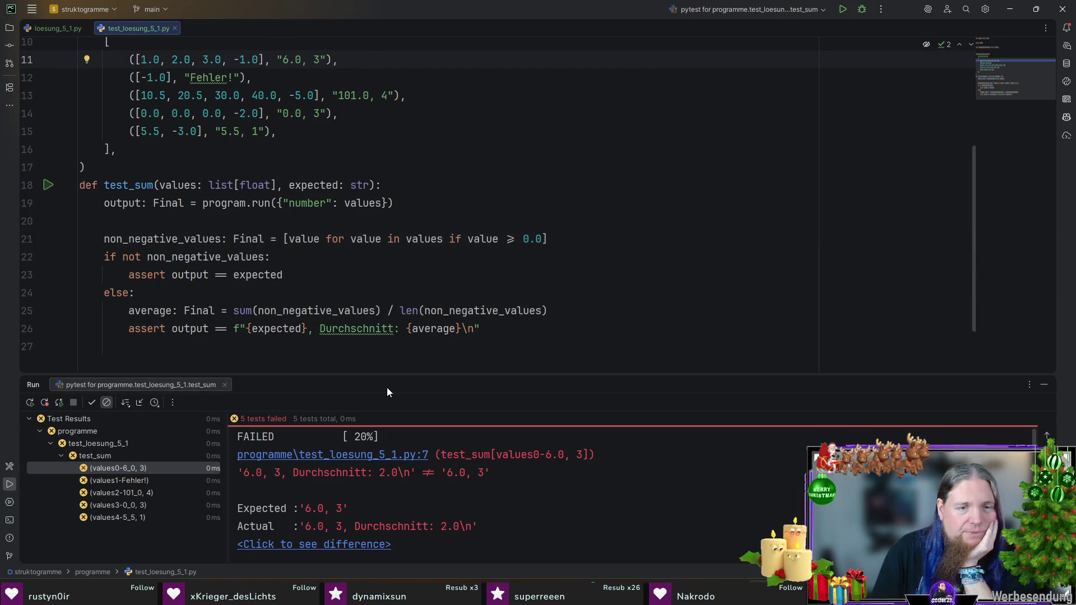
scroll(386, 493, "down", 1)
left_click_drag(103, 256, 236, 261)
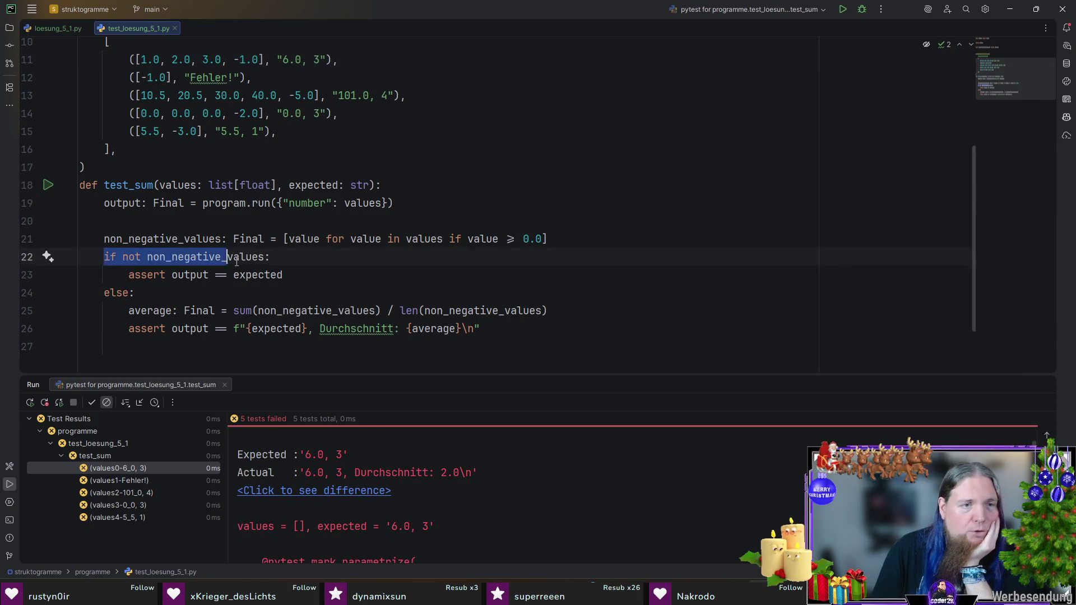
left_click(352, 275)
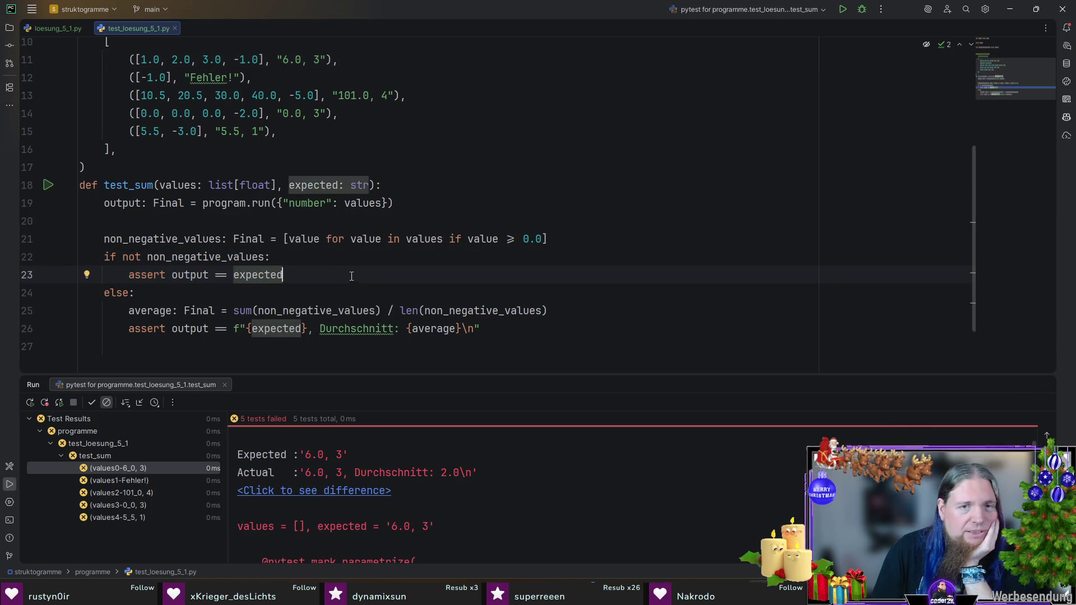
left_click(584, 239)
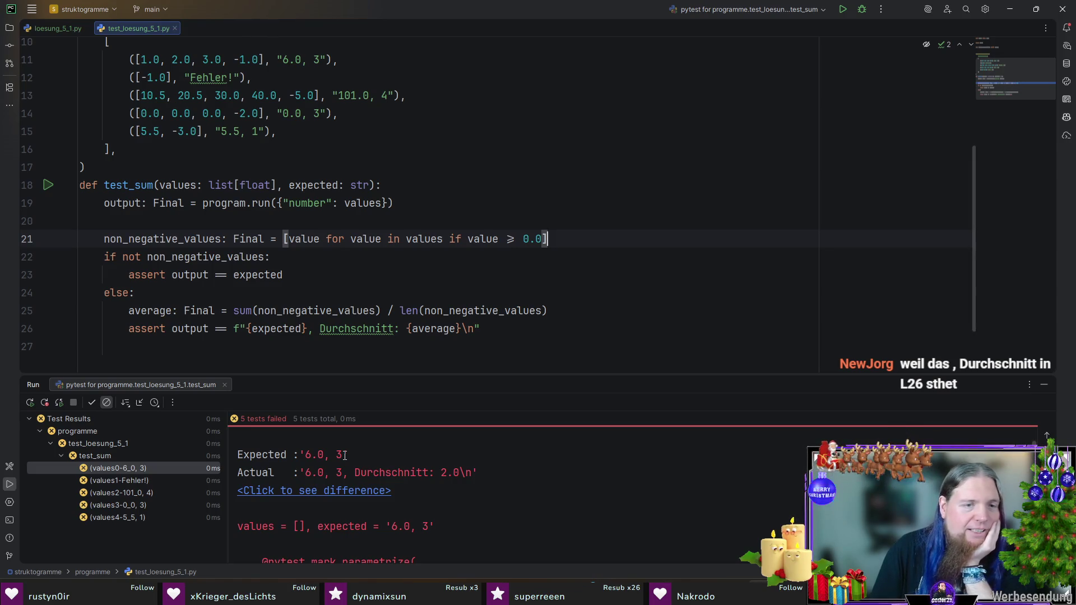
Step: Compare expected '6.0, 3' with the actual output and jump to the failing assertion on line 23
left_click(336, 492)
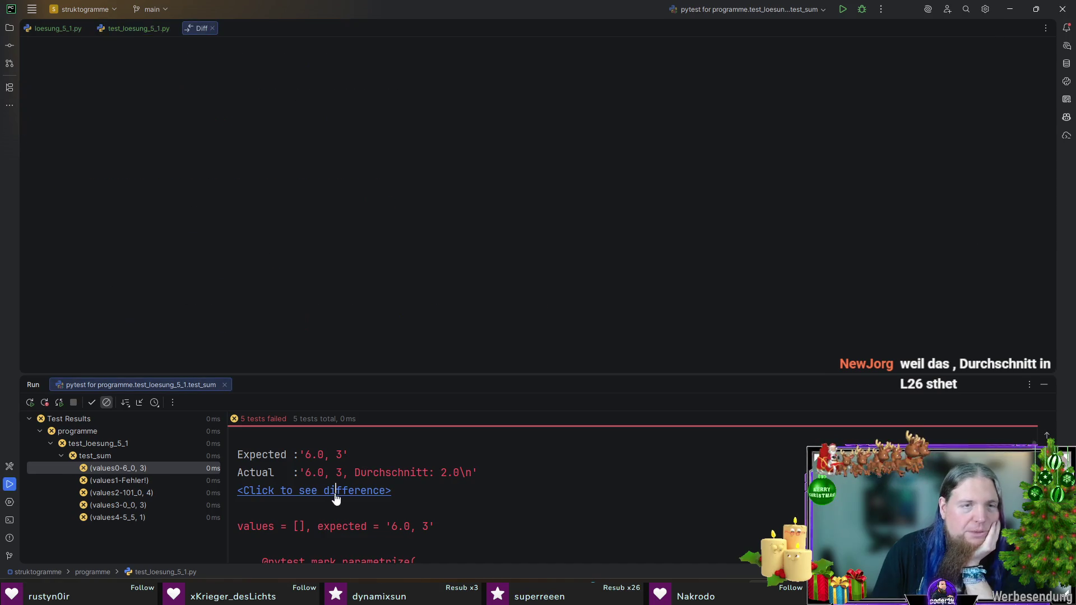
middle_click(238, 27)
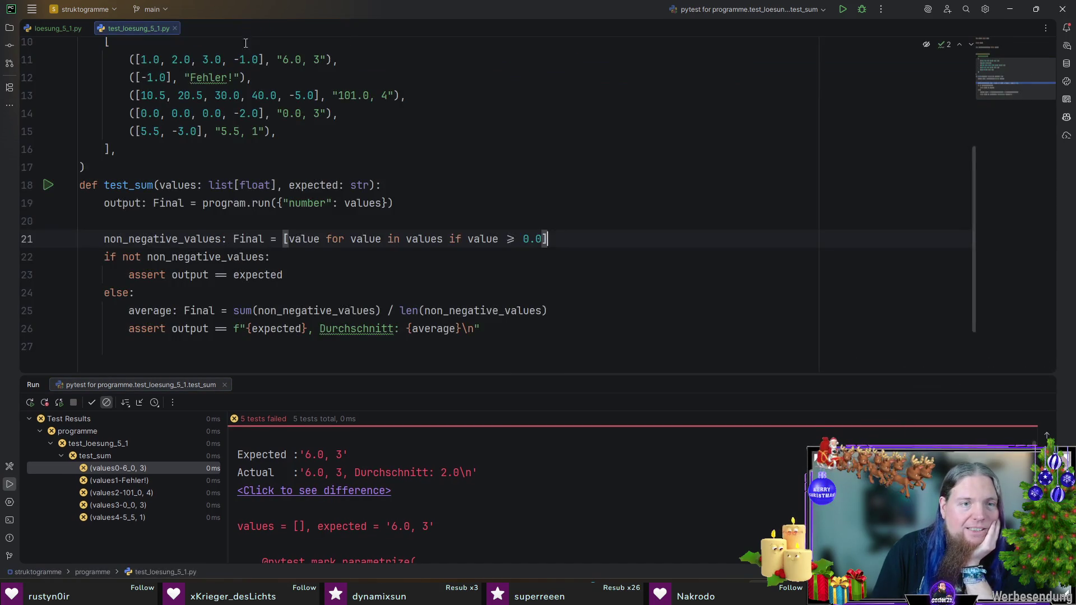
left_click(271, 345)
left_click_drag(234, 329, 515, 335)
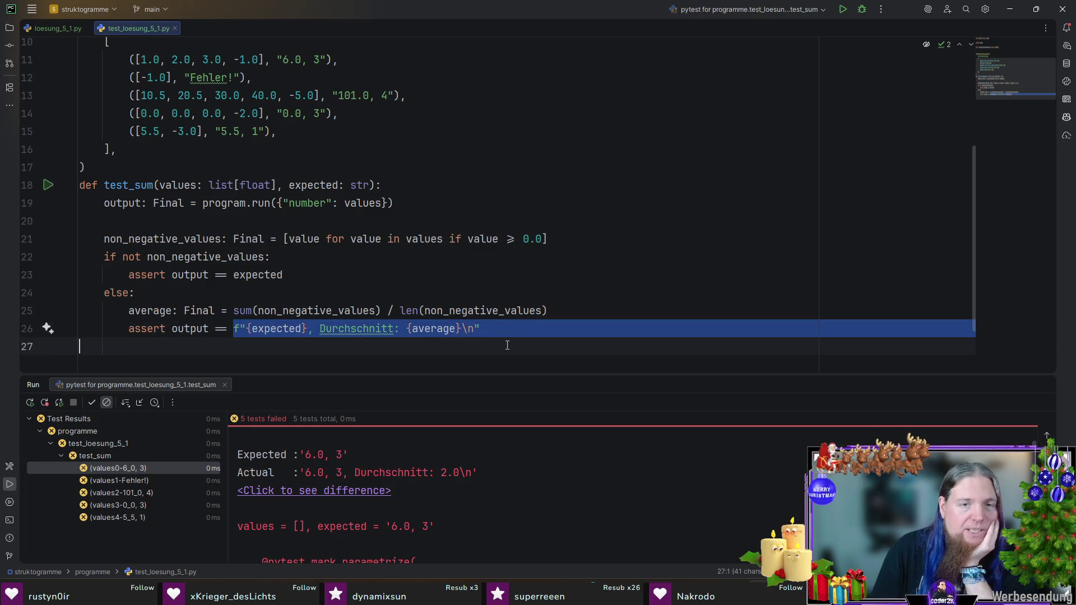
left_click(515, 335)
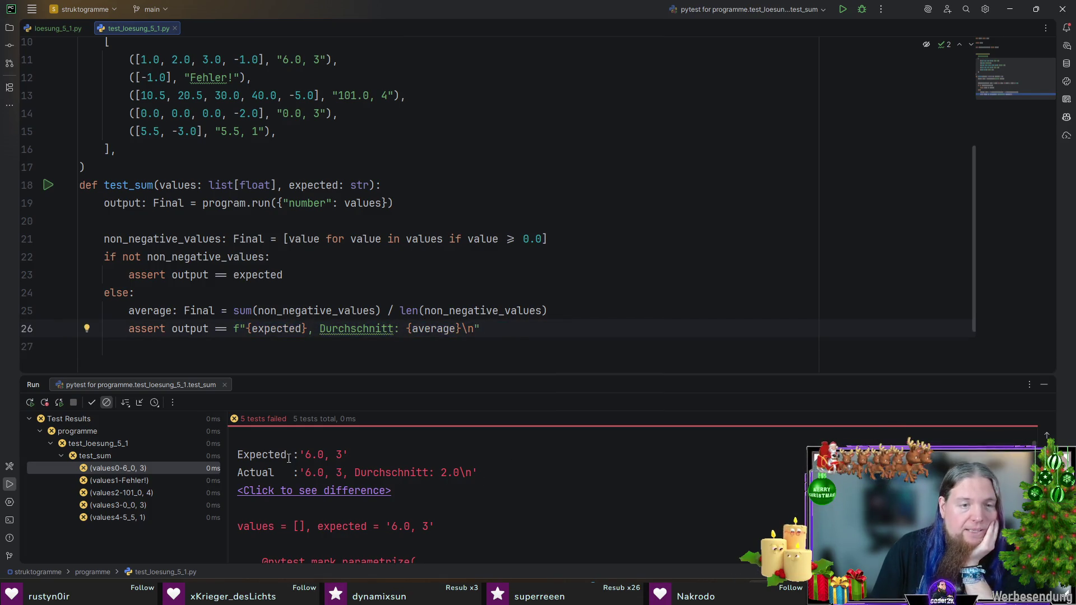
left_click_drag(301, 454, 345, 453)
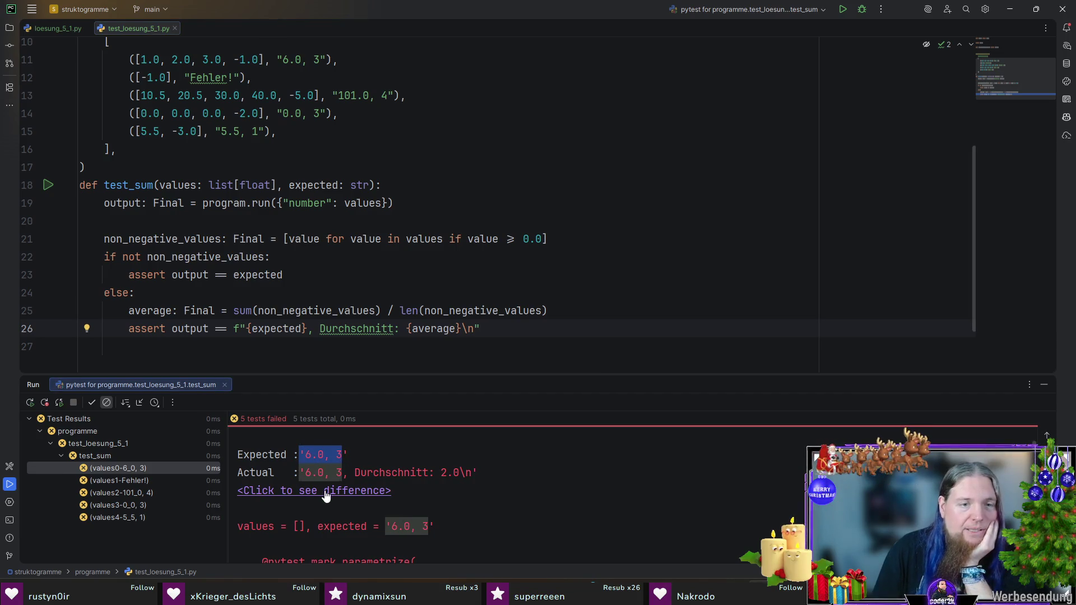
scroll(332, 488, "up", 1)
left_click(387, 458)
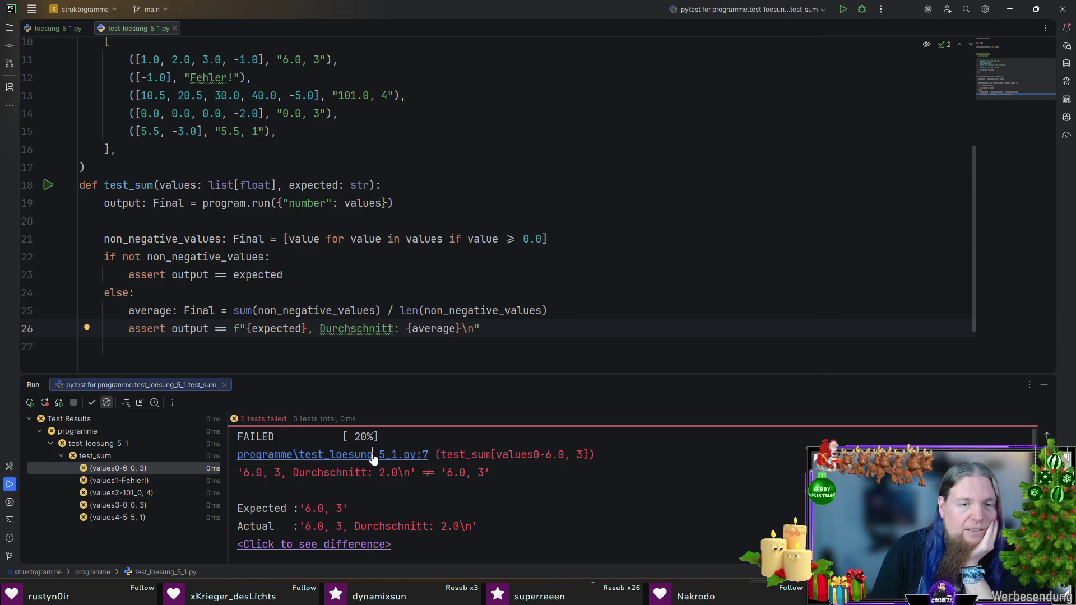
scroll(390, 465, "down", 10)
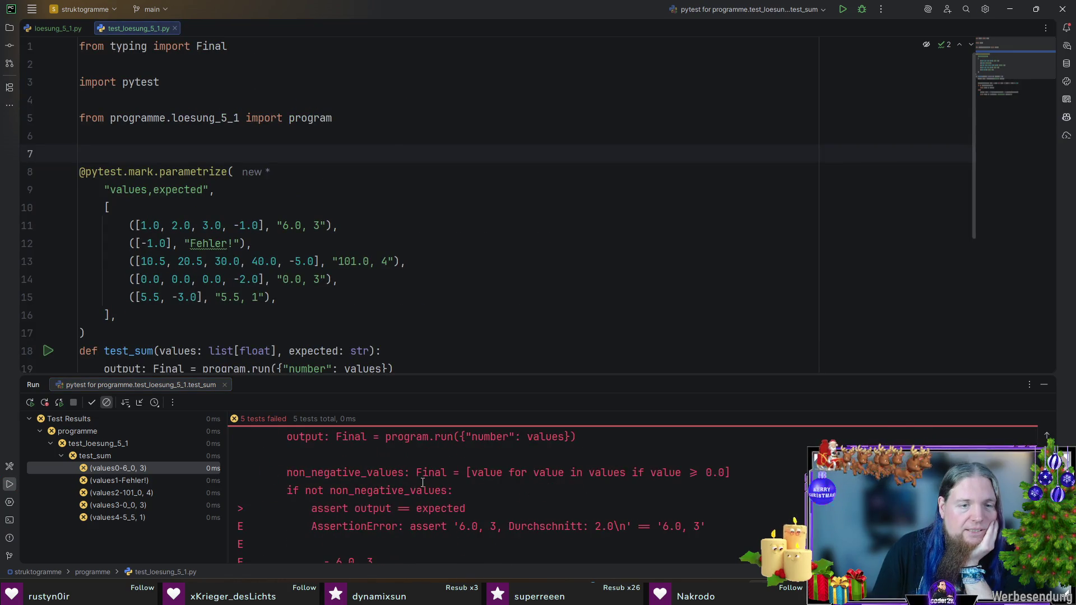
left_click(395, 535)
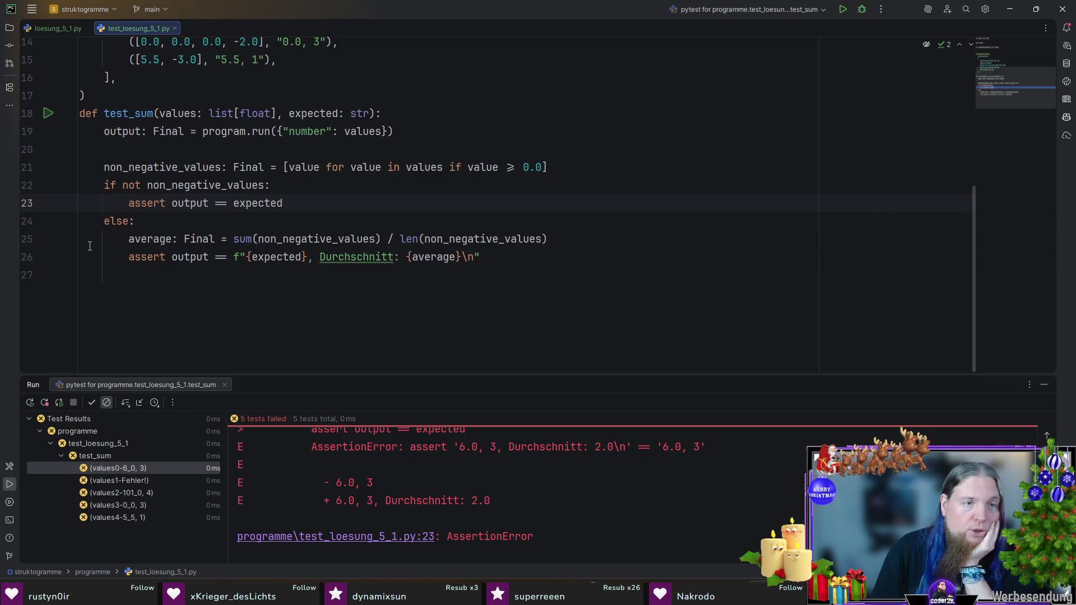
left_click_drag(129, 202, 292, 205)
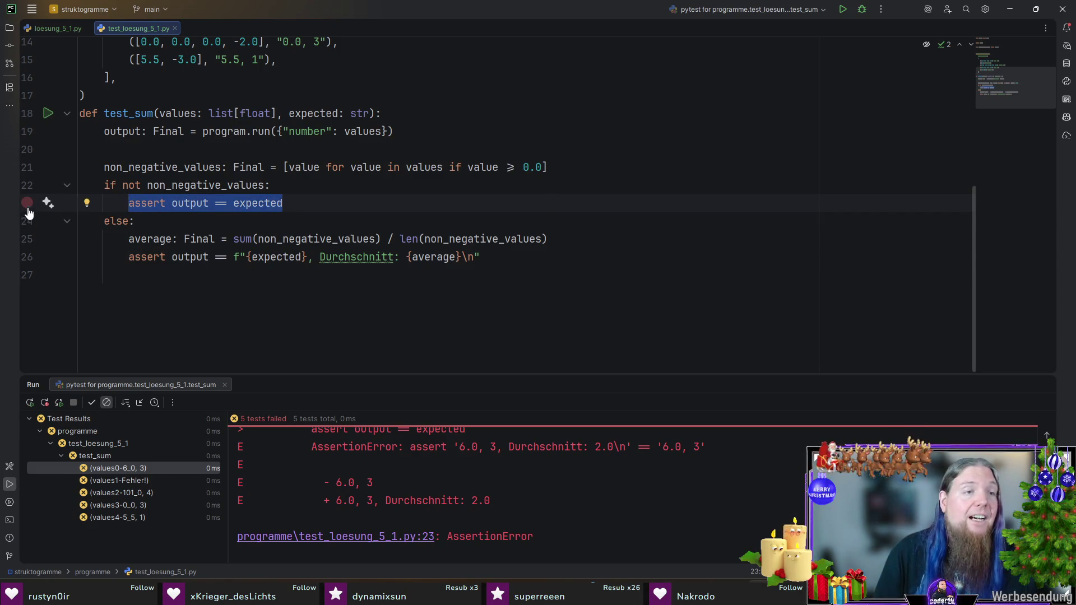
Step: Set a breakpoint on the line 23 assertion and debug the test
mouse_move(337, 206)
left_mouse_down()
mouse_move(128, 203)
mouse_move(323, 185)
left_mouse_up()
left_click(333, 210)
left_click(325, 186)
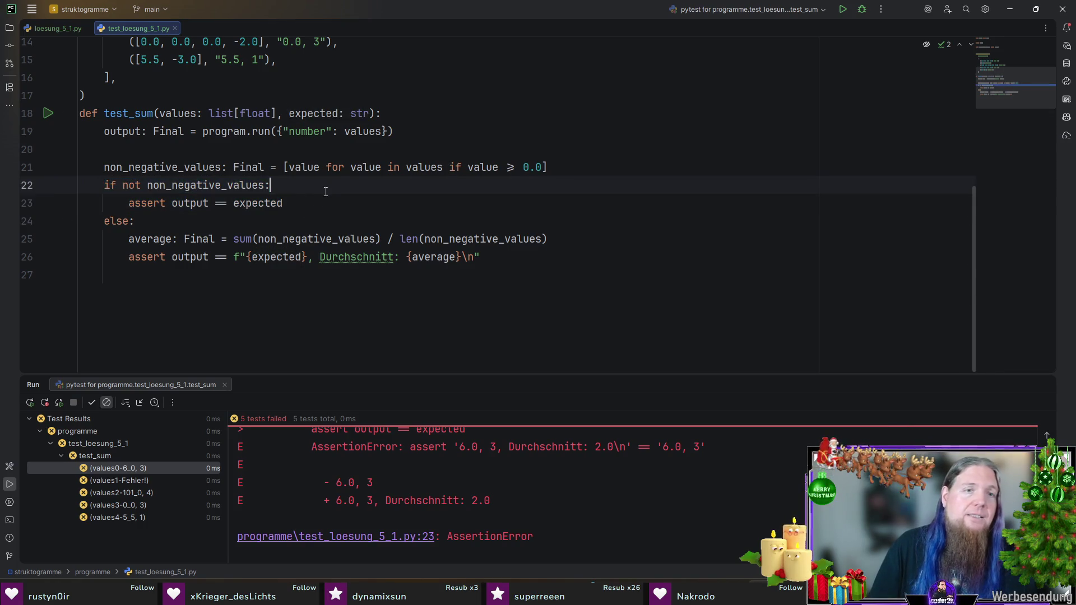
left_click(289, 208)
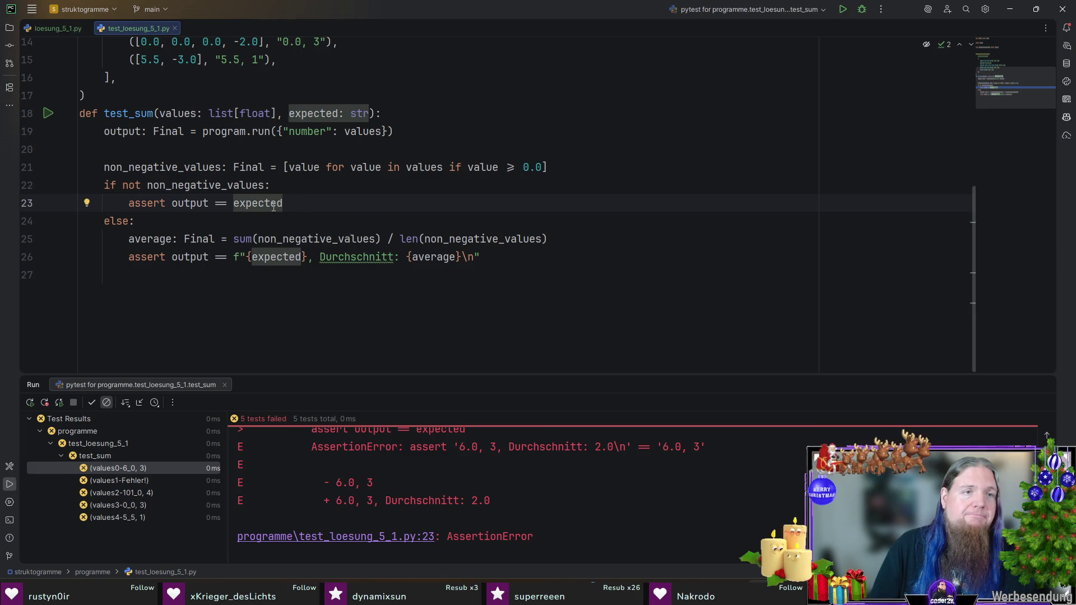
mouse_move(274, 206)
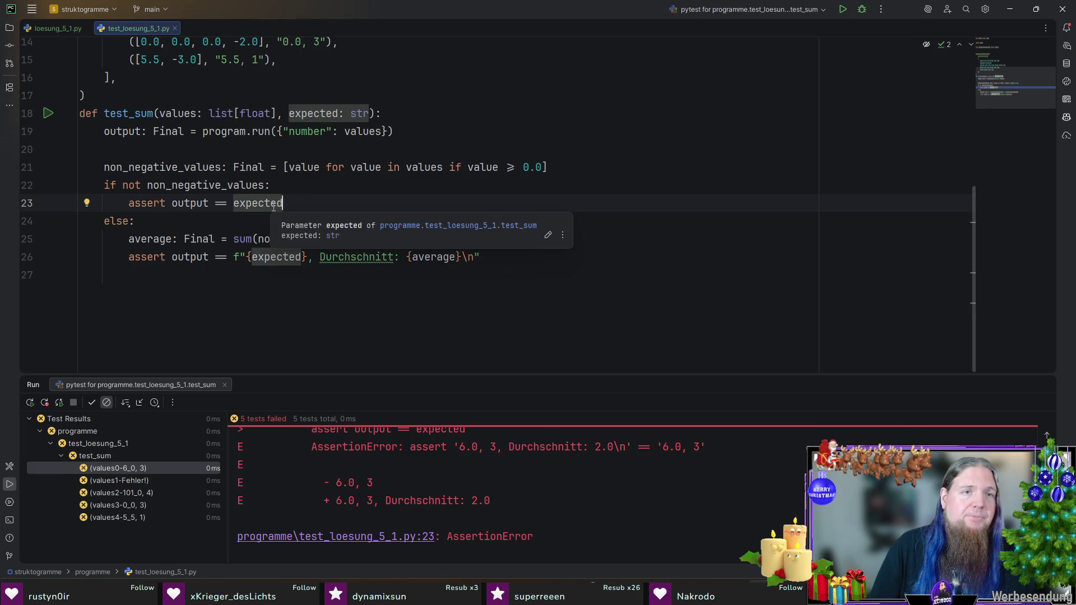
left_click(28, 205)
left_click(863, 13)
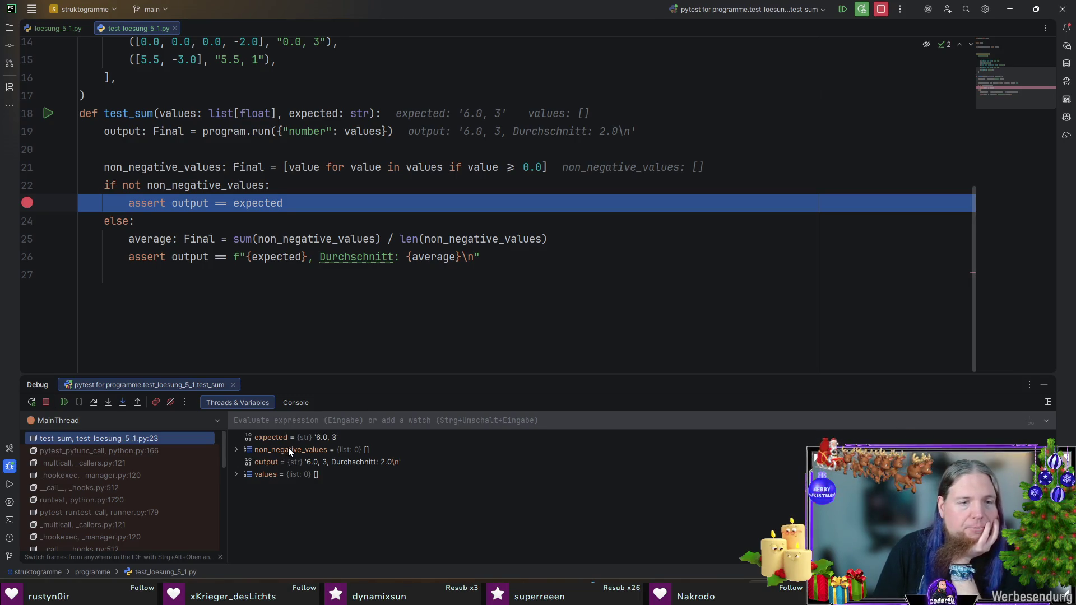
Step: Inspect the parametrize data and expand 'values' in the debugger, revealing an empty list
scroll(284, 274, "up", 2)
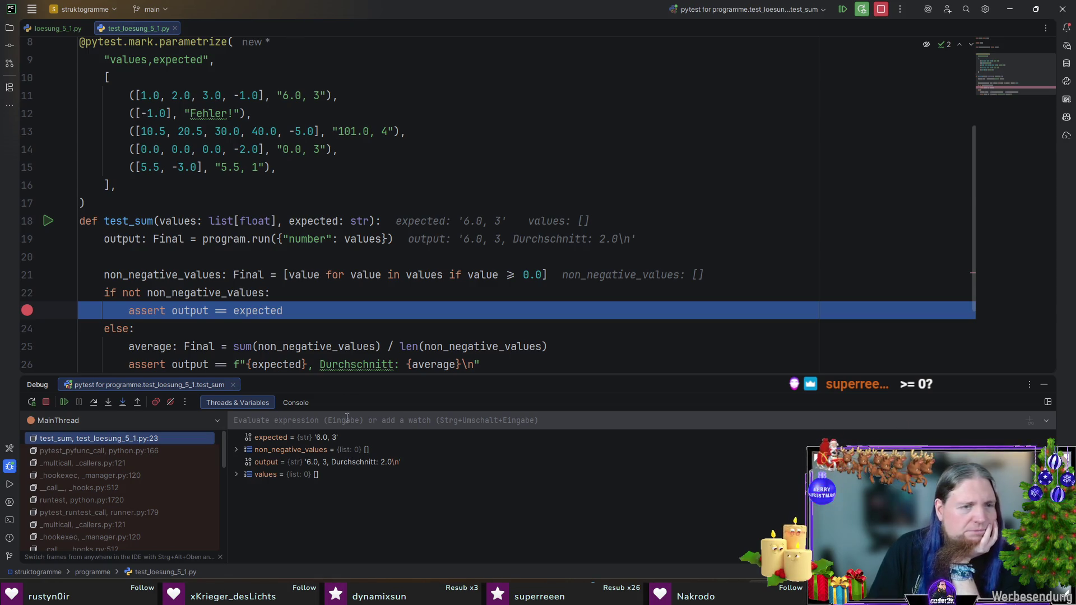
double_click(511, 274)
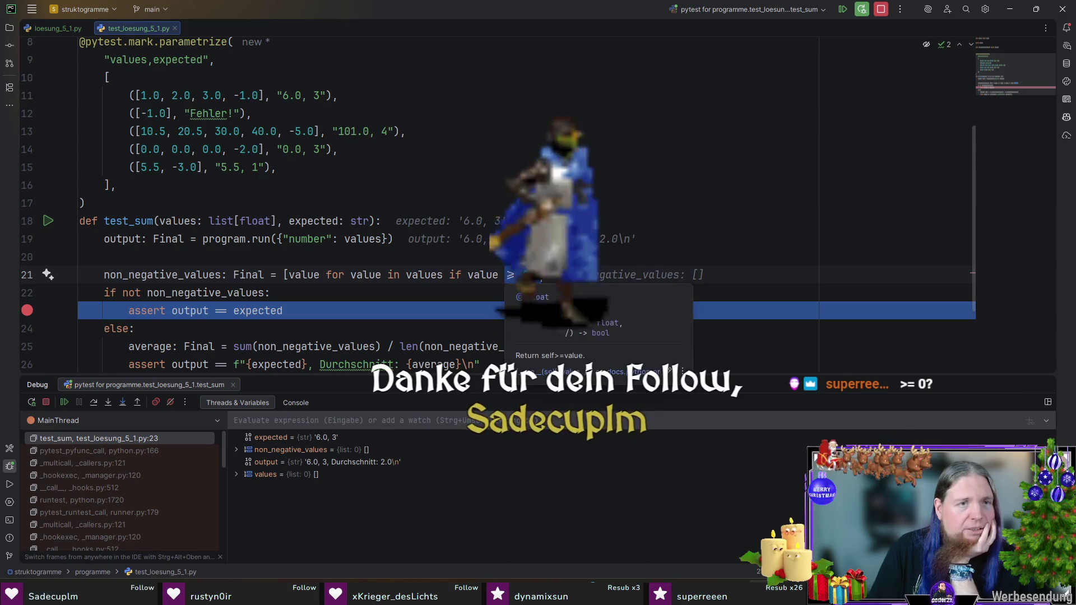
left_click_drag(136, 96, 222, 98)
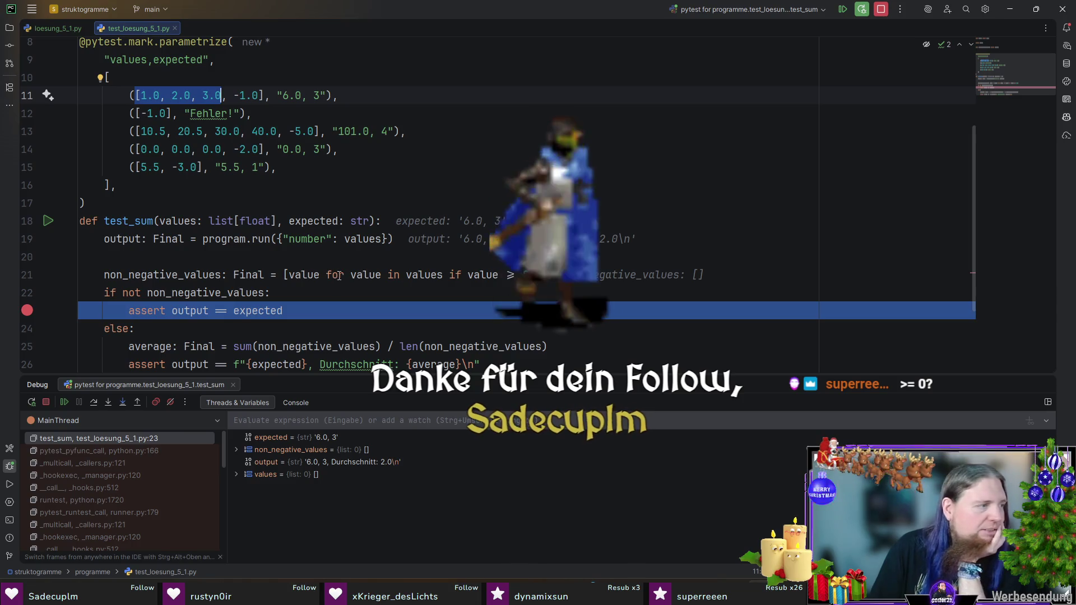
mouse_move(340, 269)
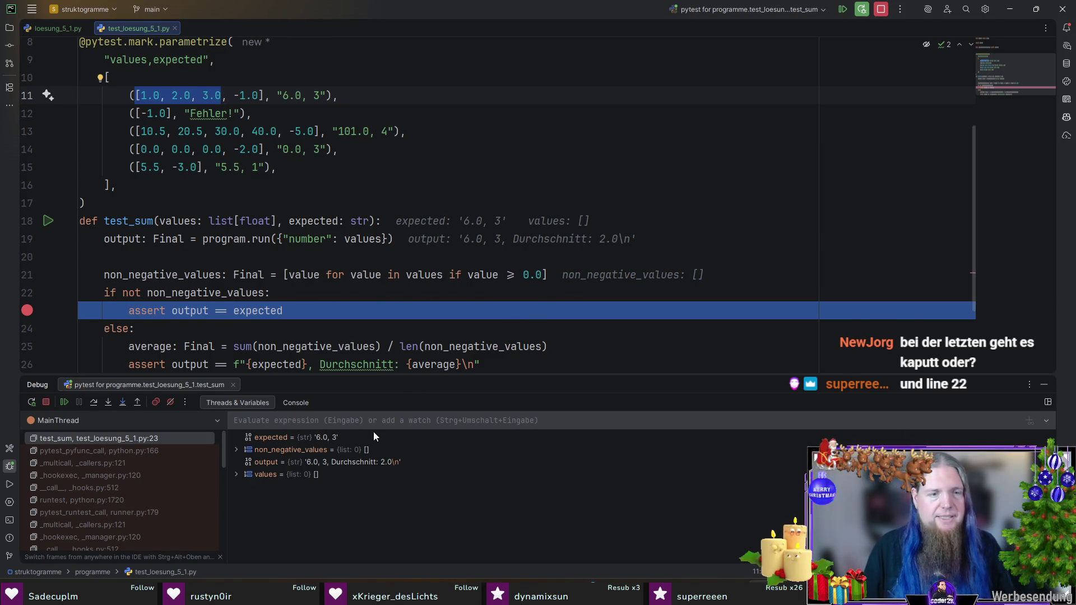
left_click(236, 475)
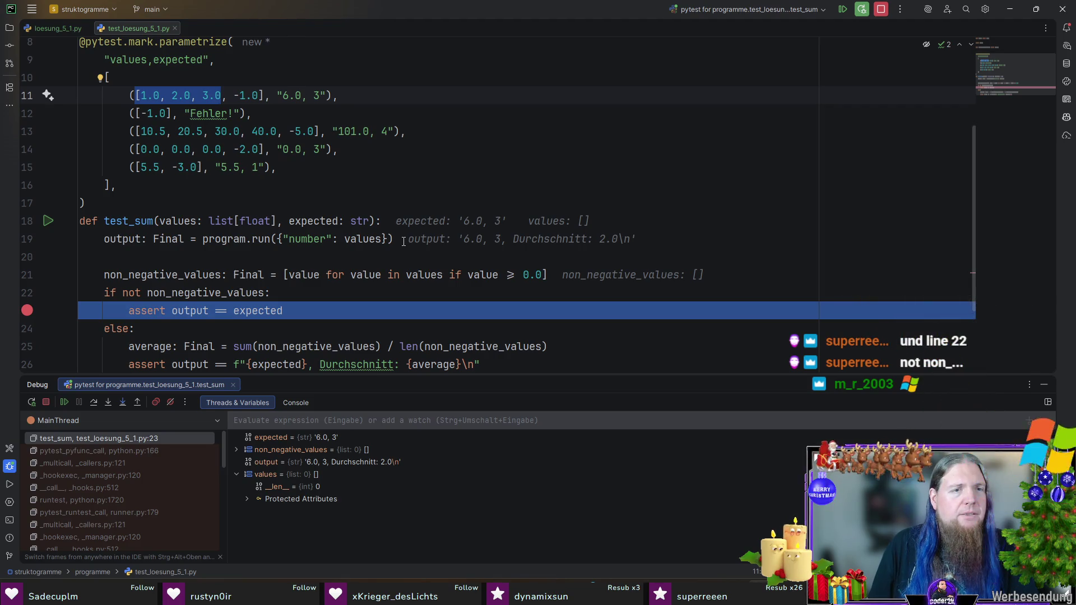
scroll(123, 203, "up", 1)
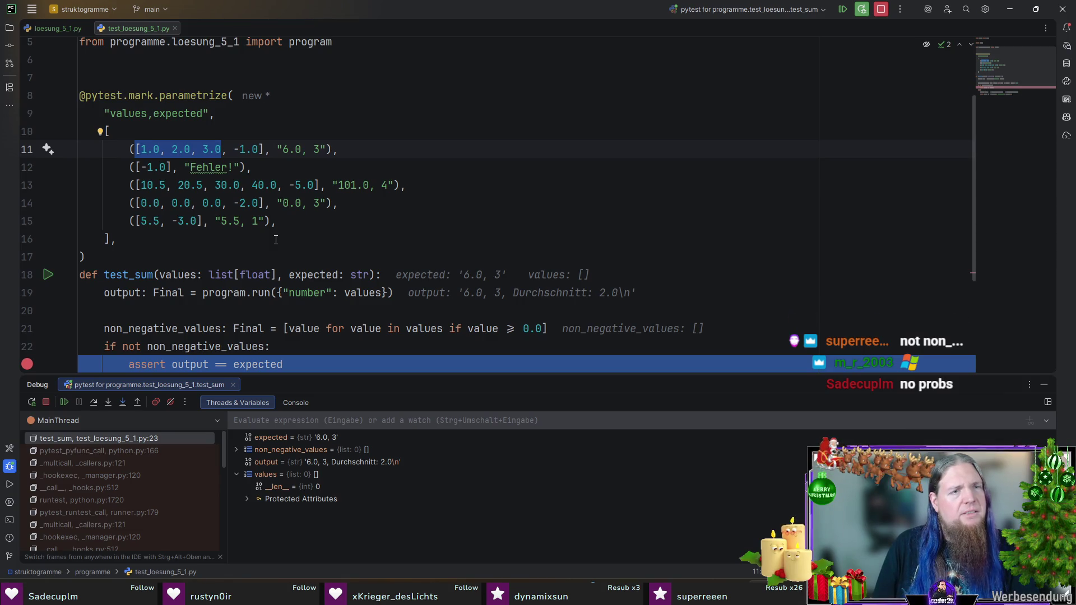
left_click(129, 112)
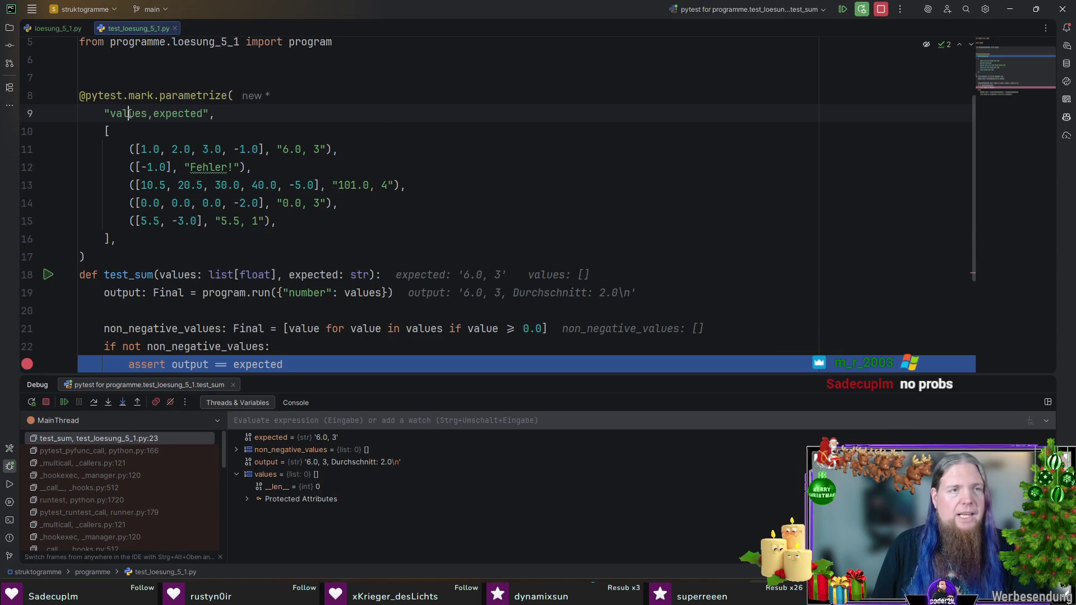
double_click(126, 113)
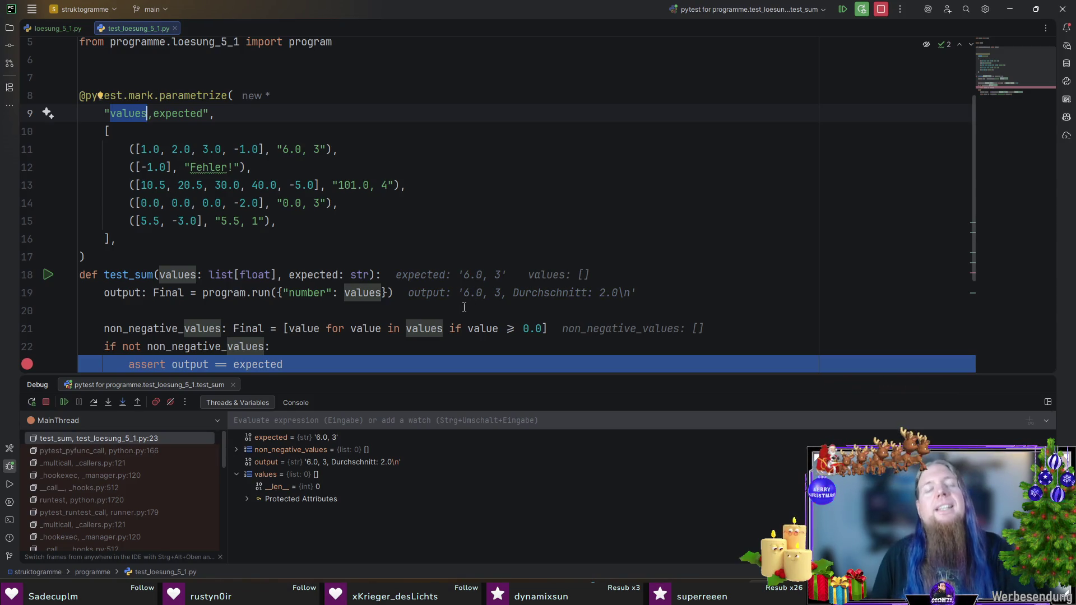
Step: Pass values.copy() instead of values to program.run on line 19
left_click(637, 275)
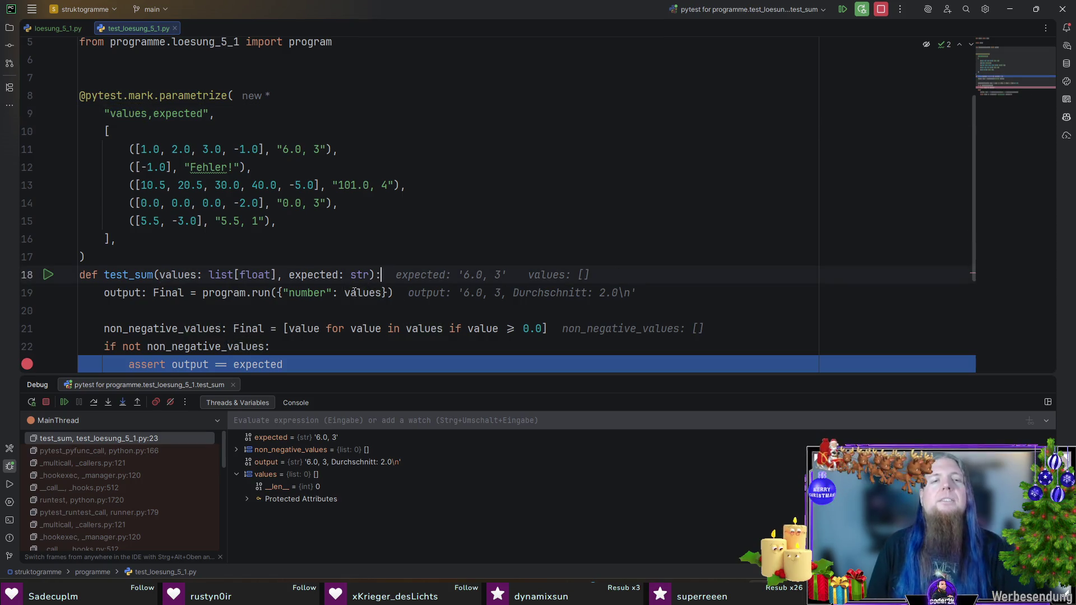
left_click(383, 293)
type(".cop")
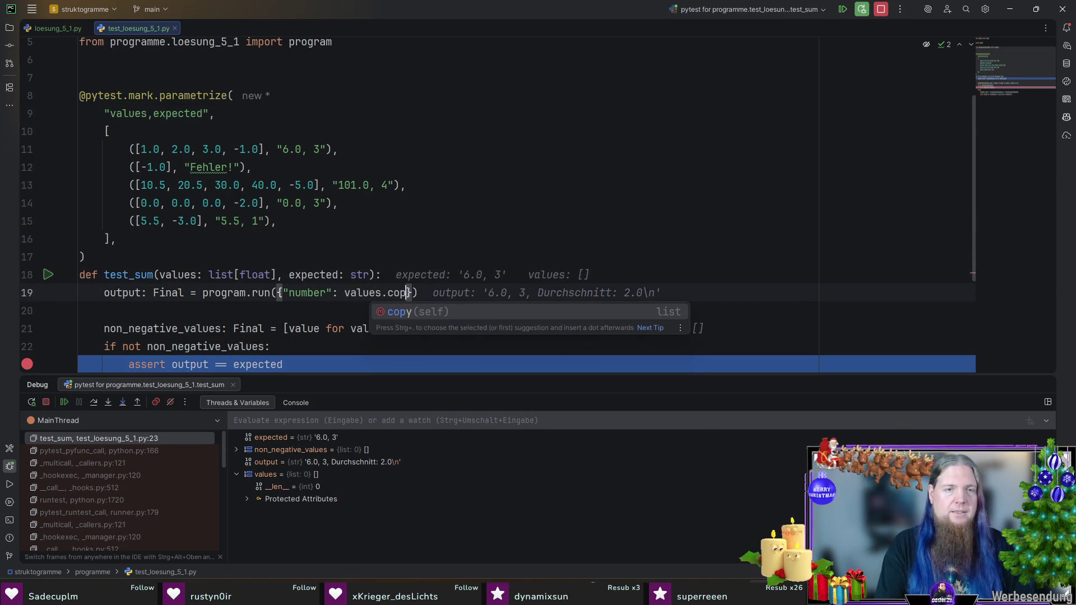
key("Return")
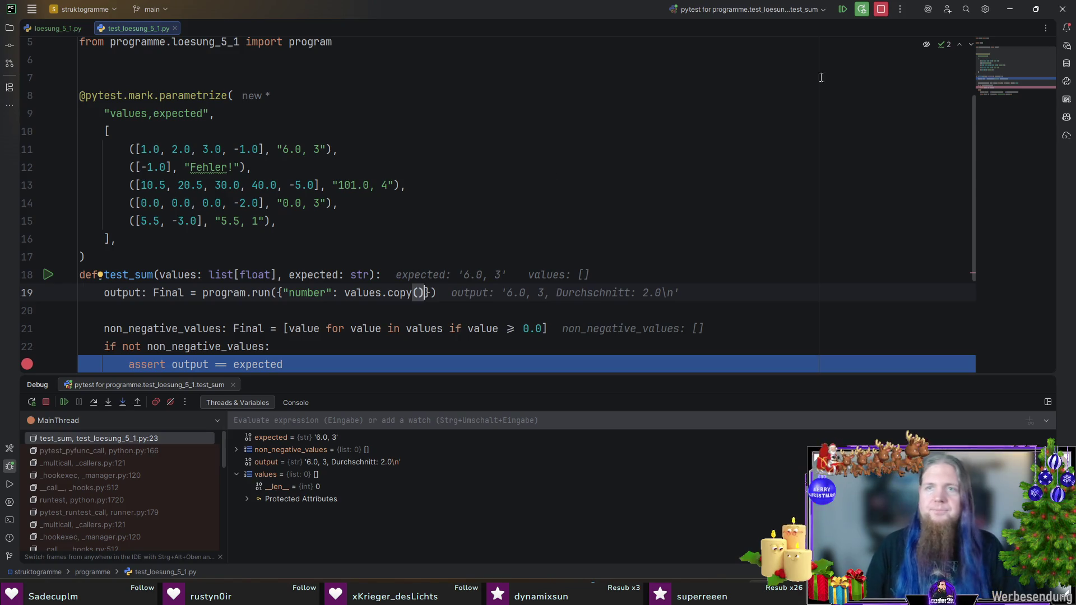
Step: Stop debugging, rerun the tests with the "Fehler!\n" expectation until all five pass, and hide the Run panel
left_click(879, 10)
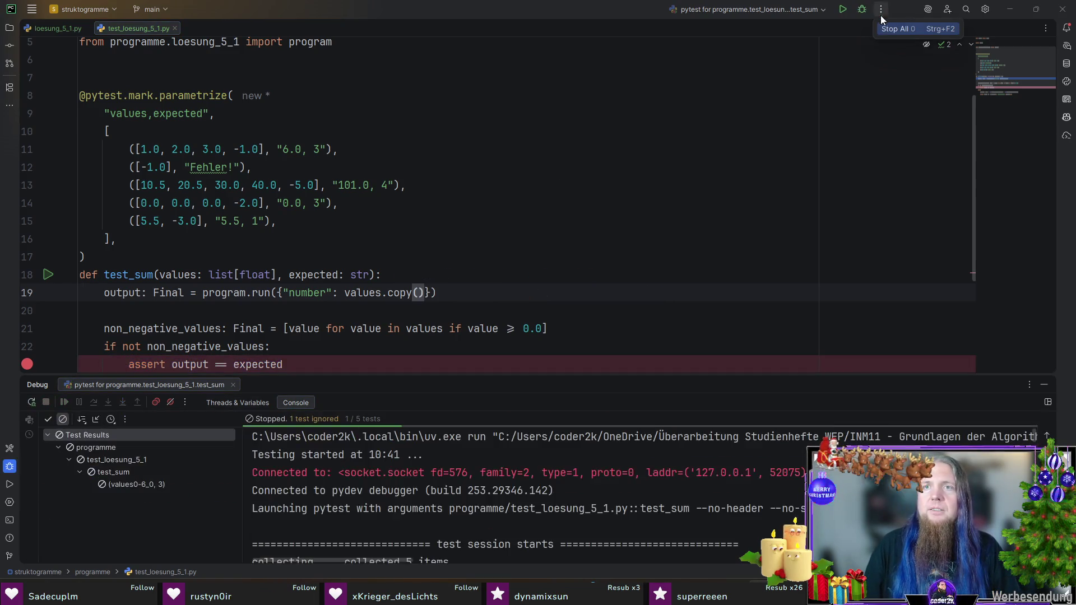
left_click(843, 10)
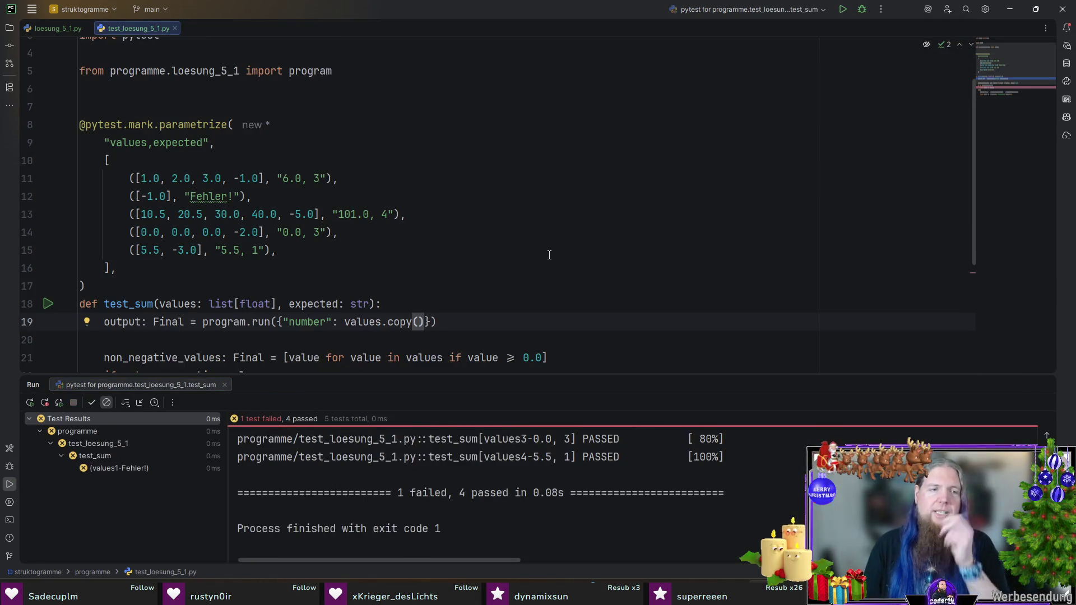
left_click(127, 467)
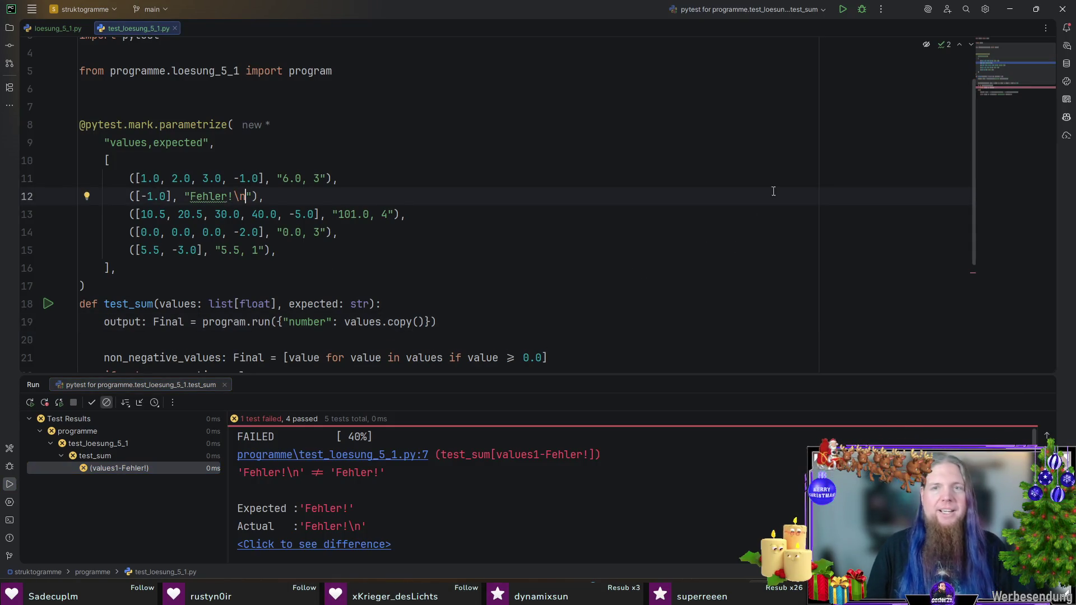
left_click(842, 12)
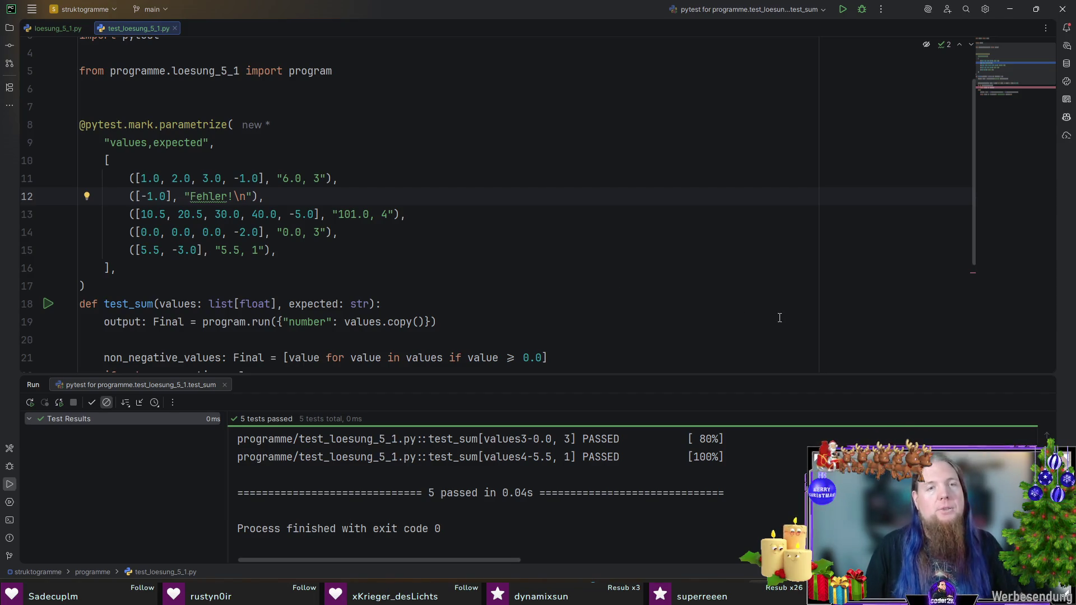
left_click(1045, 385)
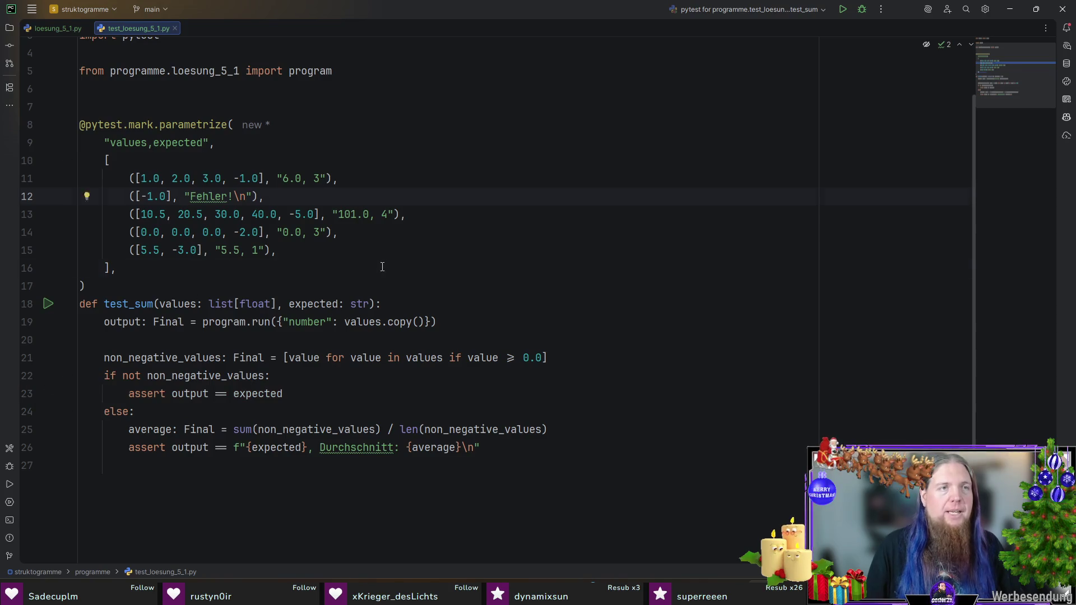
left_click(128, 268)
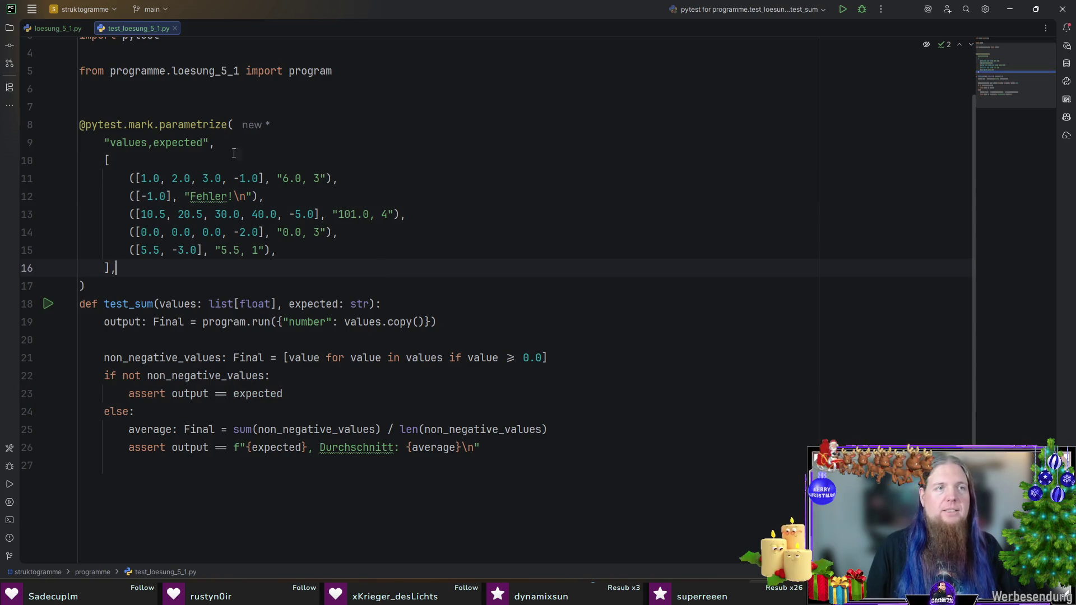
Step: Run the 'main' configuration to pass the tests and render loesung_5_1.pdf, then switch to TeXstudio
left_click(777, 11)
left_click(728, 52)
left_click(843, 9)
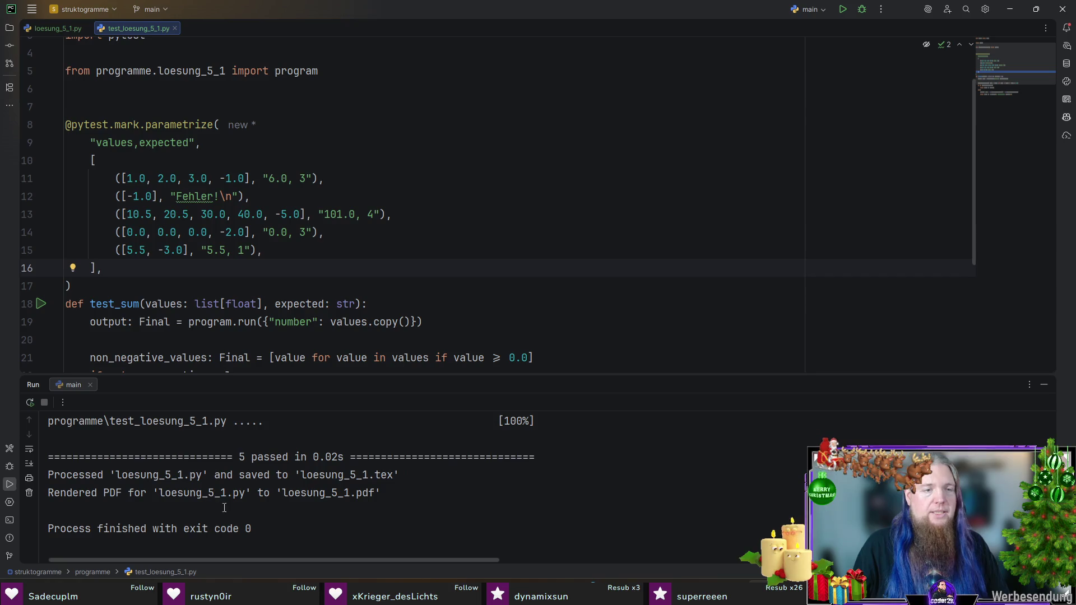
left_click(311, 524)
key("alt+Tab")
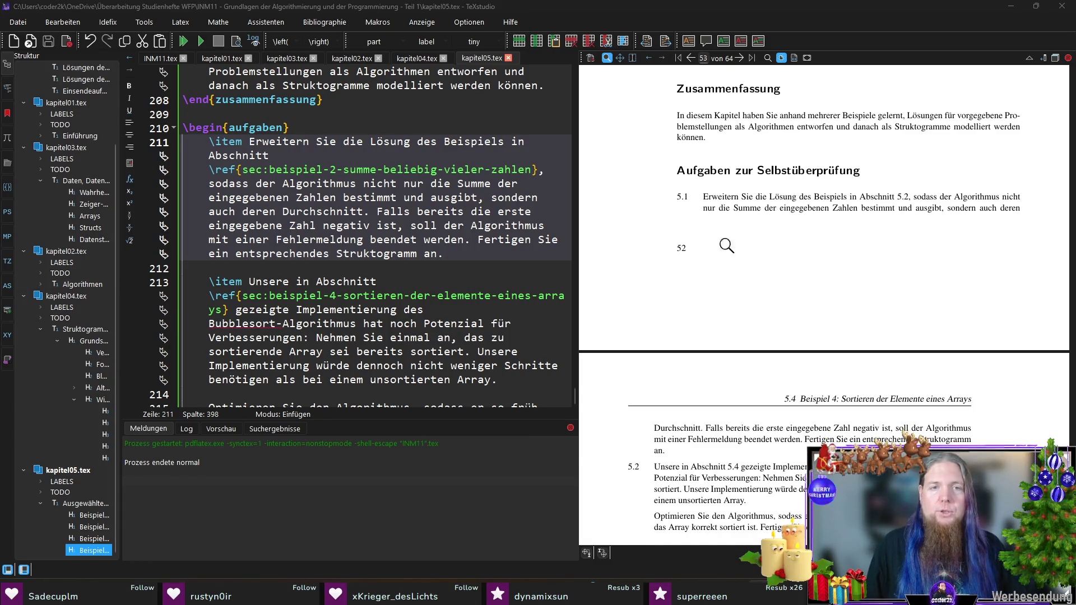
Step: In INM11.tex, copy the \begin{enumerate}[label=4.\arabic*] line and paste it after the last \end{enumerate}
left_click(159, 59)
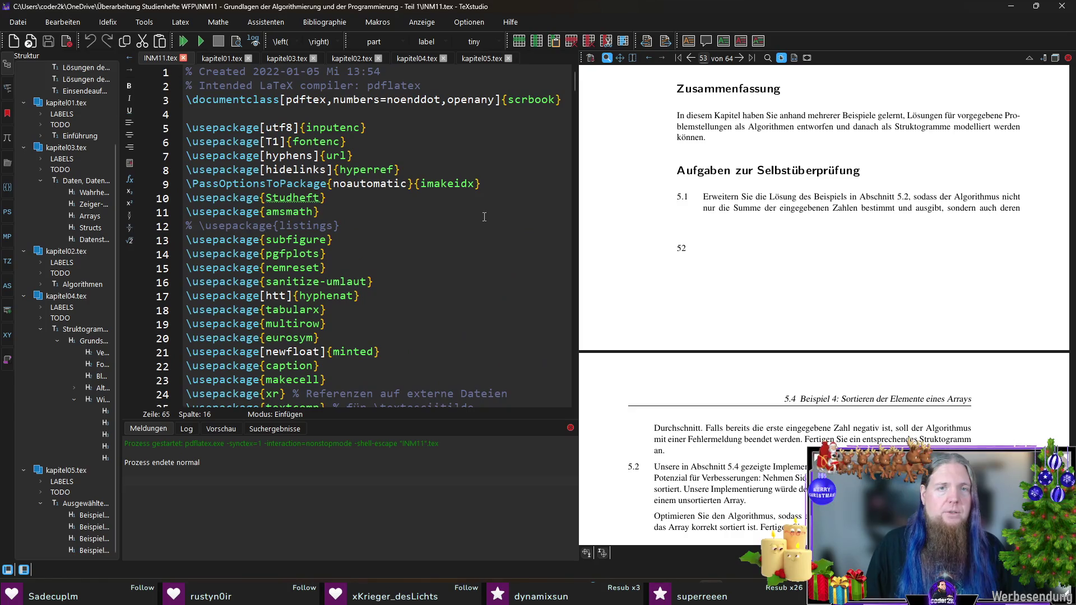
mouse_move(573, 87)
left_mouse_down()
mouse_move(569, 379)
mouse_move(580, 302)
left_mouse_up()
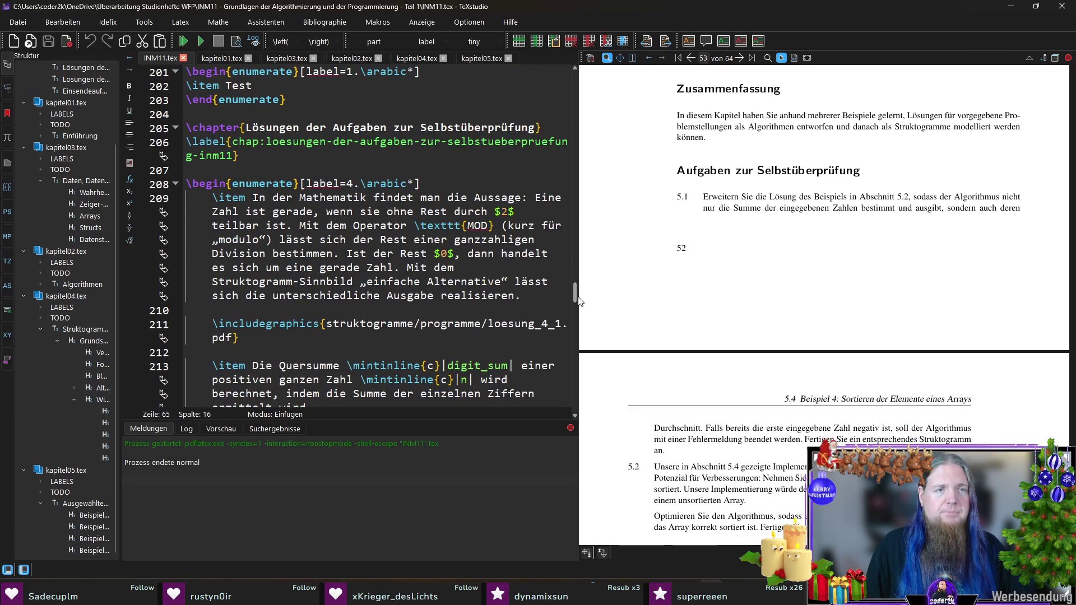
scroll(508, 178, "up", 1)
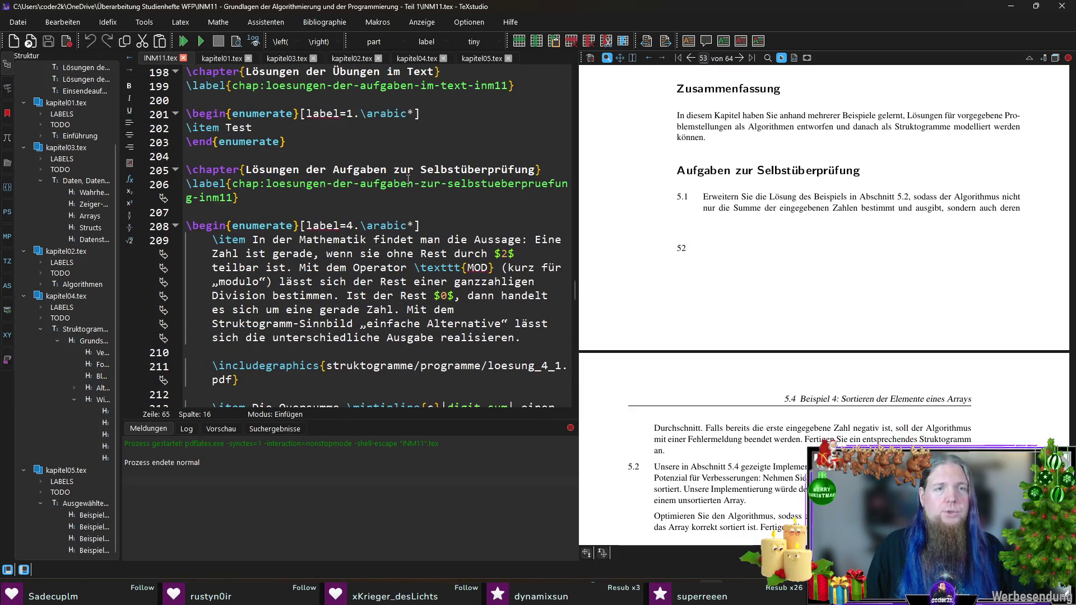
left_click(158, 227)
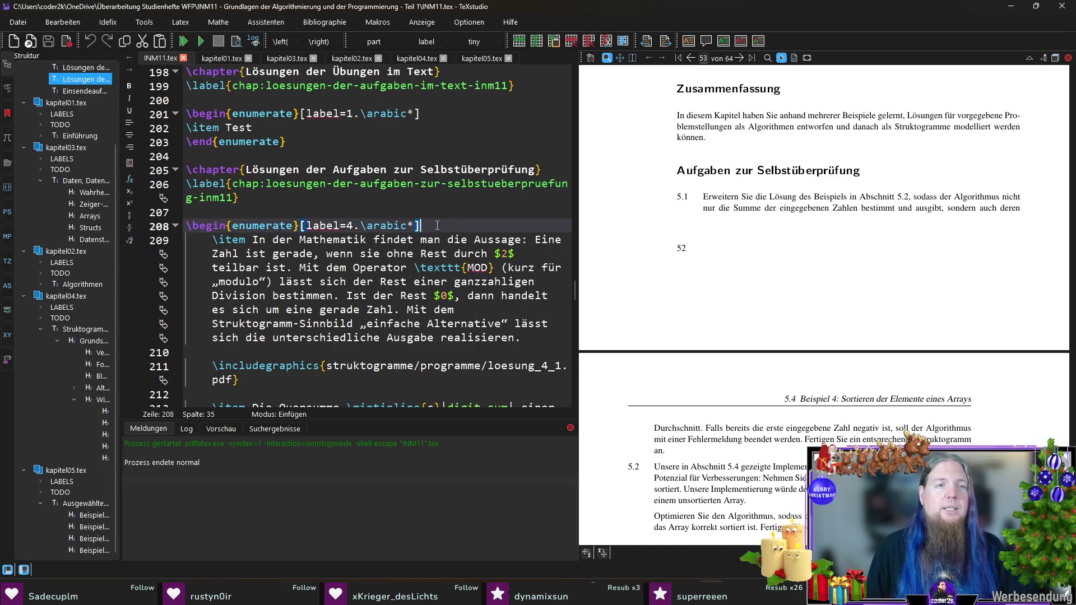
scroll(421, 227, "down", 15)
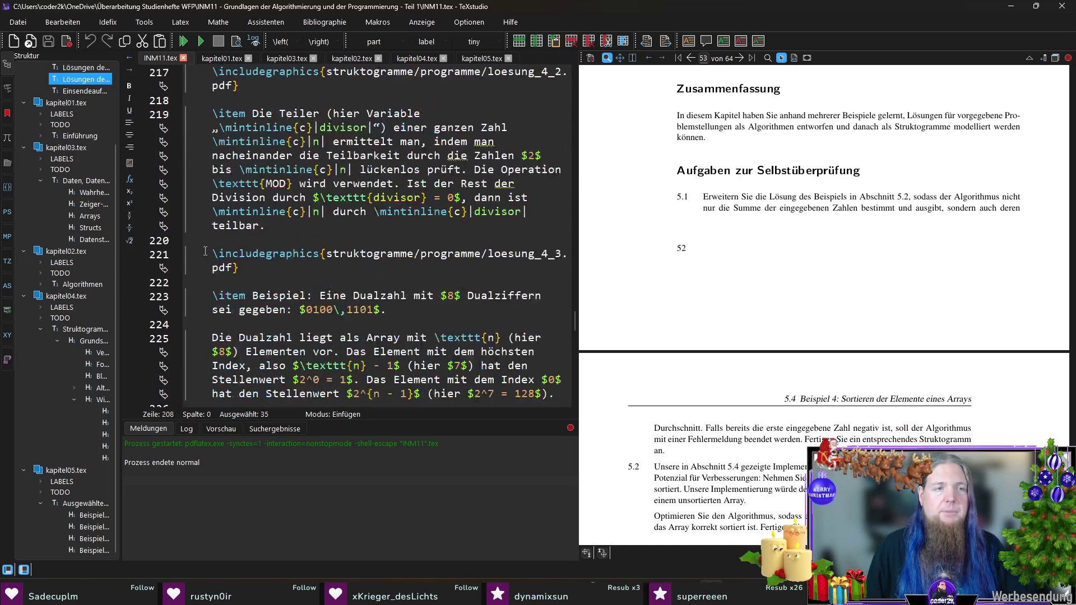
scroll(203, 269, "down", 2)
left_click(330, 197)
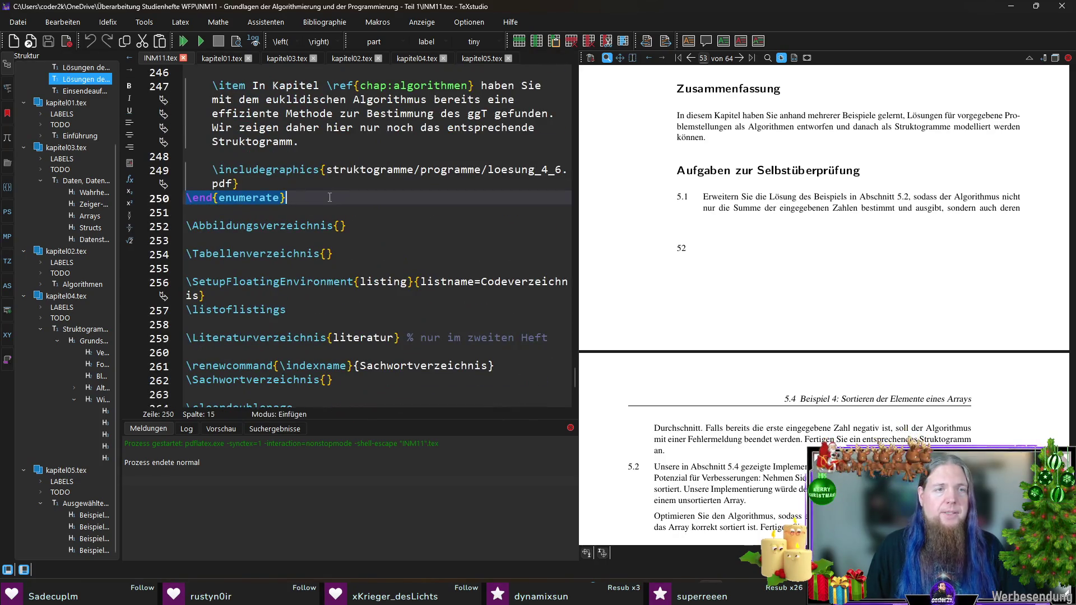
key("Return")
key("Return")
type("\\begin{enumerate}[label=4.\\arabic*]")
Step: Relabel the new list 5.\arabic*, close it with \end{enumerate}, and add an empty \item
key("Left")
key("Left")
key("Left")
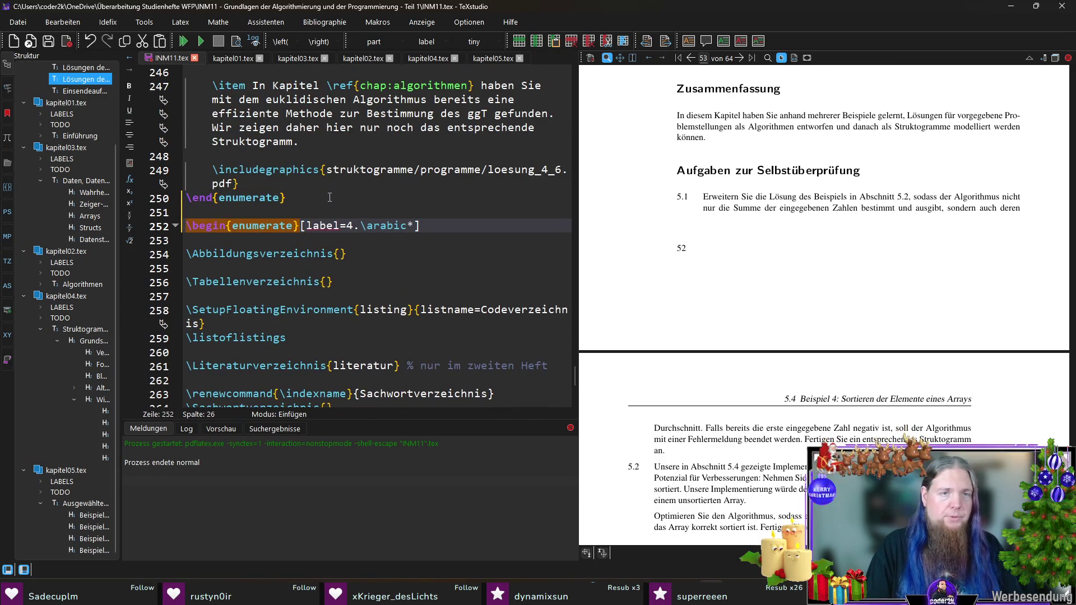
key("BackSpace")
type("5")
key("End")
key("Return")
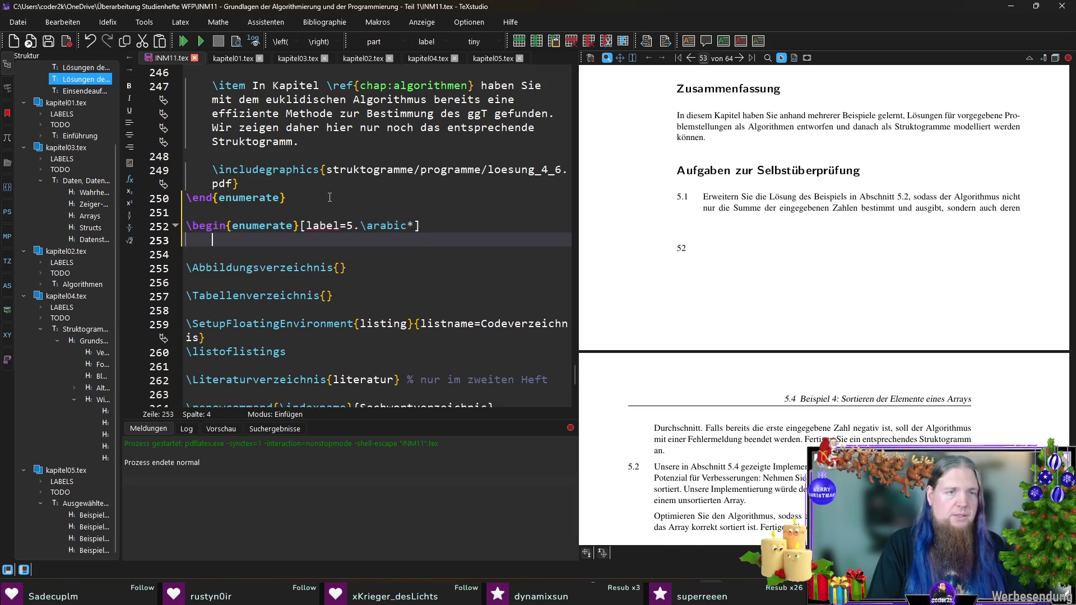
type("\b")
key("BackSpace")
type("end{enum")
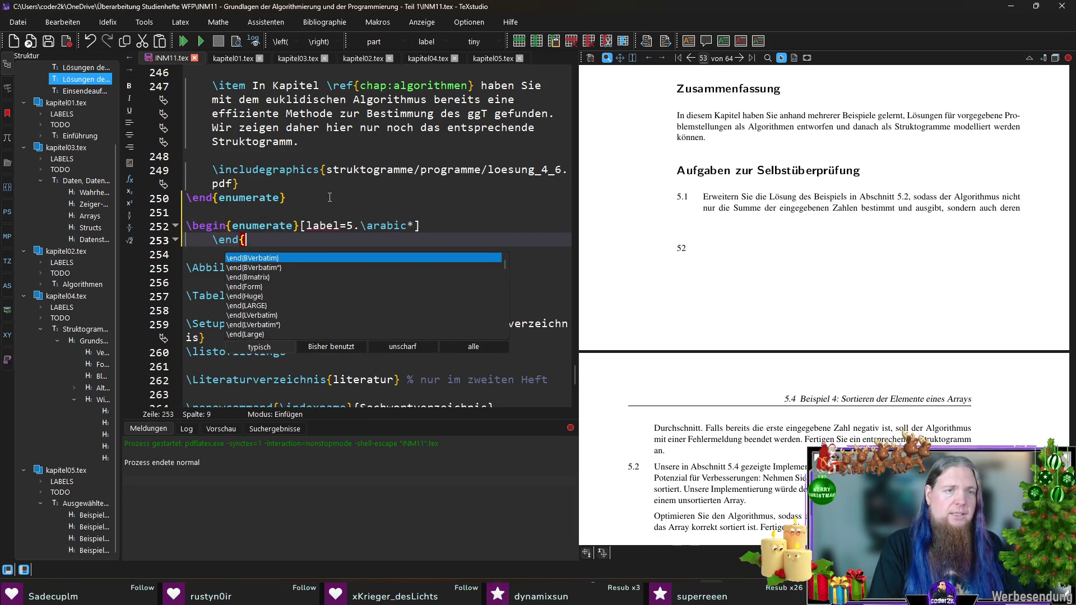
key("Return")
key("Up")
key("End")
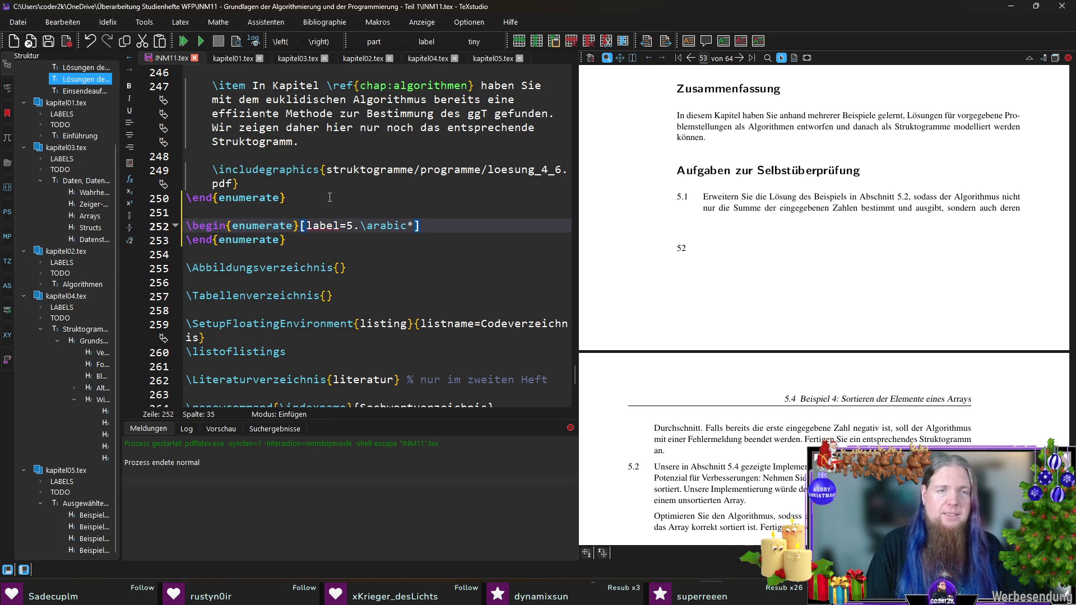
key("Return")
type("\\")
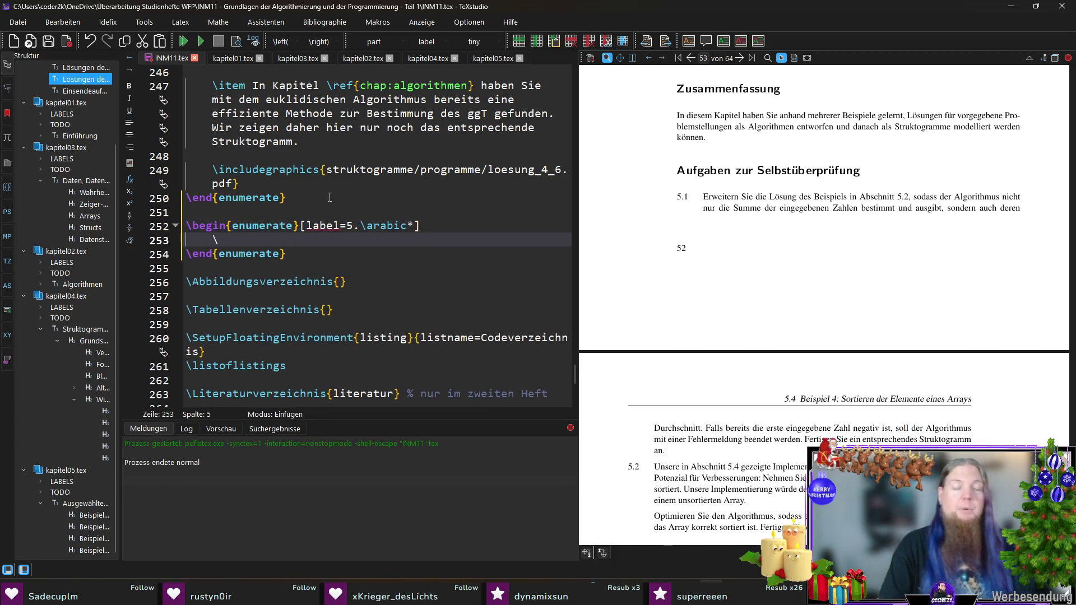
type("item")
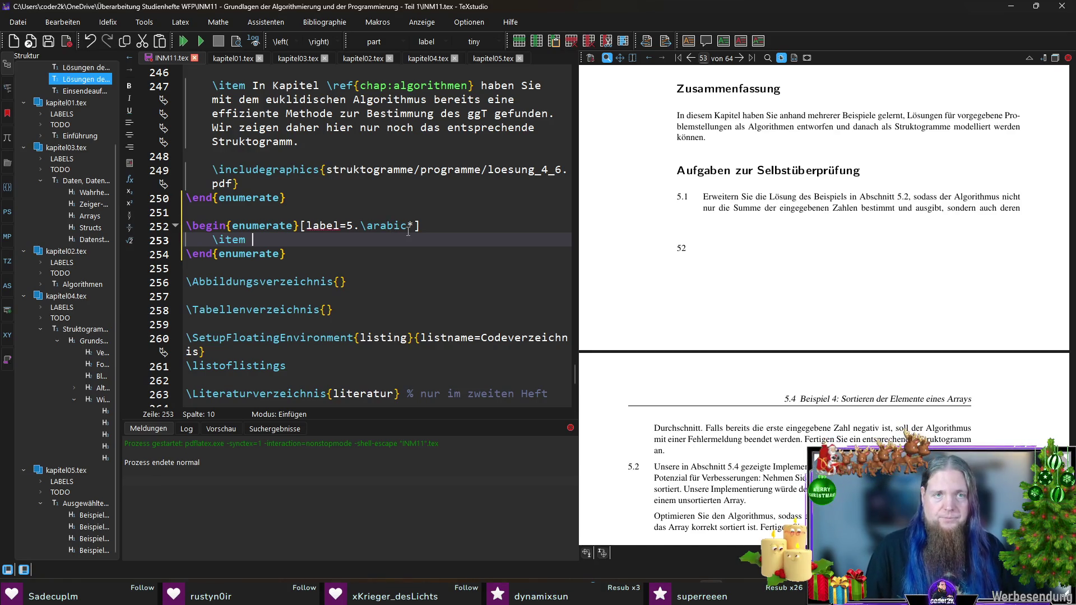
Step: Copy the loesung_4_5 \includegraphics line from item 4.5 into the new \item
scroll(408, 231, "up", 1)
scroll(409, 234, "up", 1)
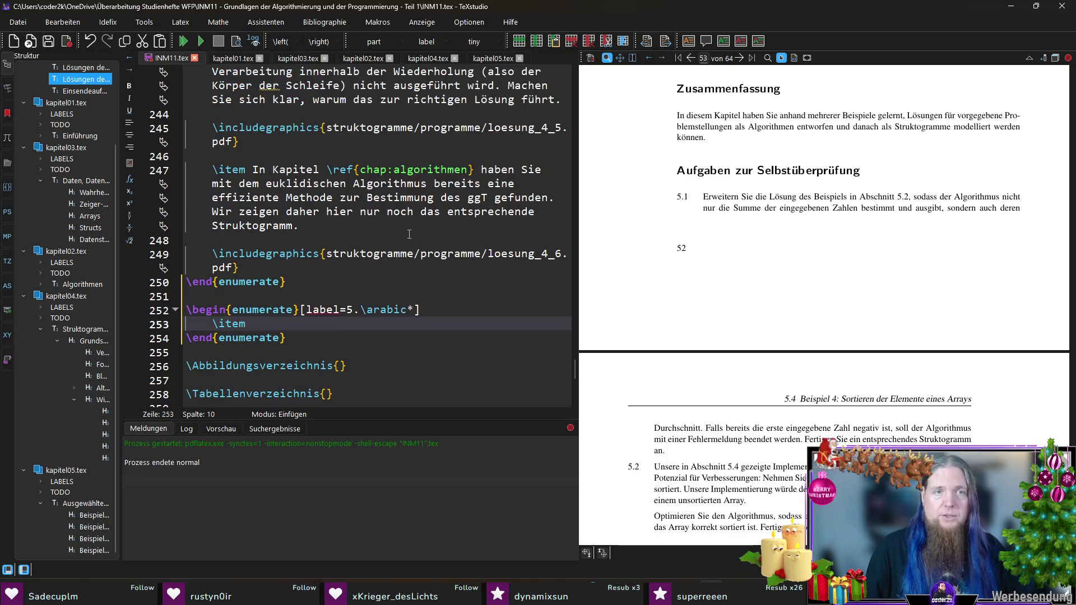
triple_click(250, 141)
key("ctrl+c")
left_click(301, 325)
key("ctrl+v")
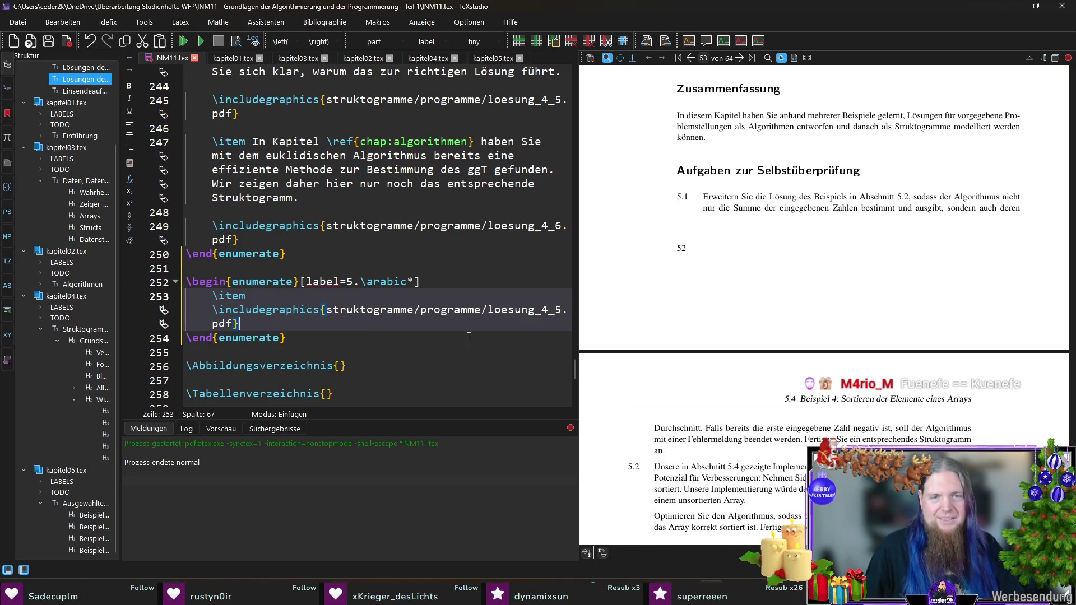
Step: Change the copied file name to loesung_5_1 and recompile the document
double_click(544, 310)
type("5")
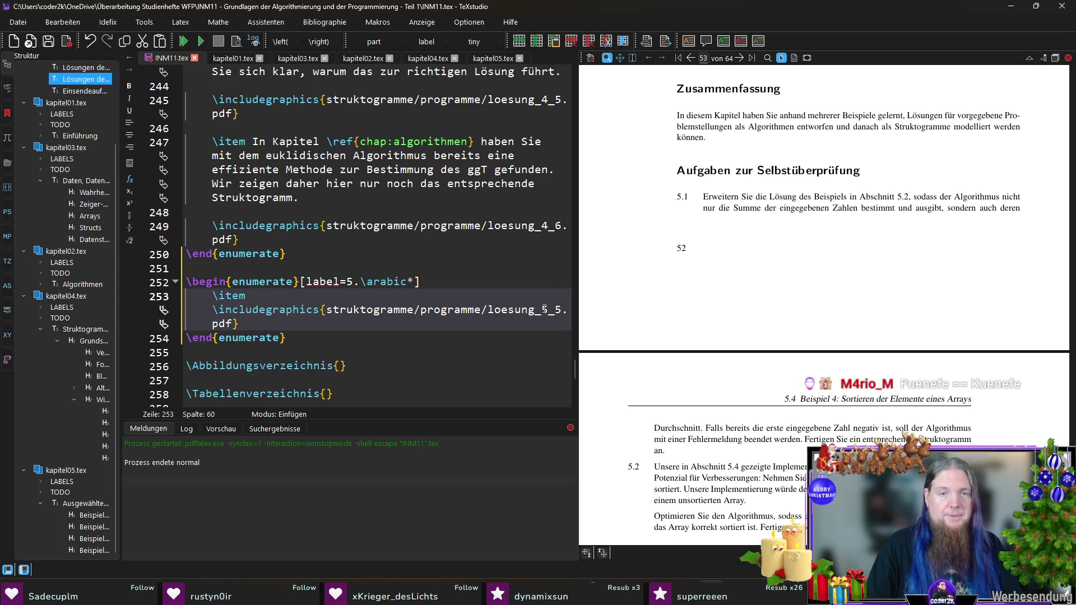
key("Right")
key("Delete")
type("1")
key("F5")
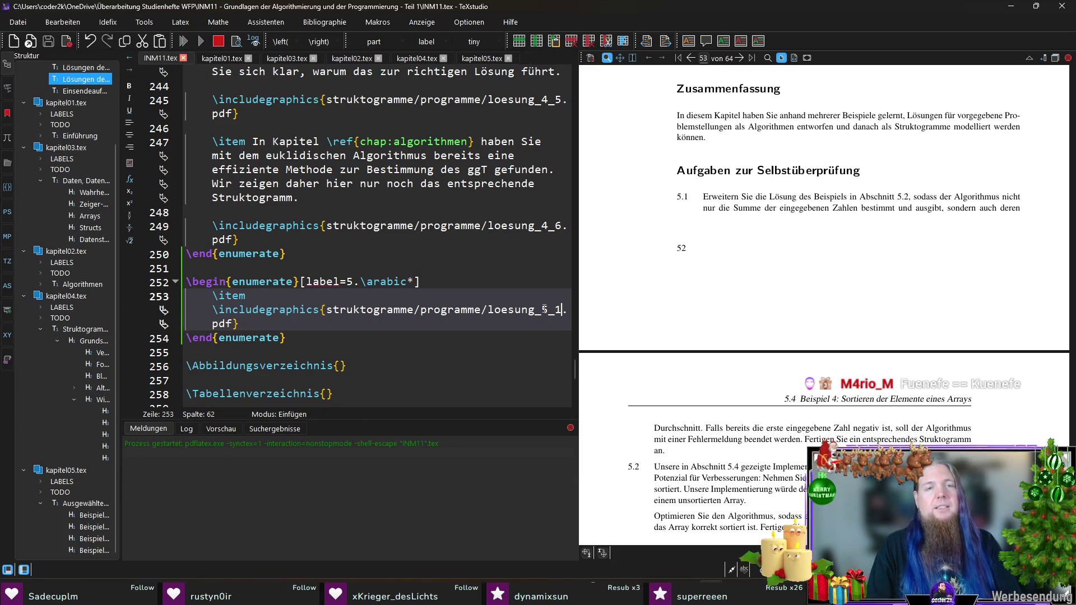
scroll(544, 309, "up", 8)
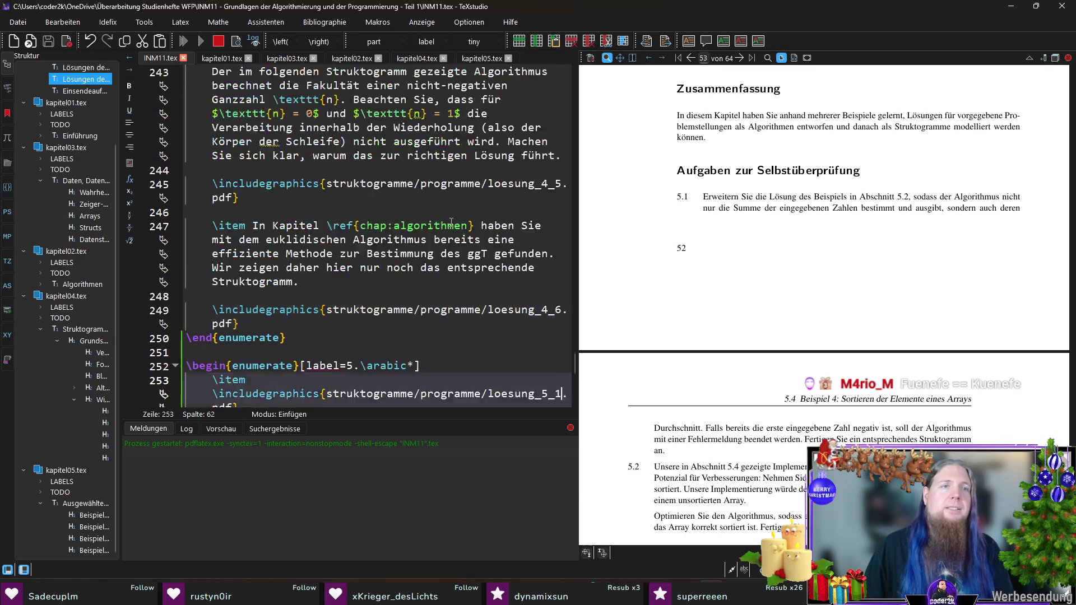
scroll(445, 292, "down", 5)
scroll(444, 292, "down", 6)
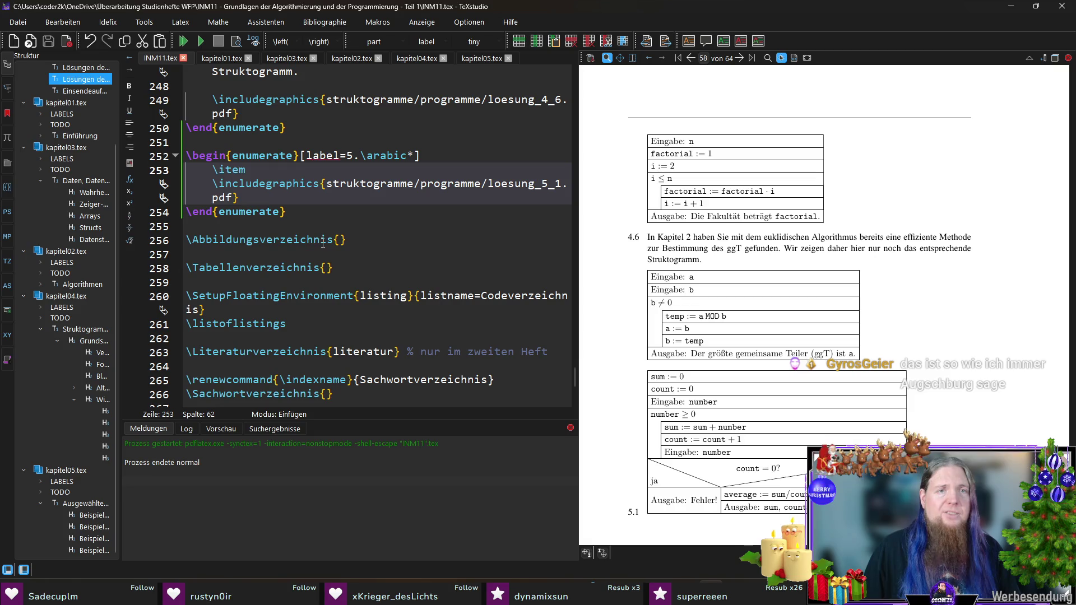
Step: Move the loesung_5_1 figure onto its own line below \item and compile
left_click(260, 176)
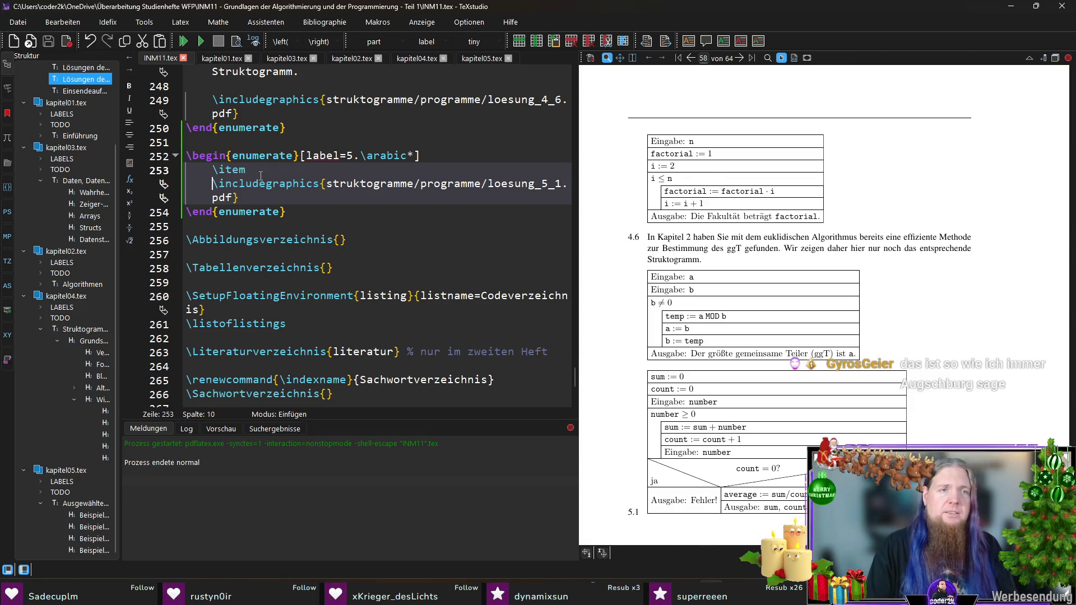
key("Return")
key("Return")
key("Up")
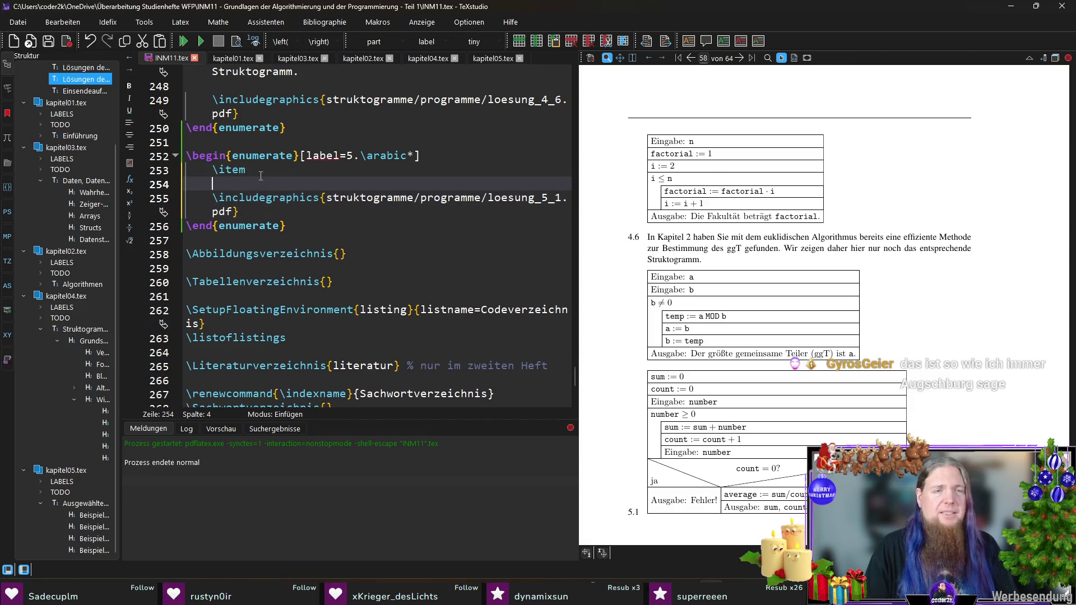
key("F5")
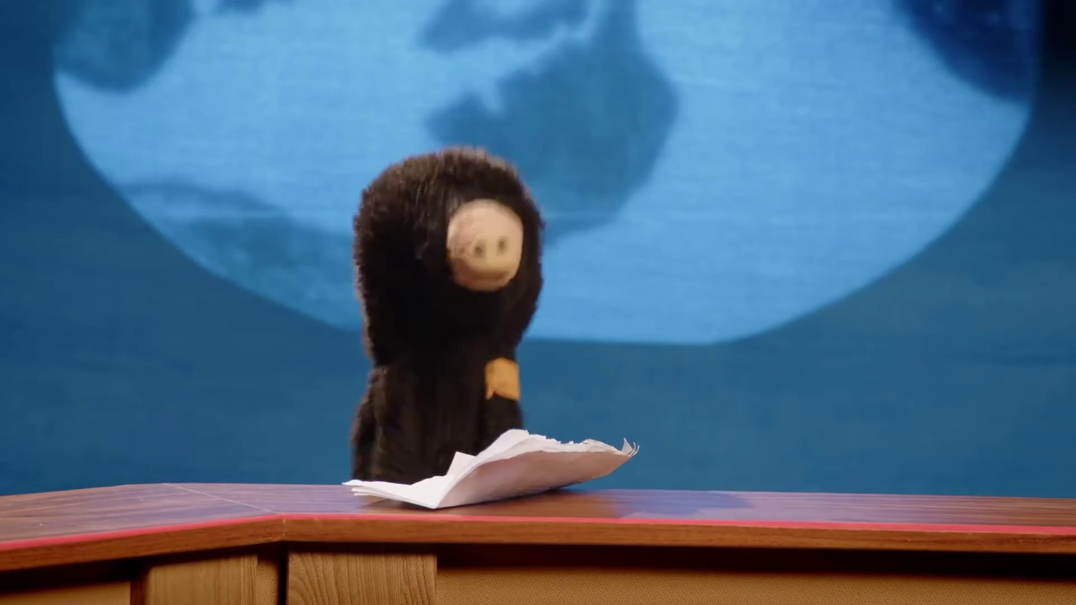
Step: Add a line break after \item, first \newline then \\, recompiling after each change
left_click(356, 167)
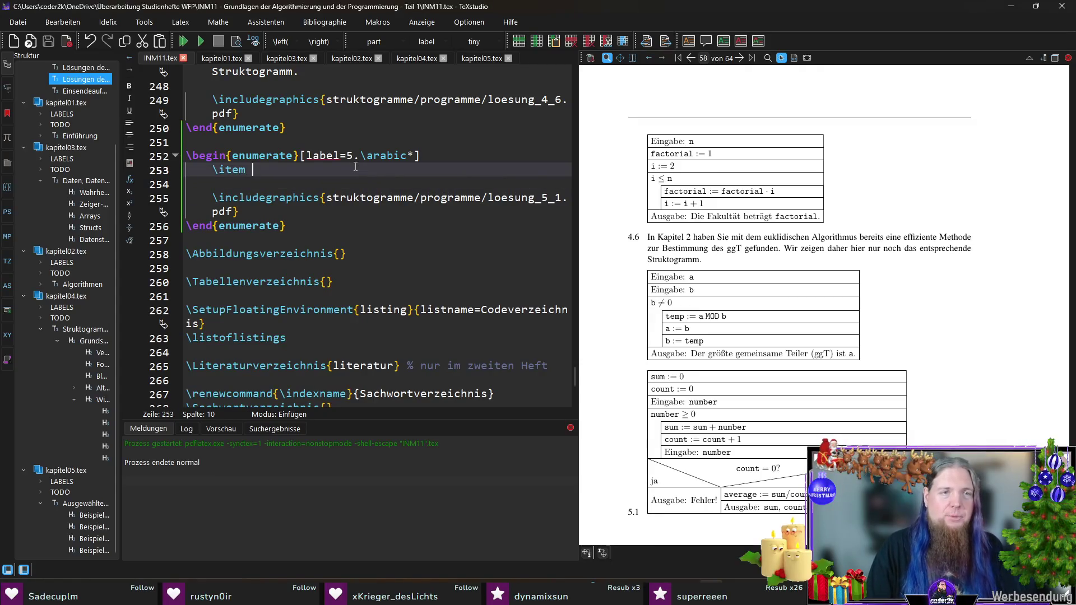
type("ewline")
key("shift+Down")
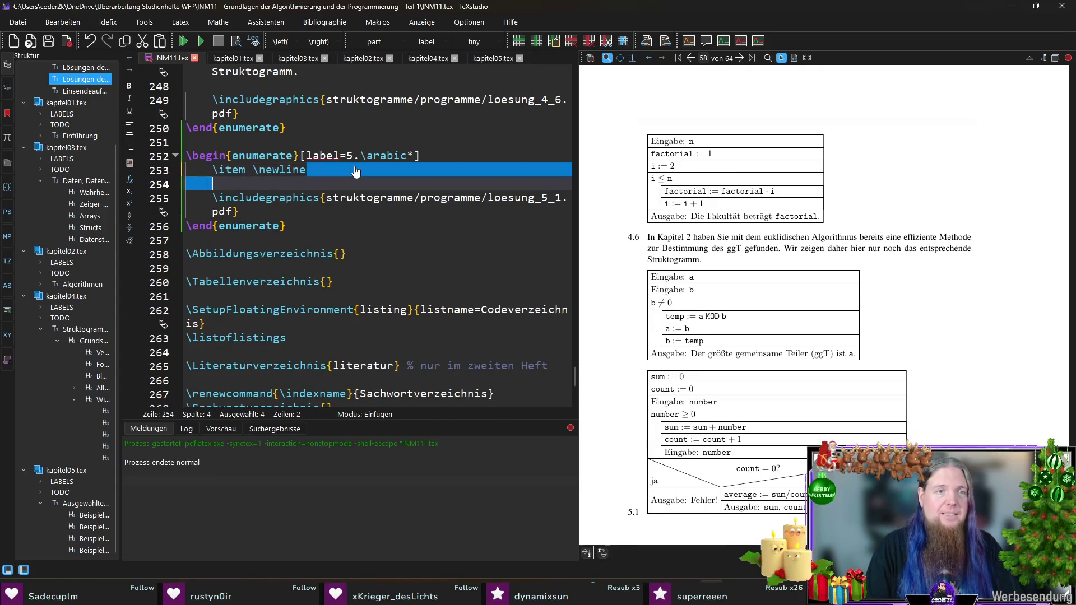
key("Delete")
key("shift+ctrl+Right")
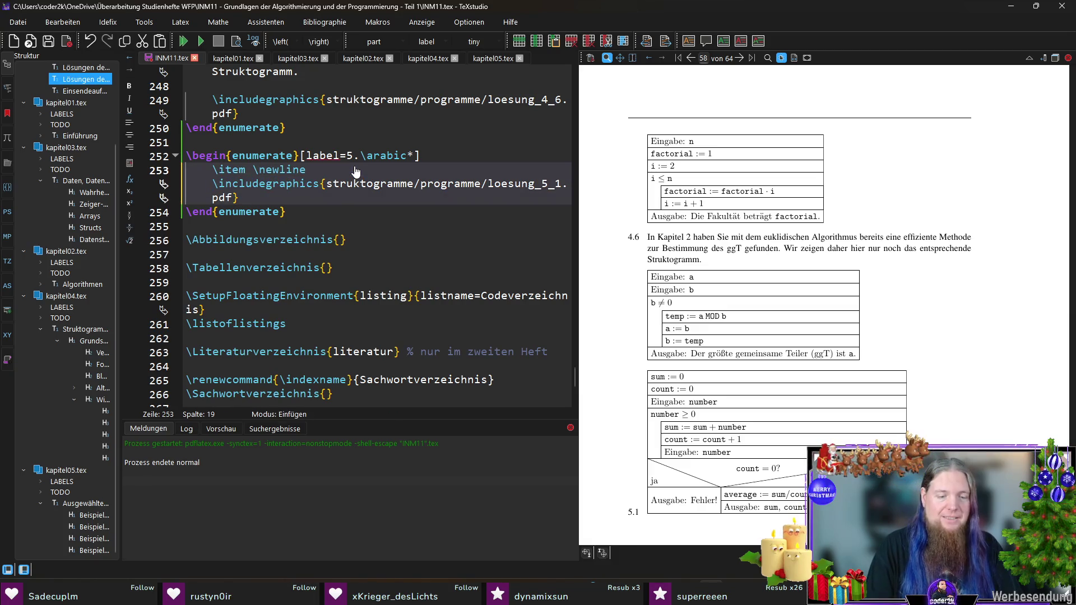
key("F5")
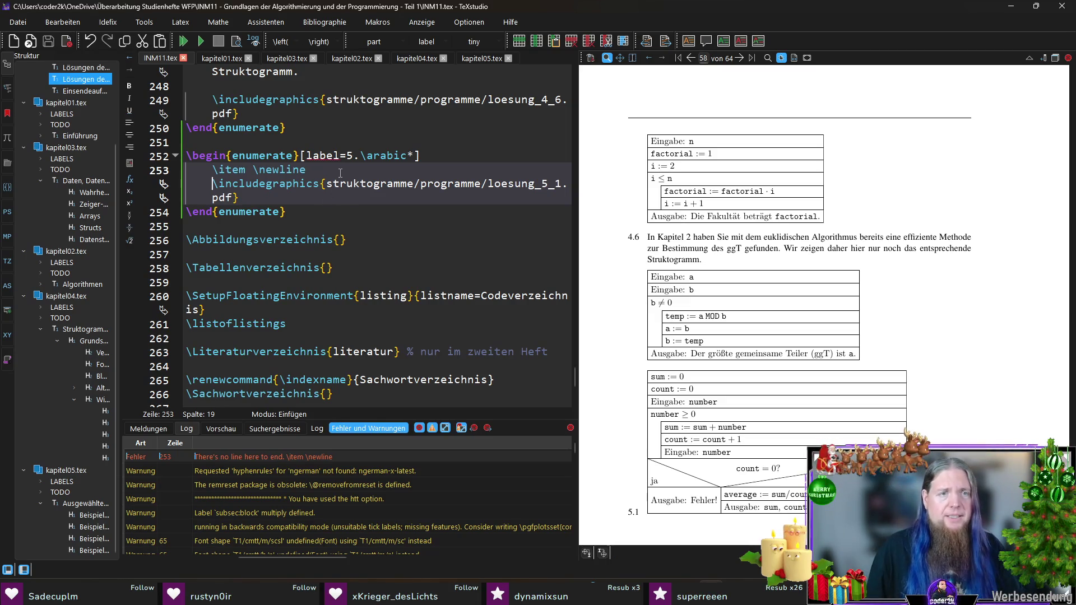
key("ctrl+shift+Left")
type("\\")
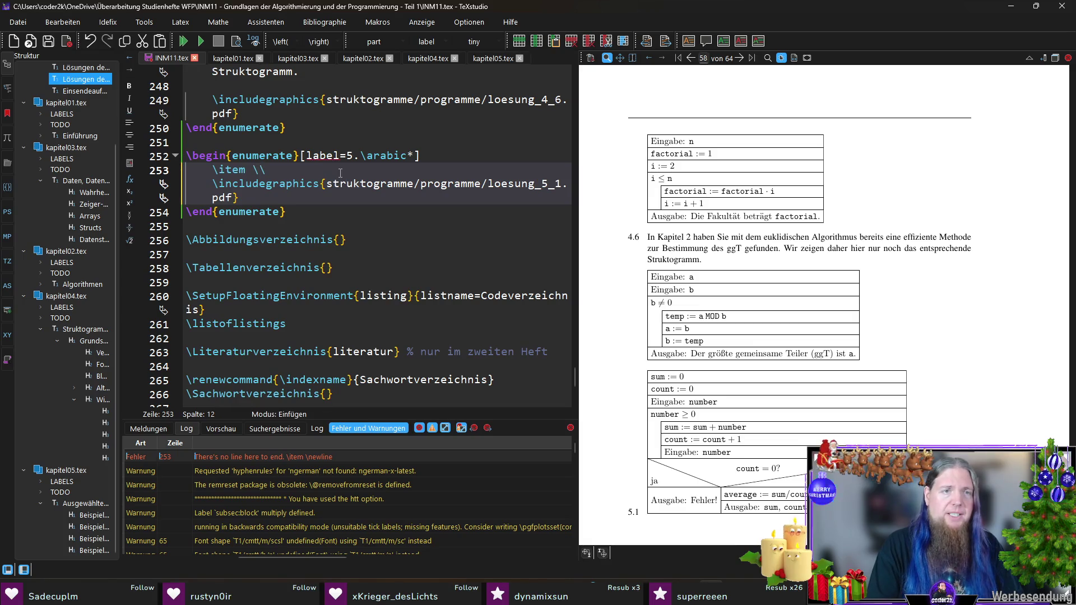
key("F5")
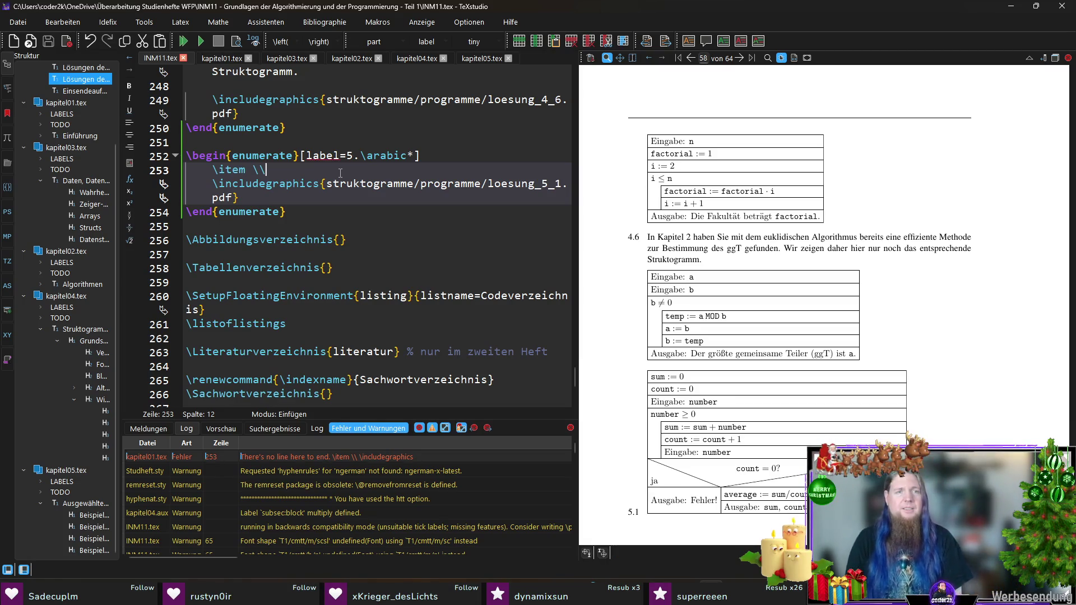
Step: Compare with the earlier items, then delete the \\ after the new \item
scroll(340, 173, "up", 10)
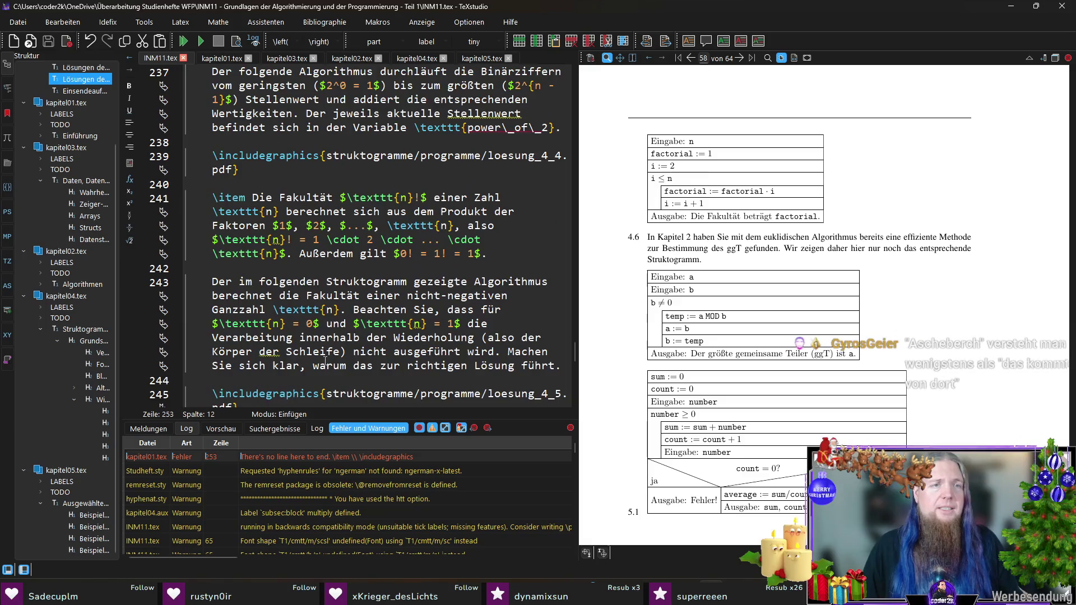
scroll(327, 297, "up", 10)
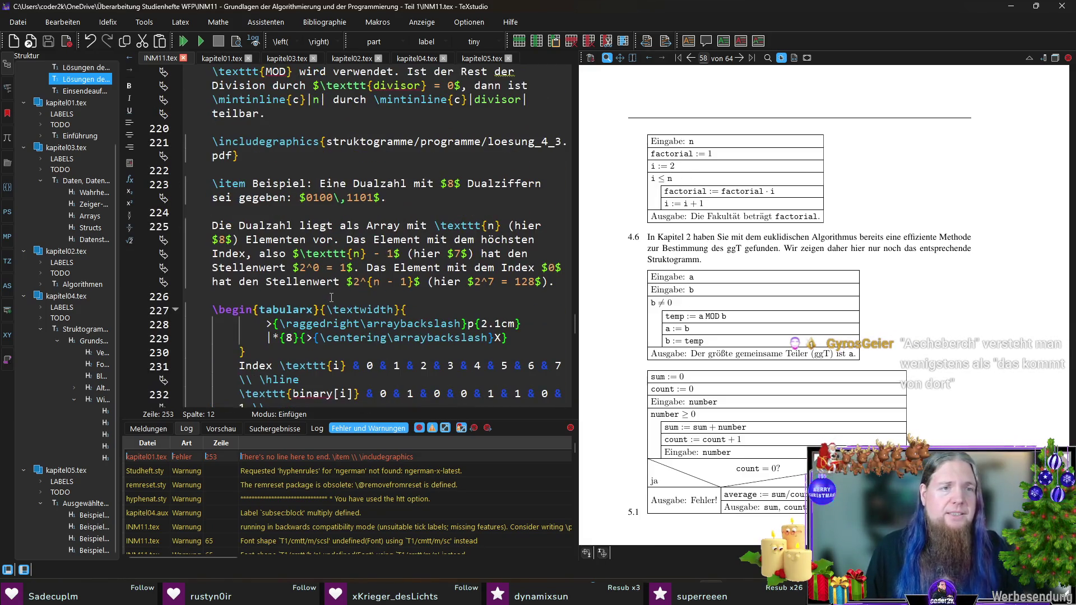
scroll(335, 290, "up", 10)
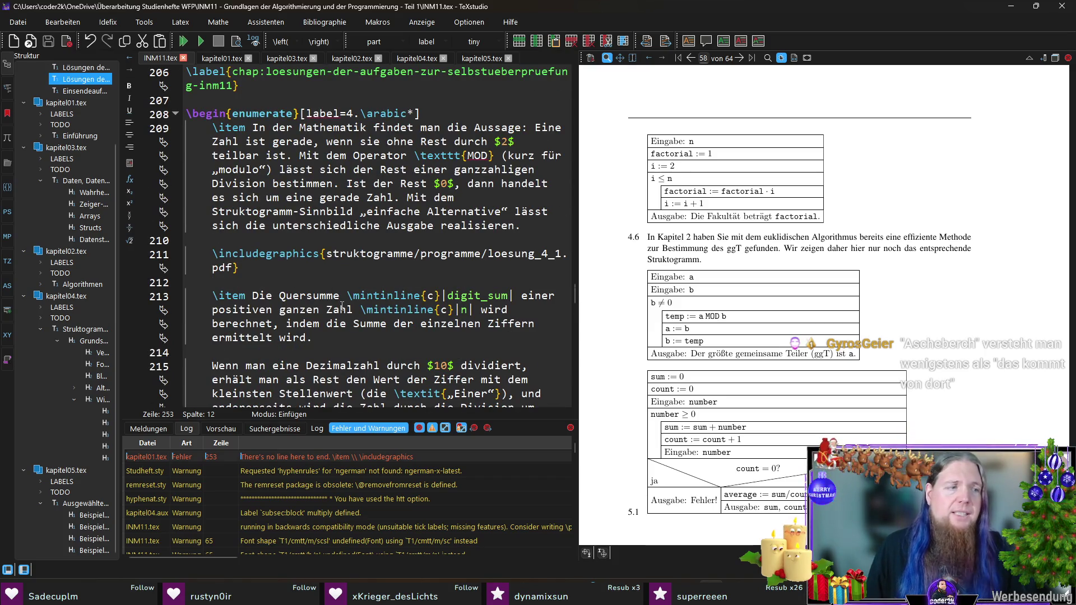
scroll(321, 274, "down", 15)
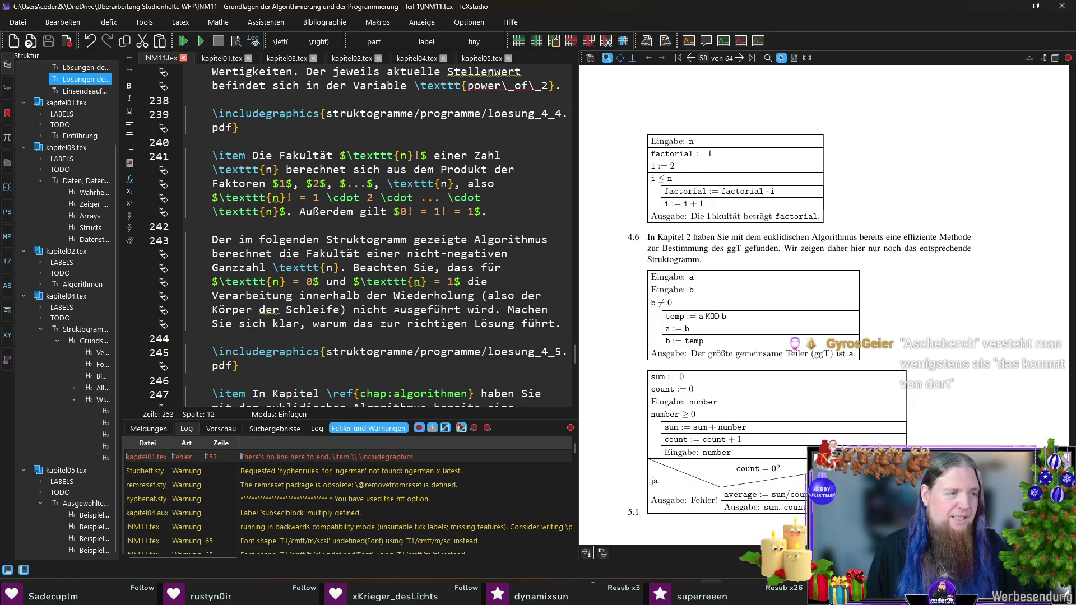
scroll(302, 245, "down", 5)
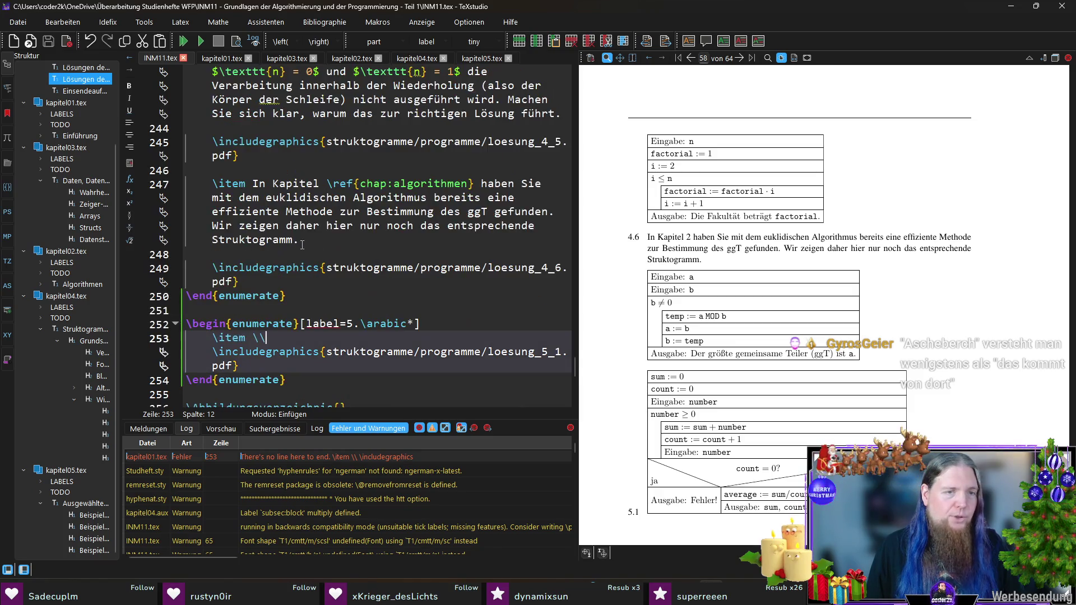
scroll(302, 244, "down", 4)
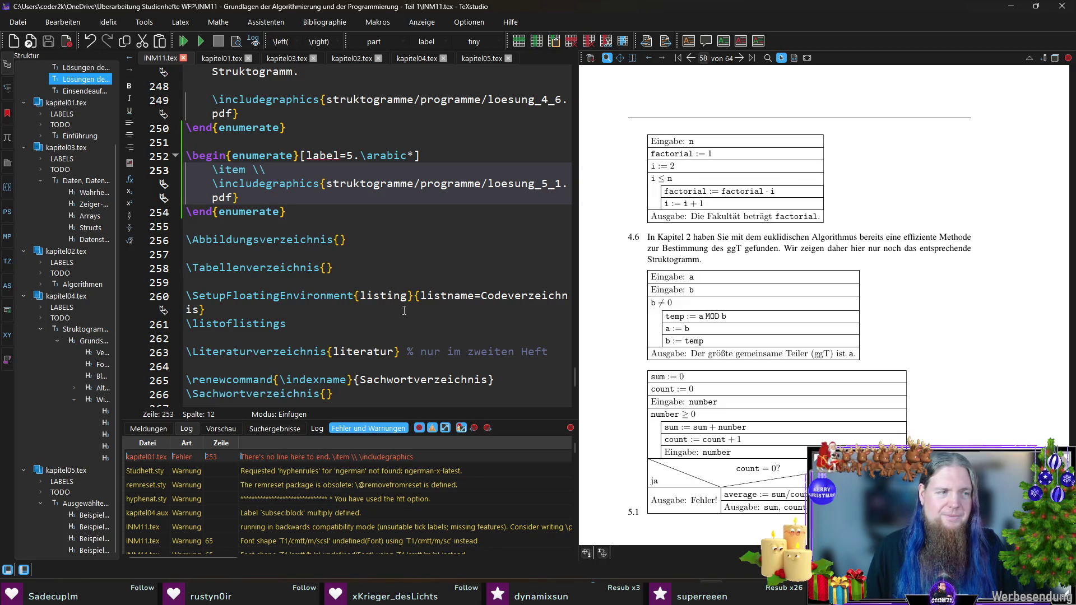
key("BackSpace")
key("BackSpace")
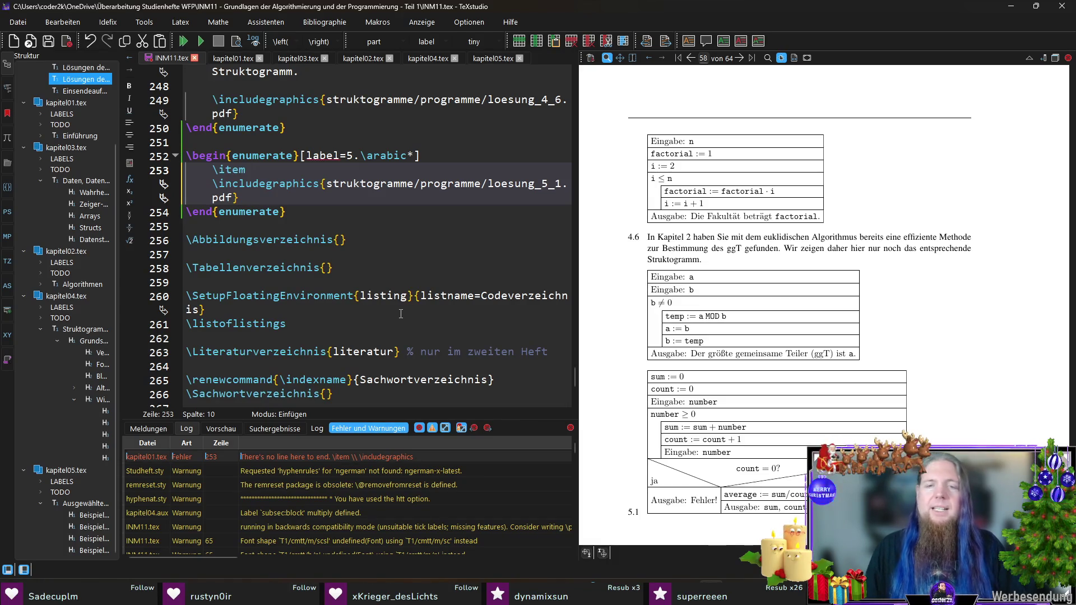
scroll(728, 380, "down", 3)
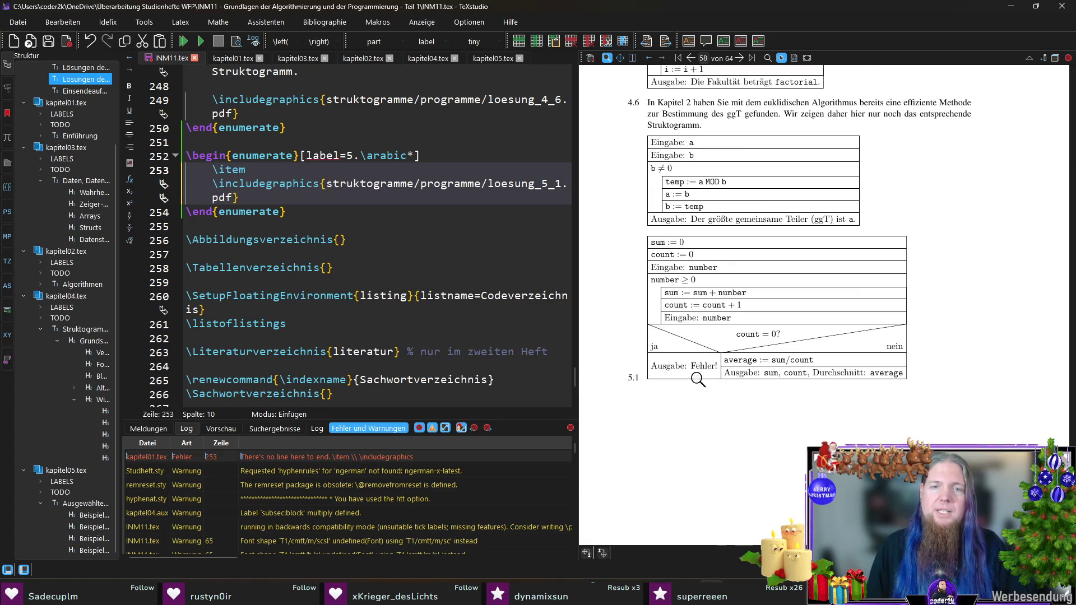
left_click(636, 375)
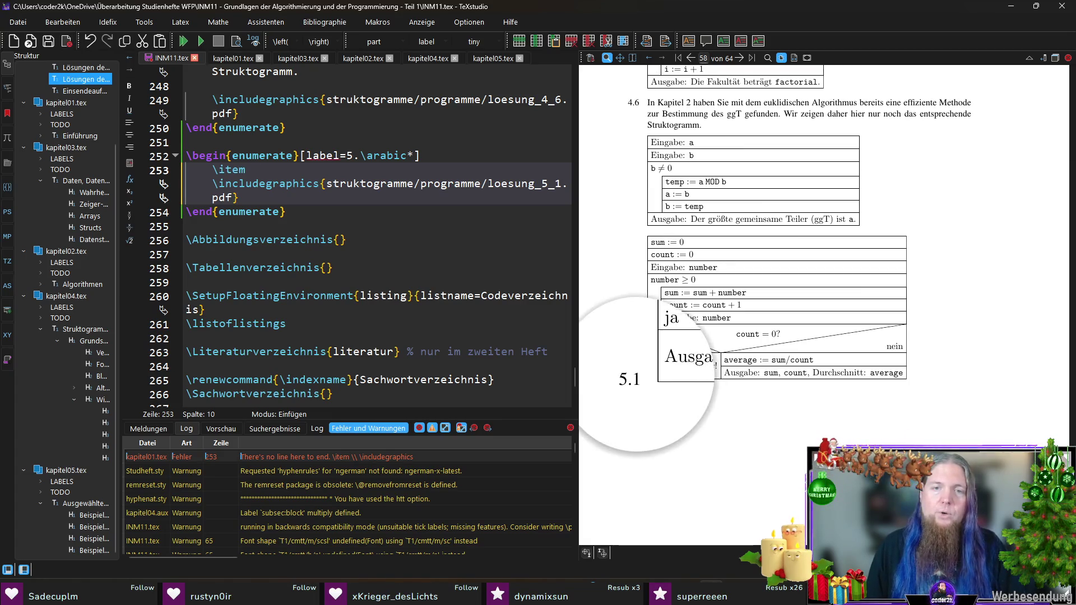
left_click_drag(644, 374, 650, 371)
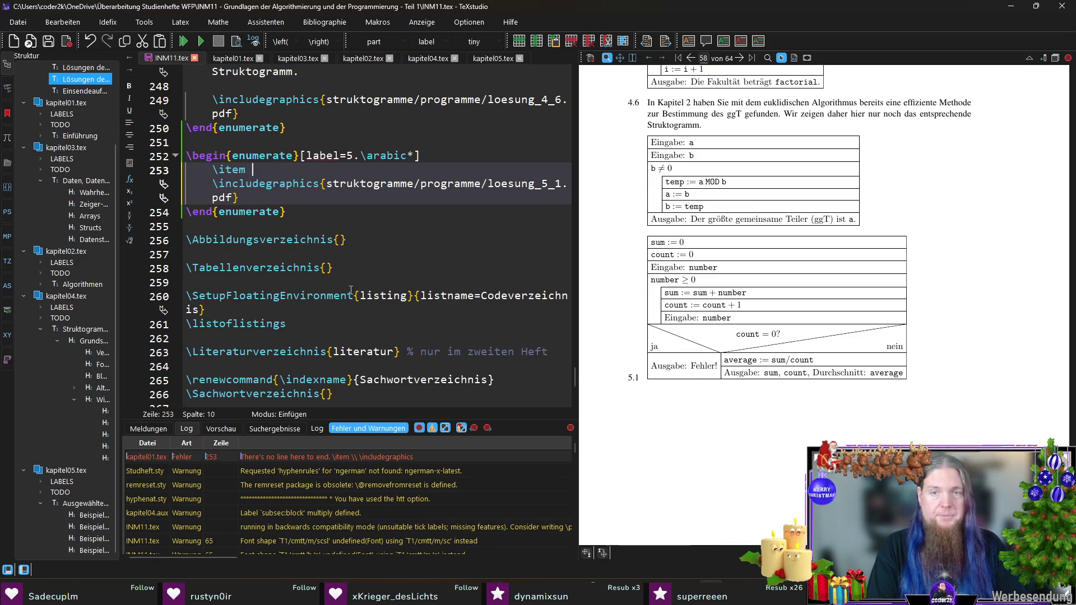
Step: Write the average sentence, replacing 'der eingegebenen Zahlen' with 'nicht-negative'
type("Der Durchschnitt d")
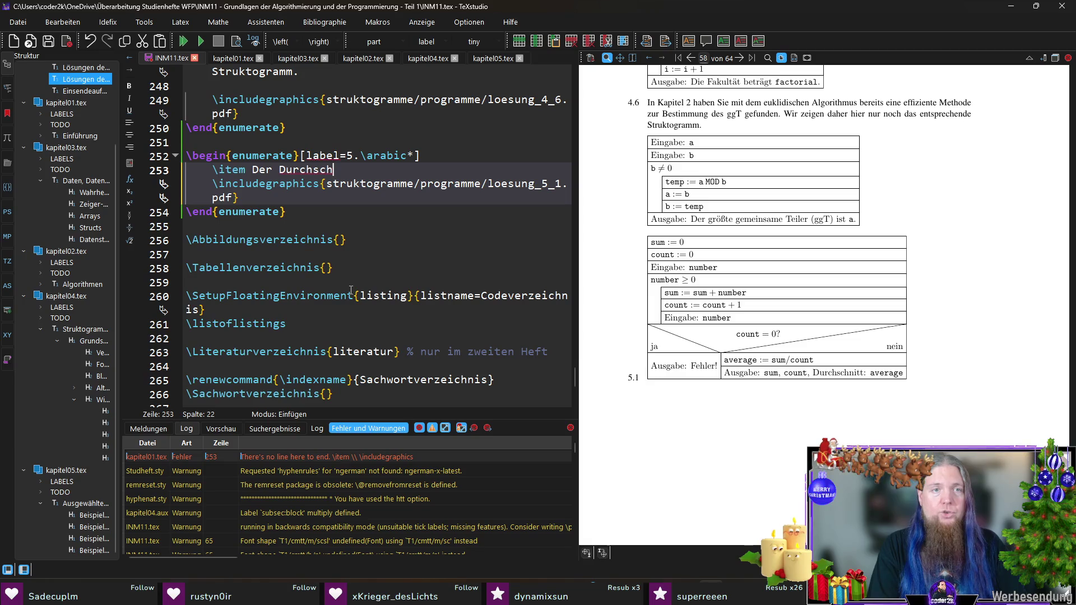
type("er eingegebenen Za")
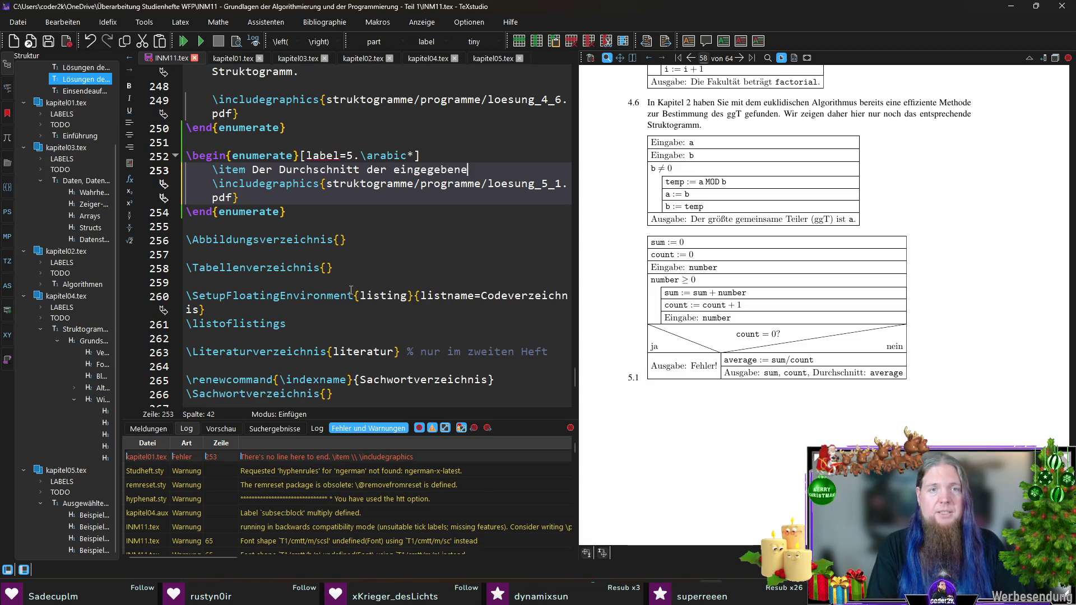
type("hlen lässt sich nur korrekt bere")
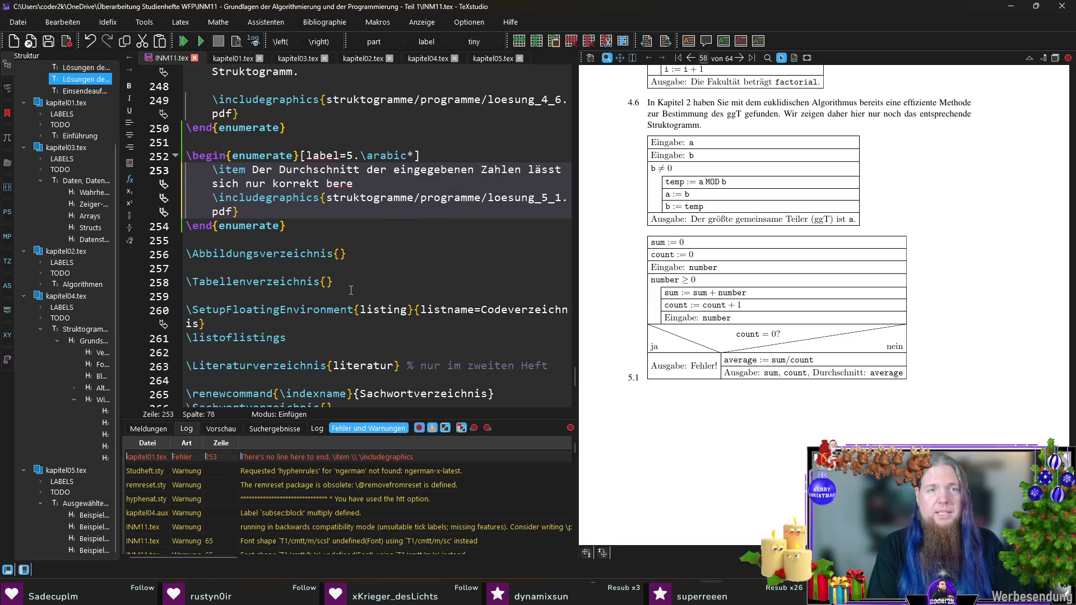
type("chnen, wenn mindes")
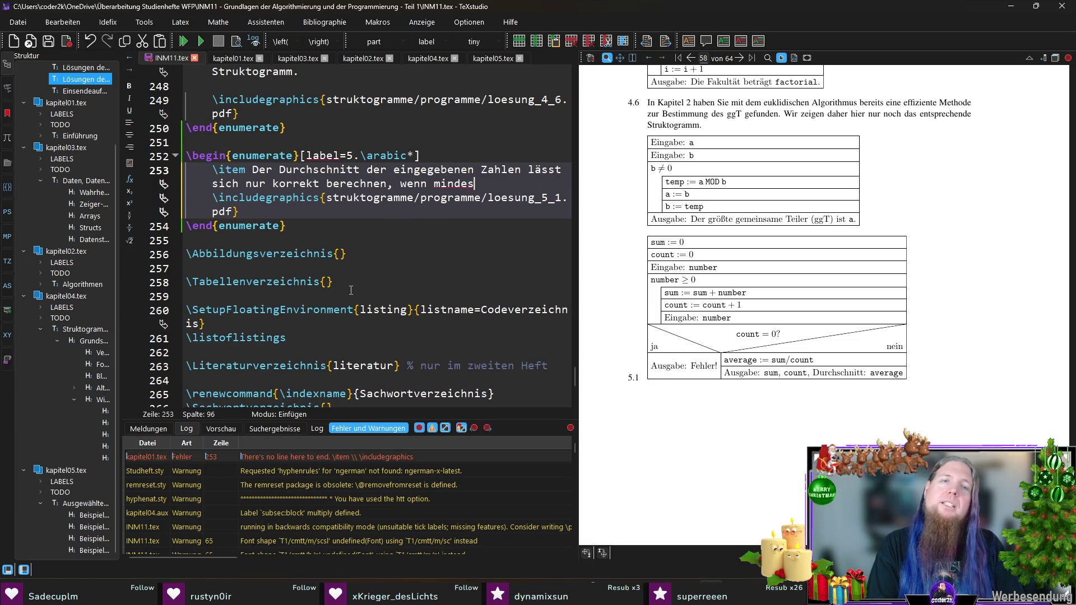
type("tens eine Zahl eingege")
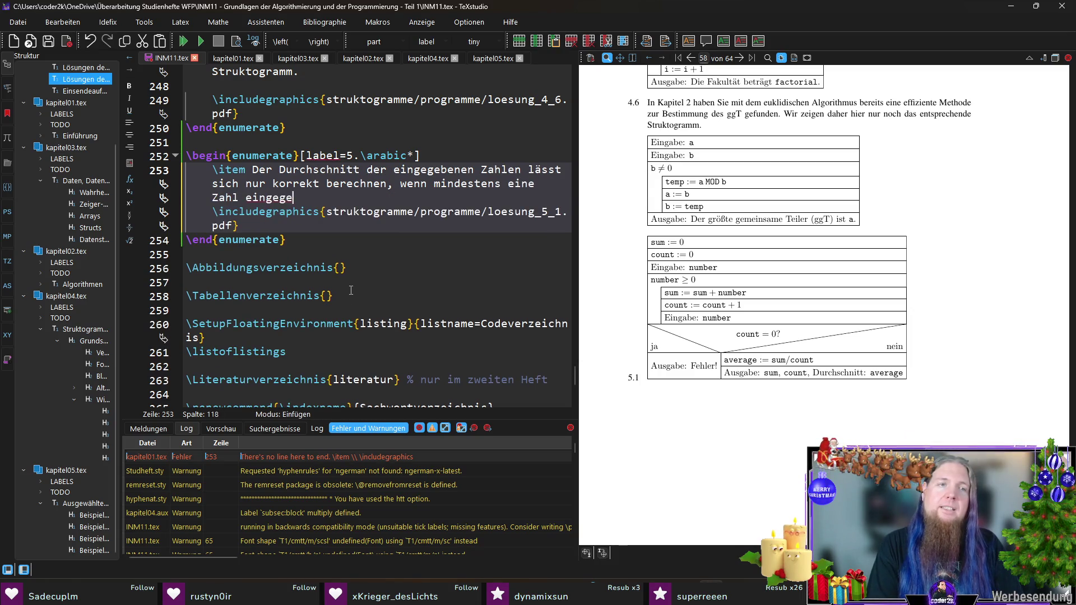
type("ben wurde.")
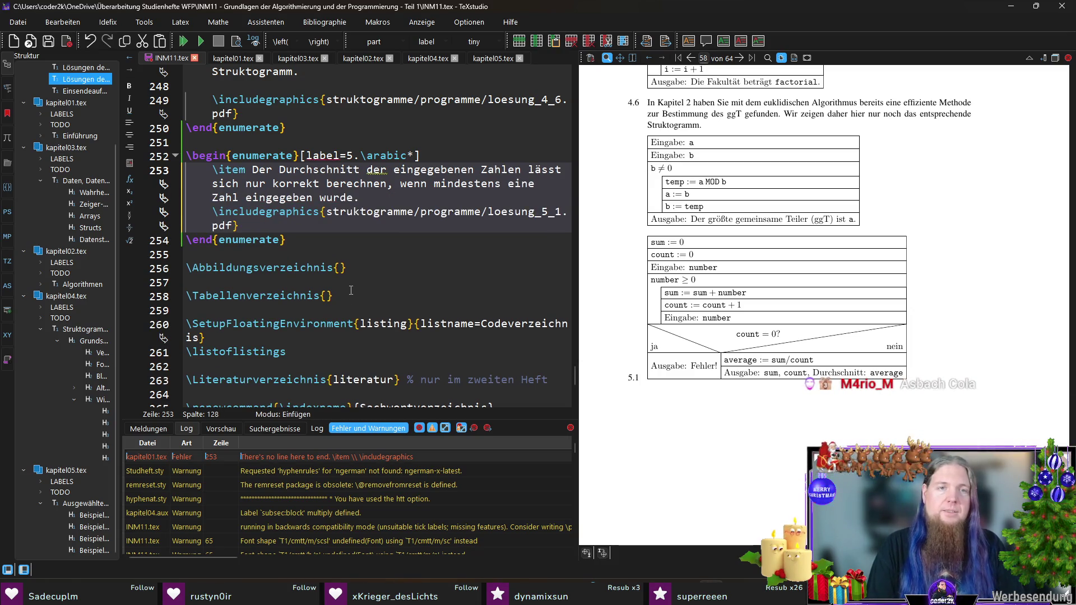
key("Up")
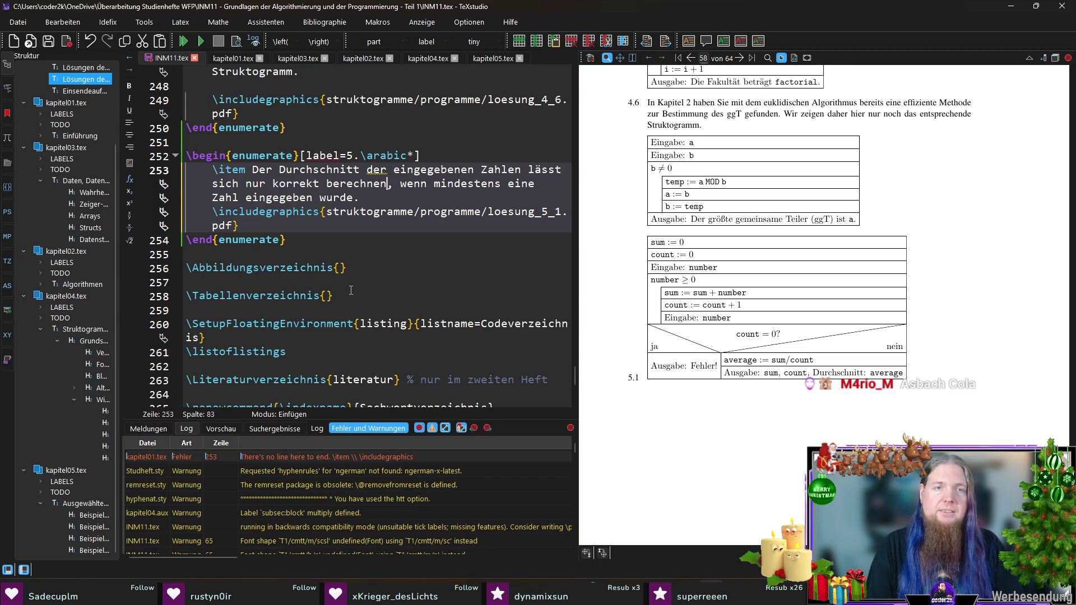
key("Down")
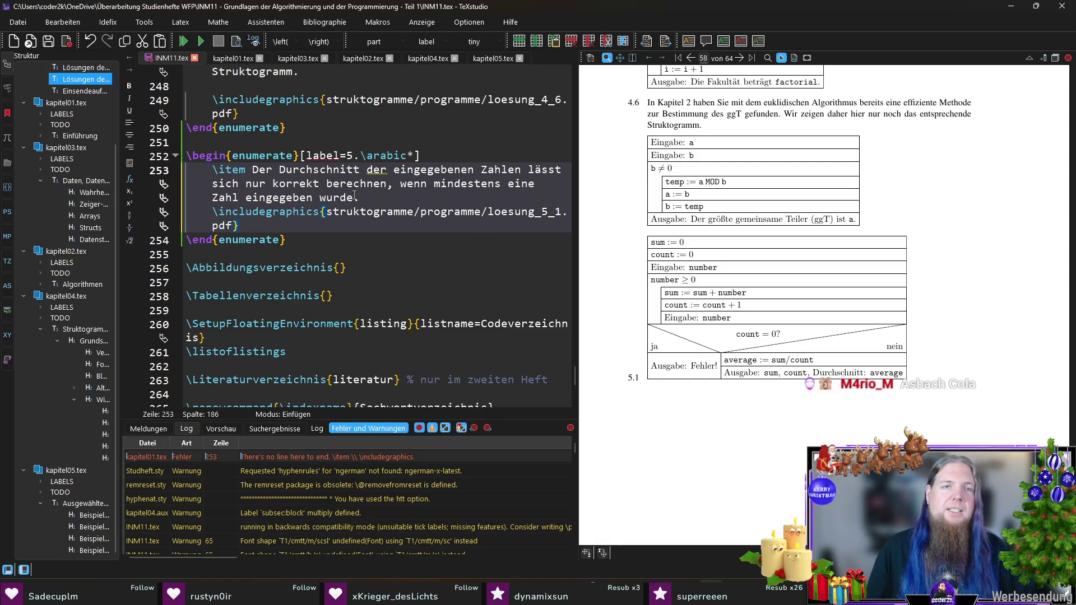
left_click_drag(367, 170, 527, 169)
key("Delete")
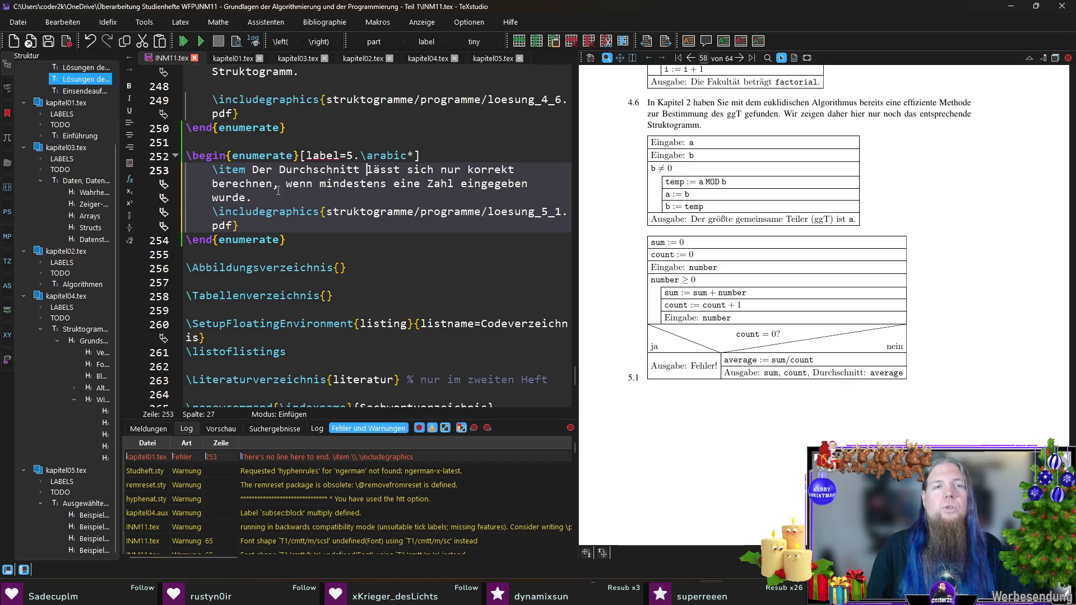
type("nicht-negative")
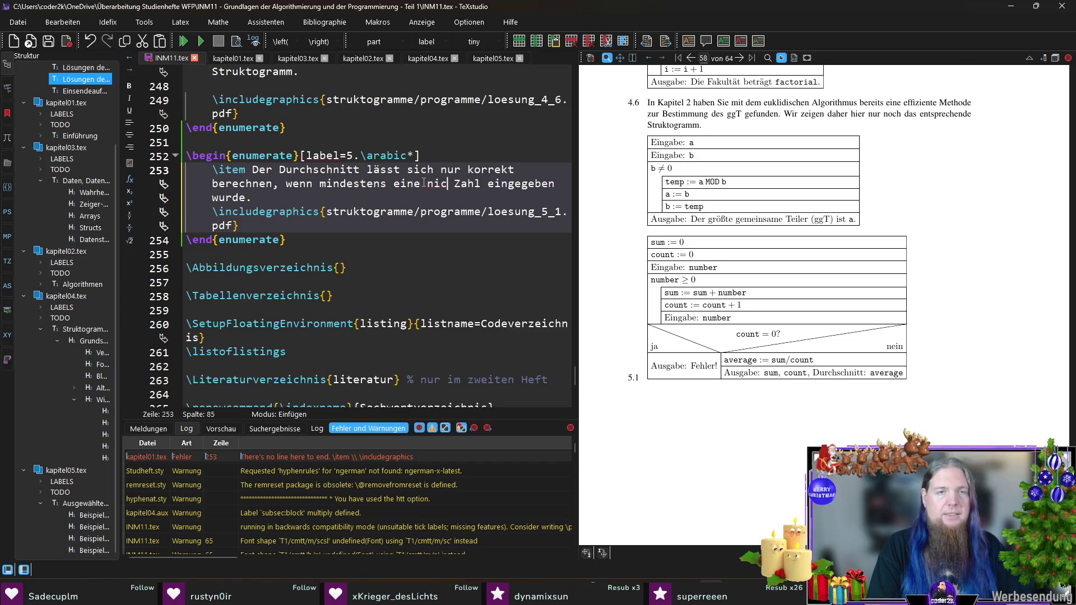
key("Down")
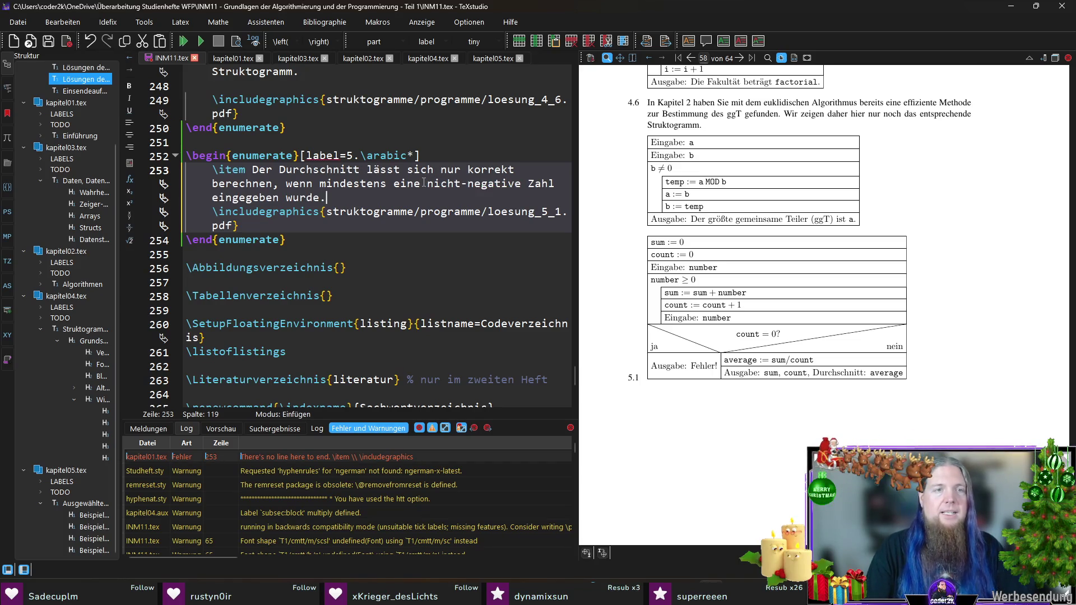
Step: Add the 'Mithilfe der einfachen Alternative' sentence using \texttt{count} = 0 and an error message
type("M")
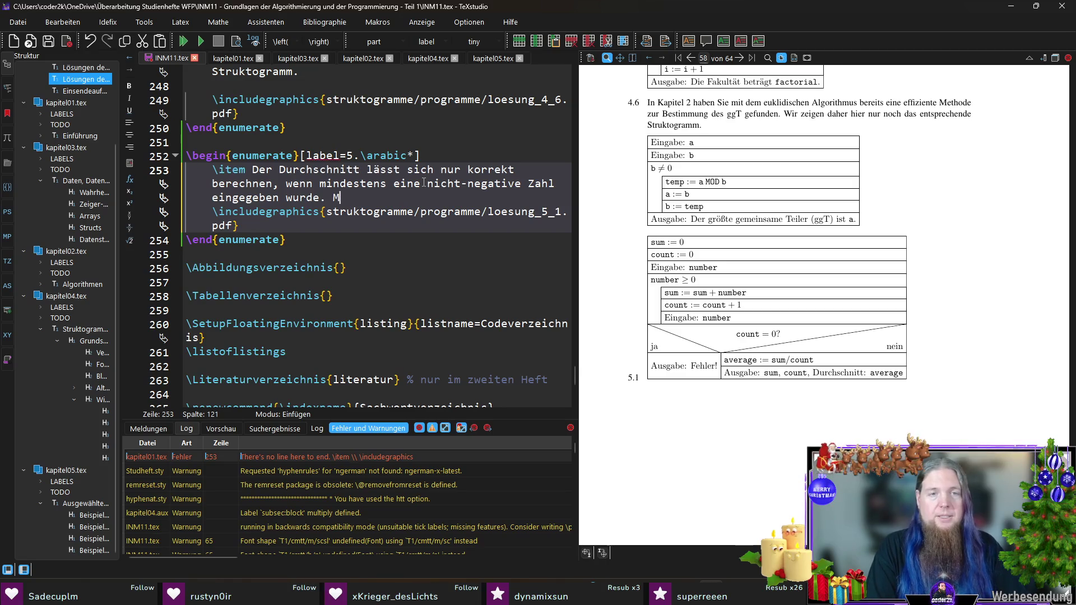
type("ithilfe der")
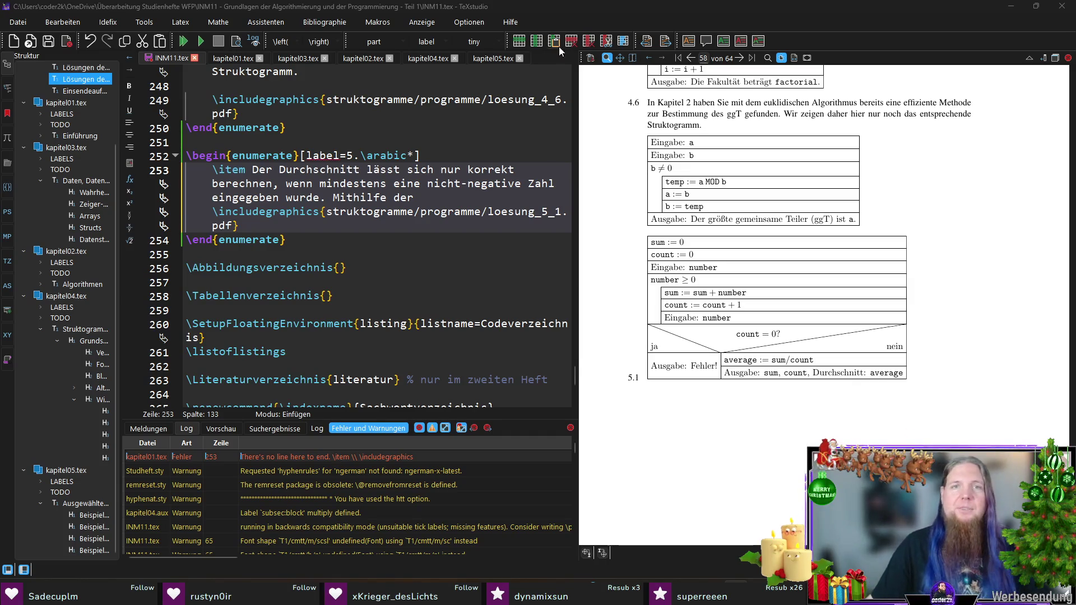
type("einfachen Alter")
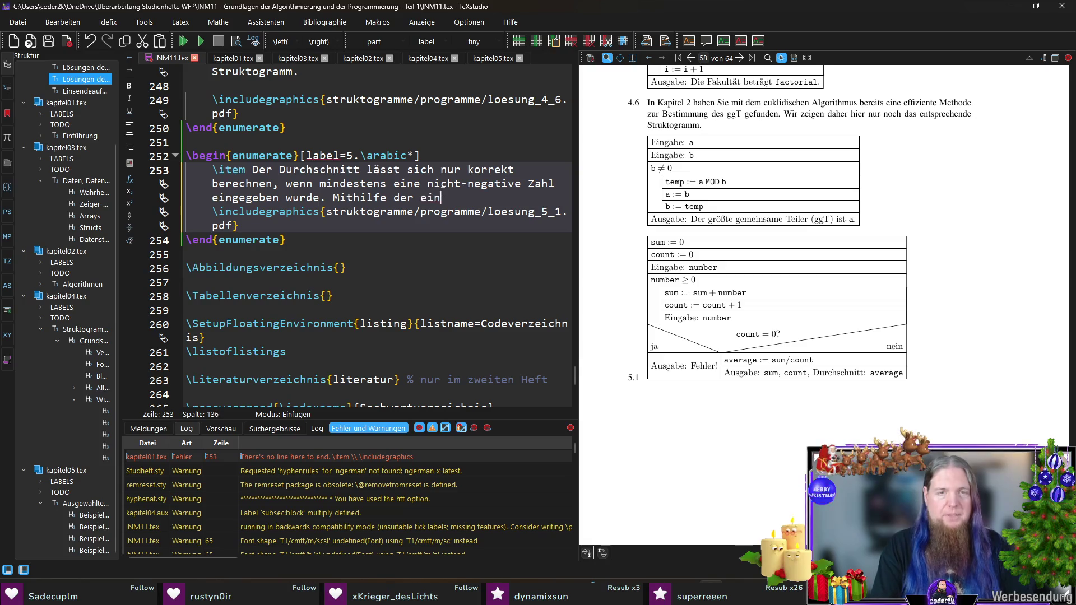
type("native")
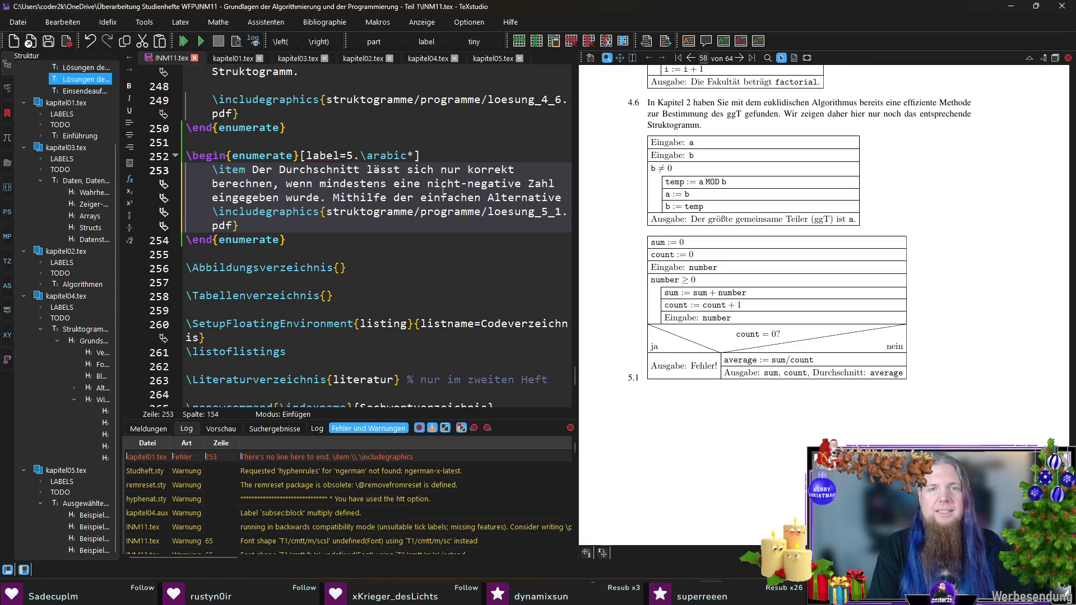
type(" (Bedi")
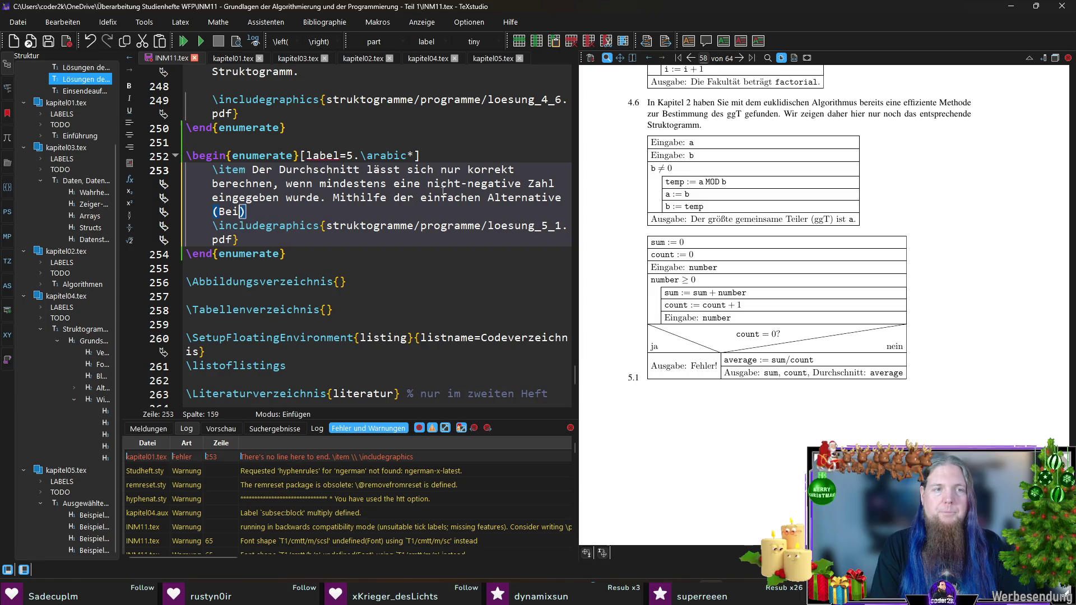
type("ngung „")
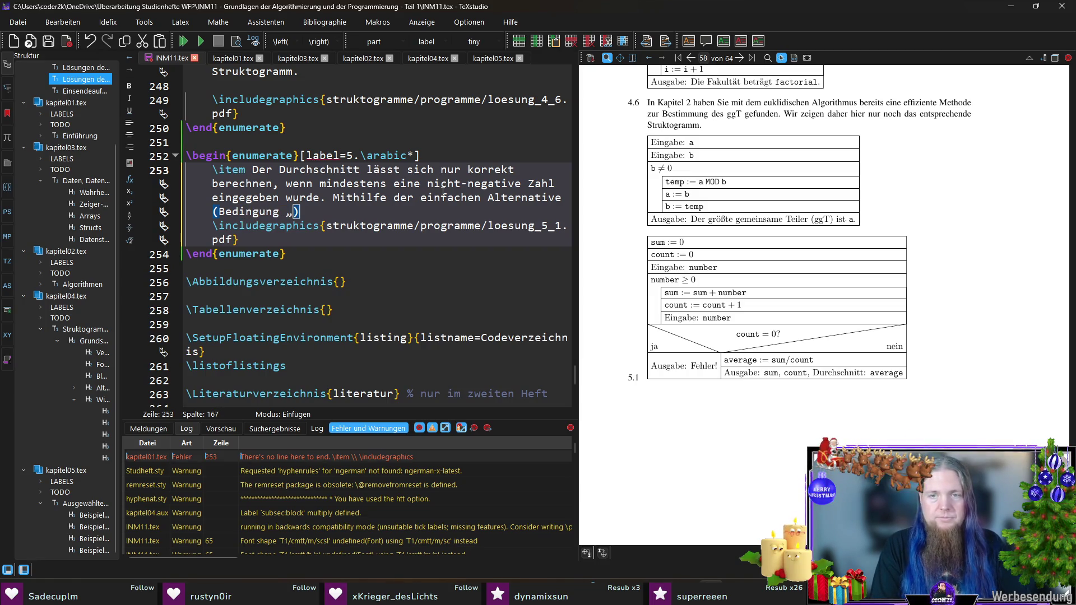
type("$\textt")
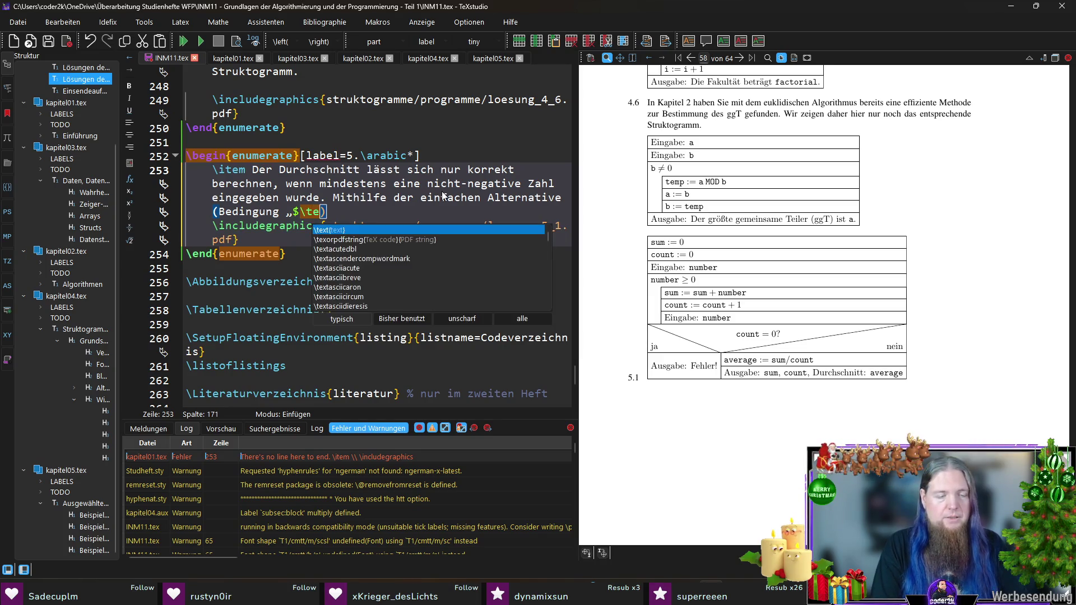
key("Return")
type("count")
type("} =")
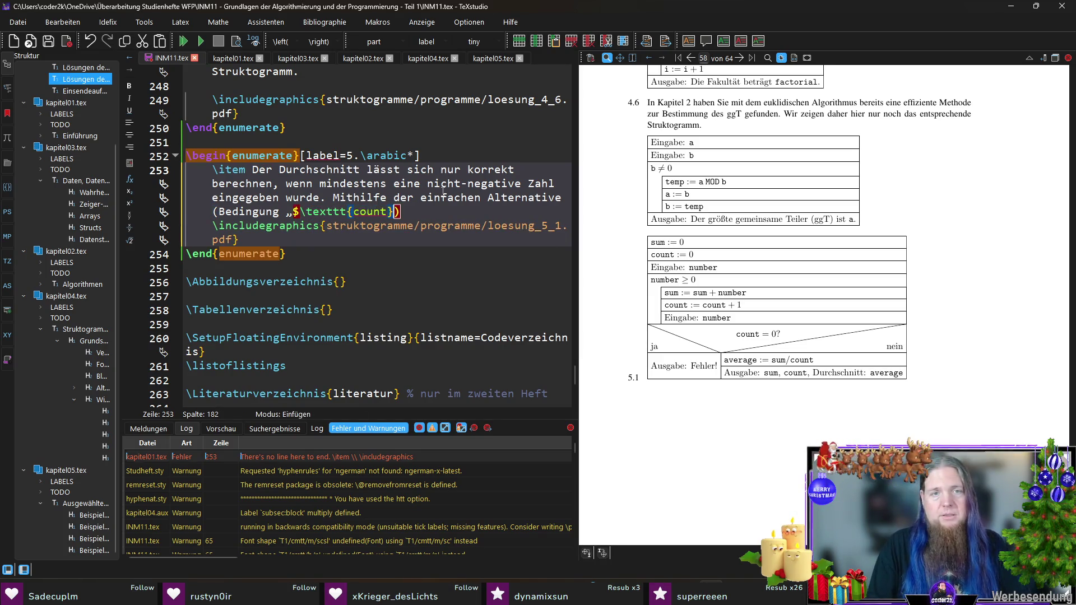
type(" 0")
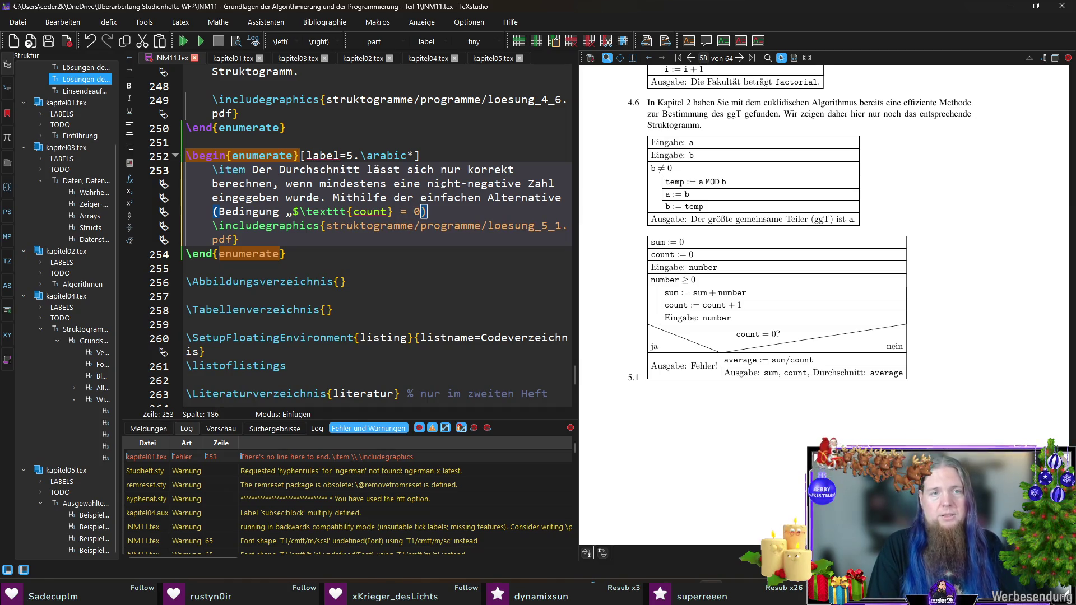
type("$?")
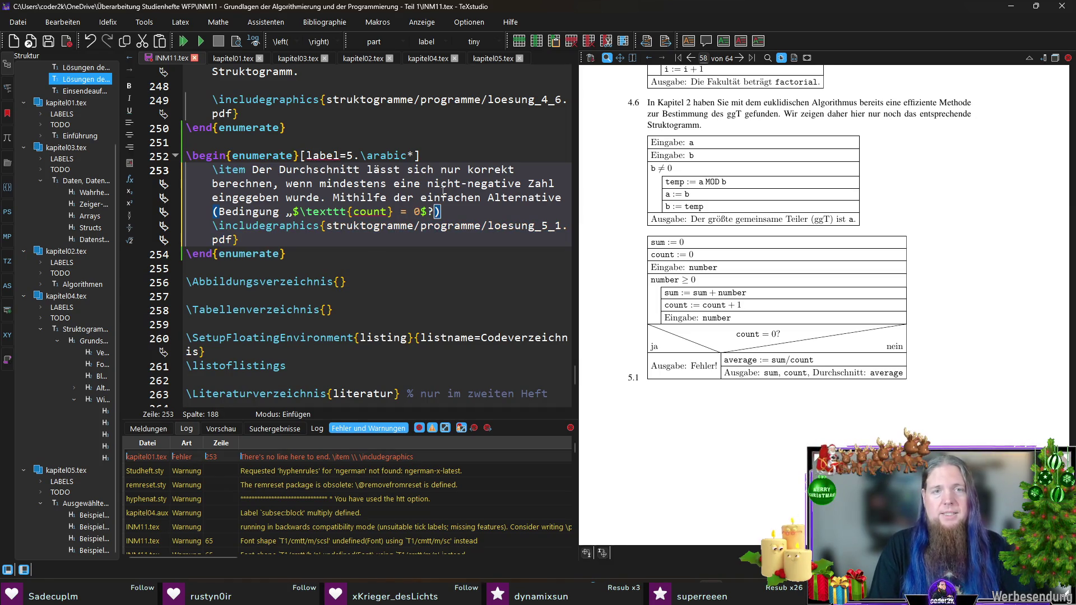
type("“)")
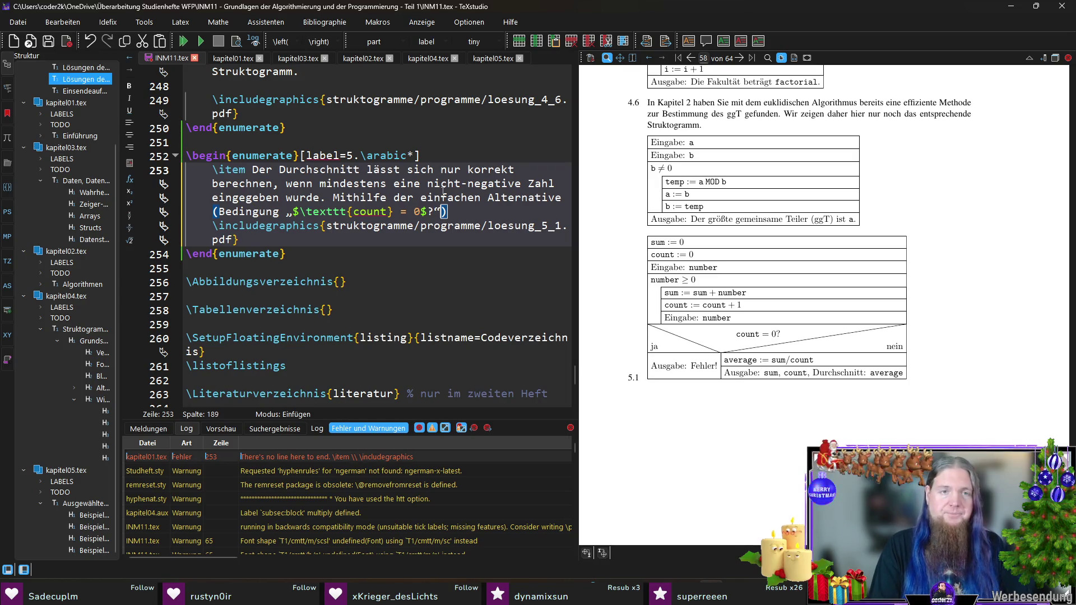
type(" fangen wir ")
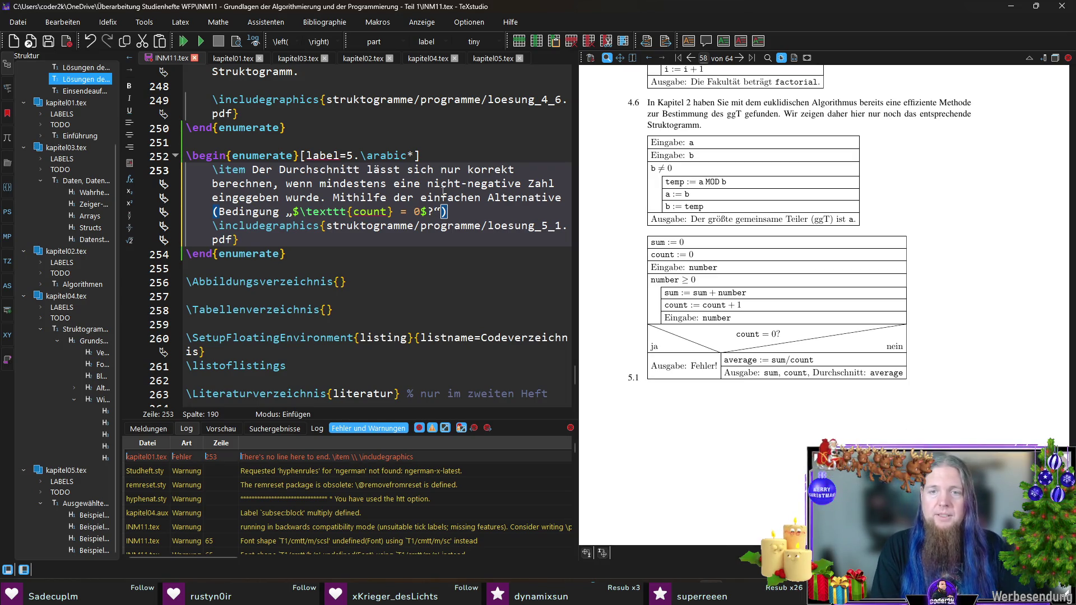
type("den Fehlerfall ab und geben eine Fehlermeldung aus.")
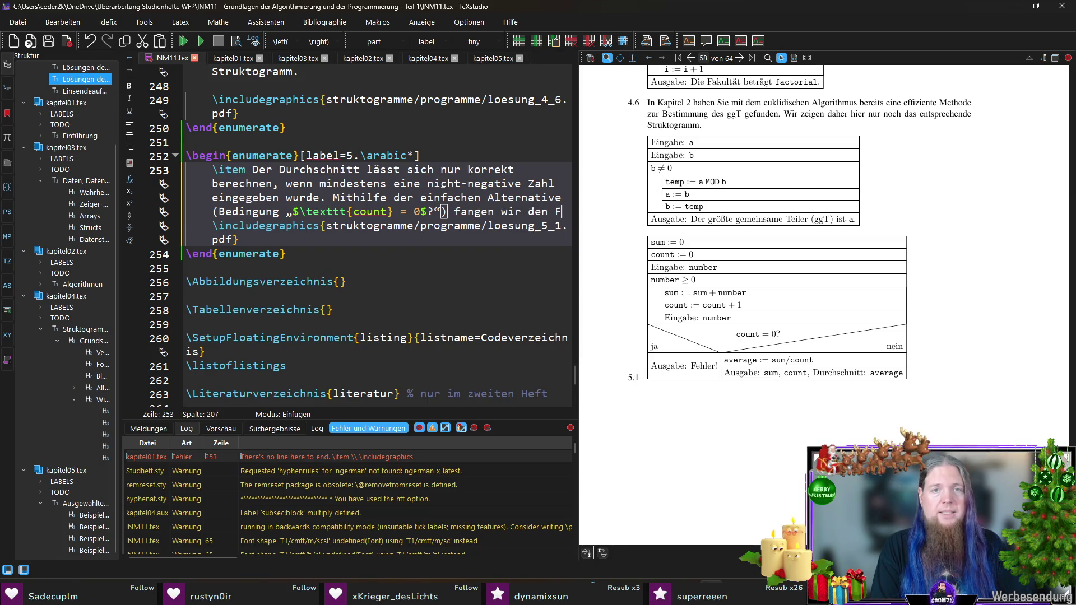
Step: Separate the explanation from the figure with a blank line and recompile the PDF
key("Return")
key("Return")
key("F5")
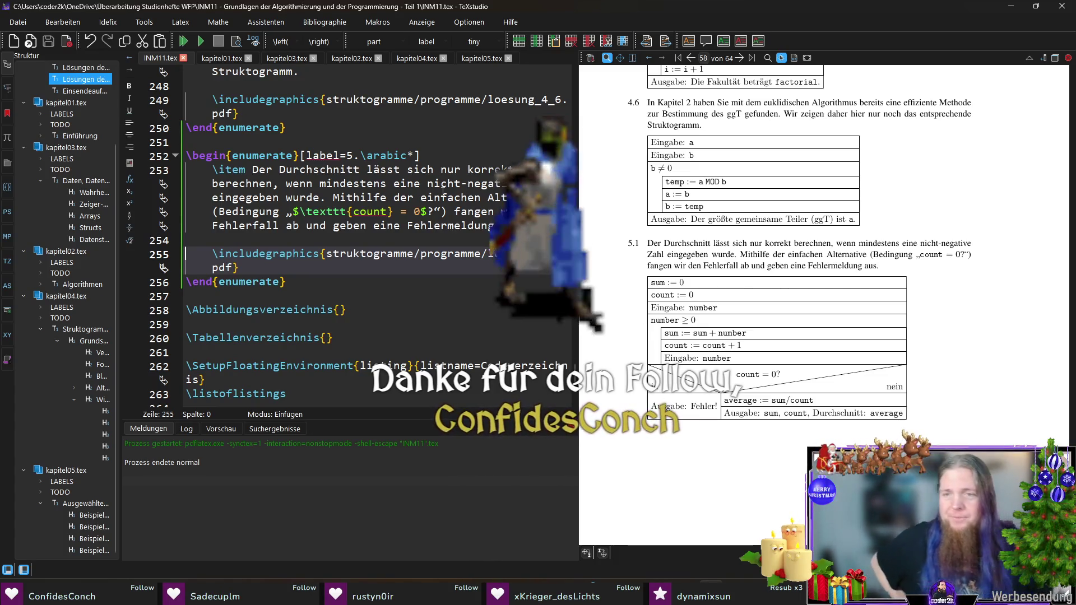
scroll(835, 305, "down", 2)
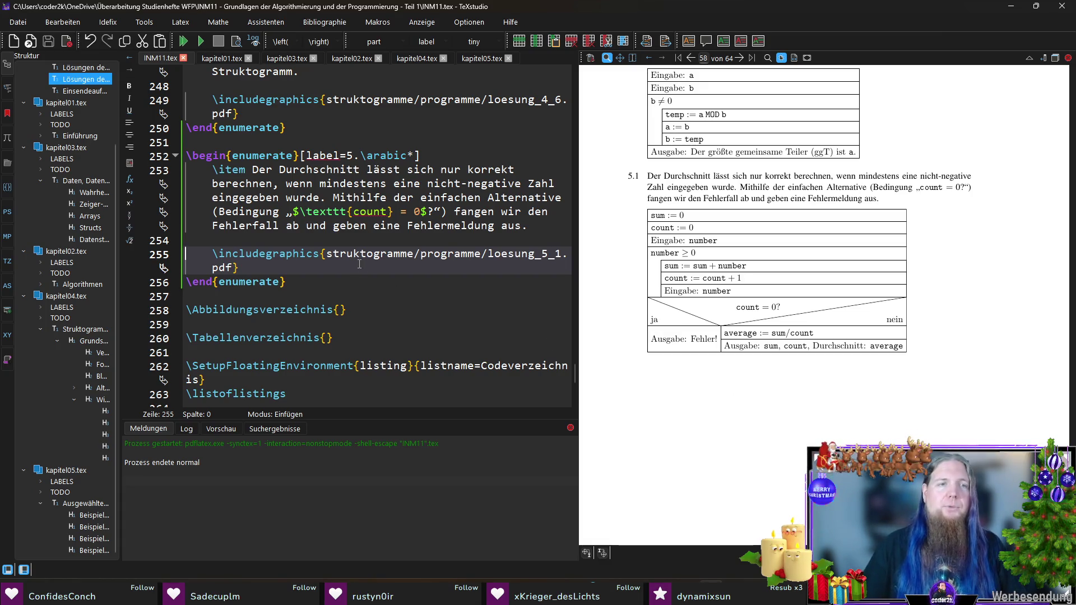
Step: Add a new empty \item below the loesung_5_1 figure and save INM11.tex
left_click(312, 267)
key("Return")
key("Return")
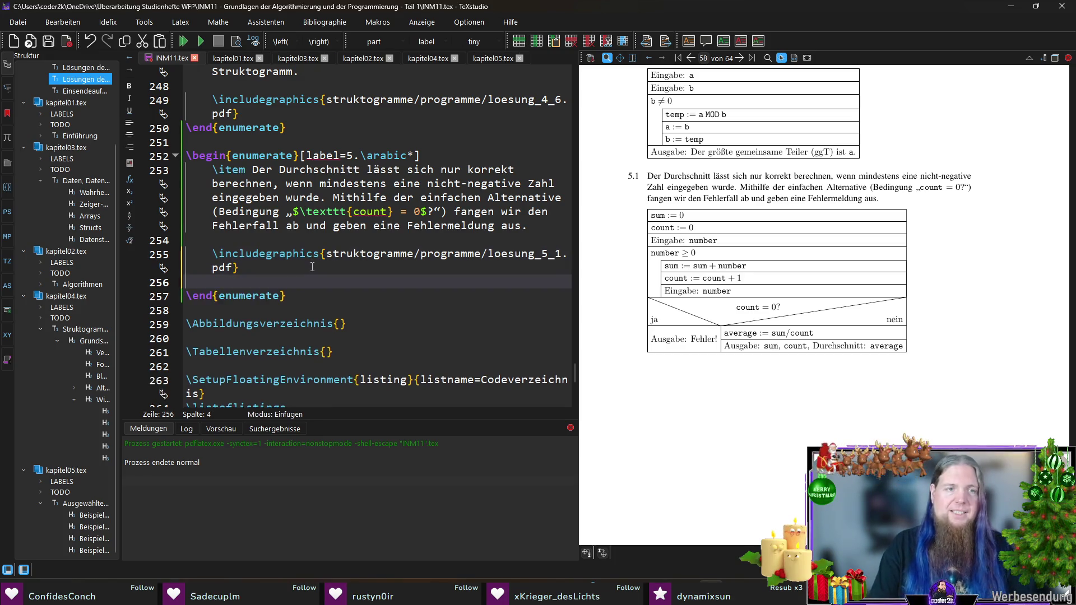
type("\\item")
key("ctrl+s")
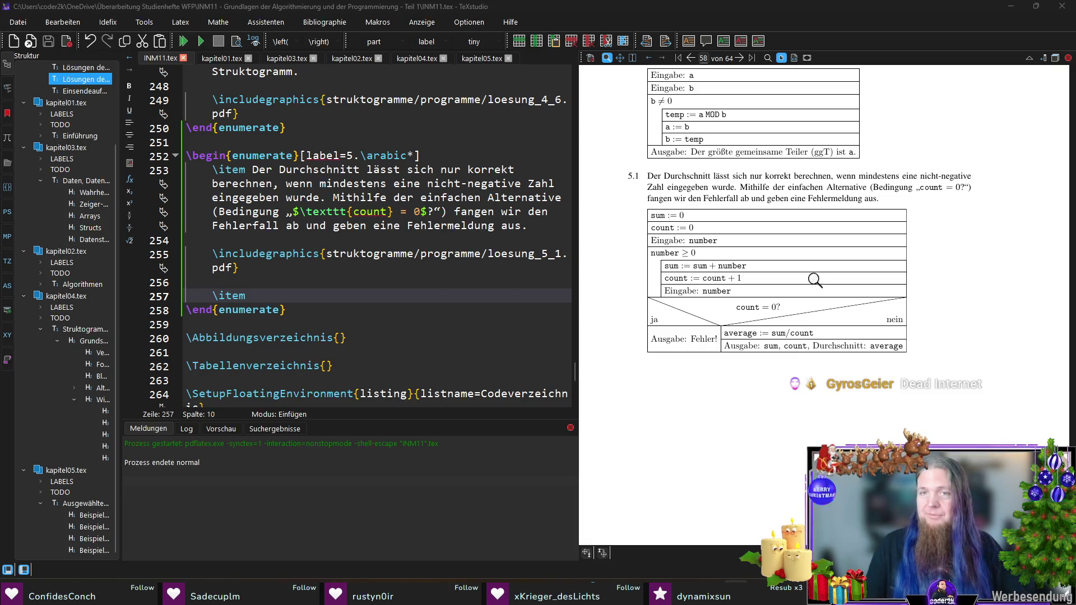
Step: Review the bubble-sort exercise in kapitel05.tex, then switch to PyCharm
left_click(481, 58)
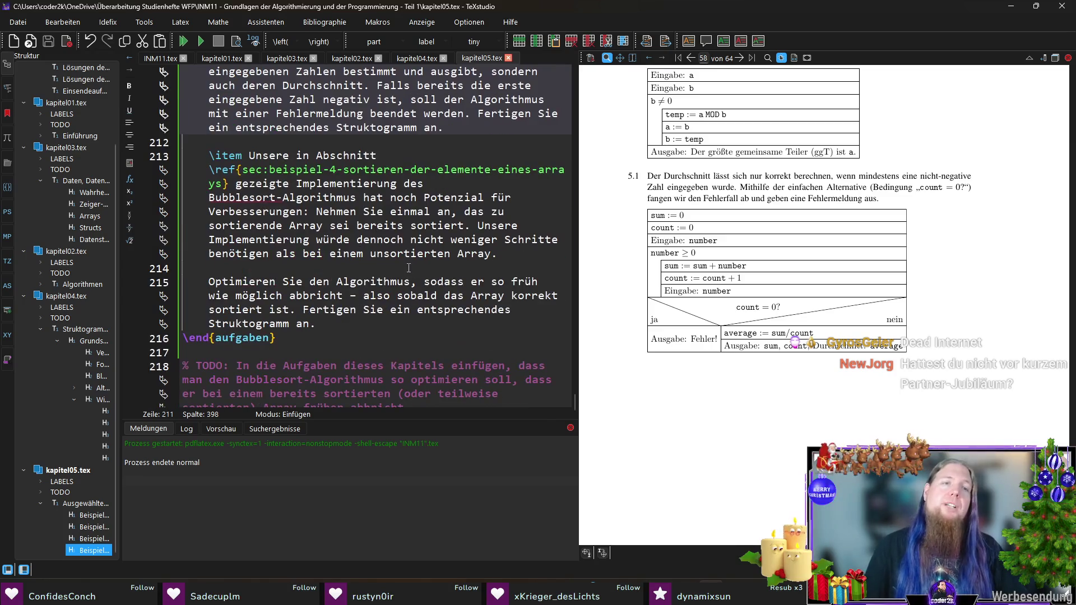
scroll(407, 268, "down", 3)
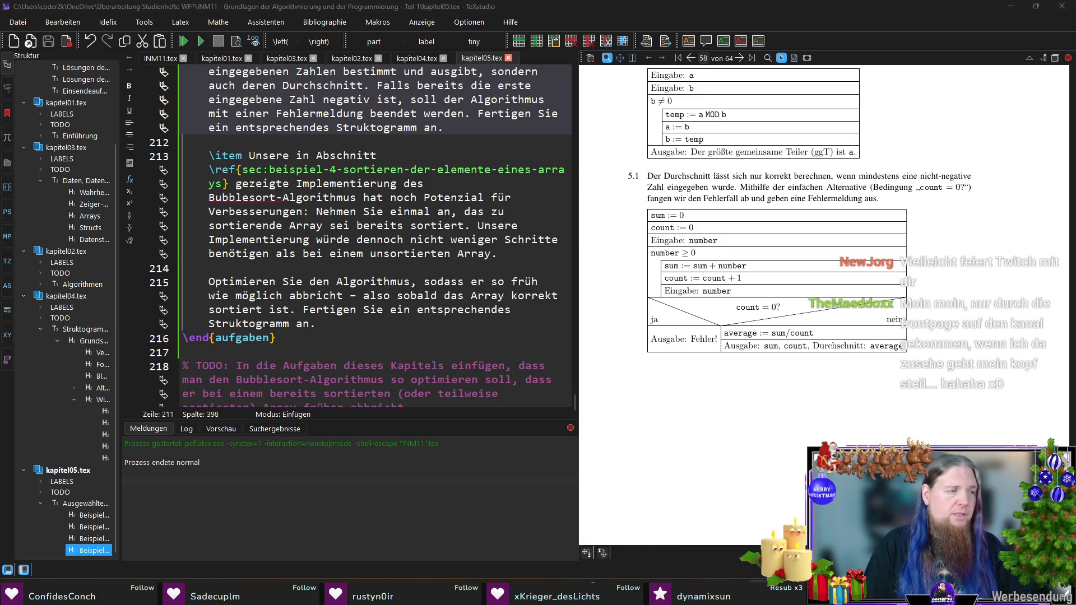
key("alt+Tab")
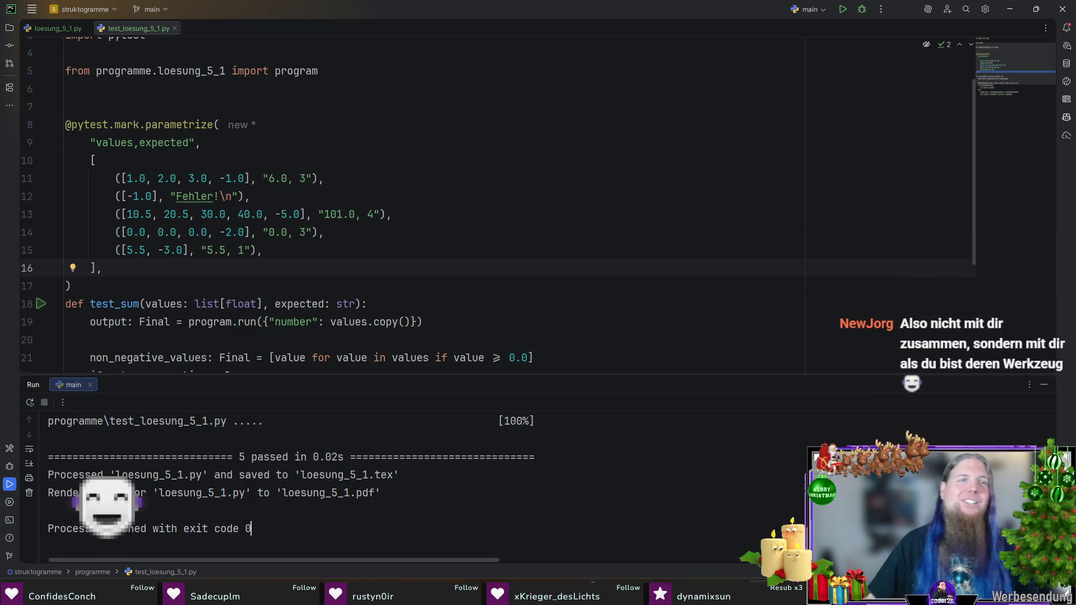
Step: Show the project tree and select chap05_array_sortieren.py among the chap05 scripts
left_click(10, 28)
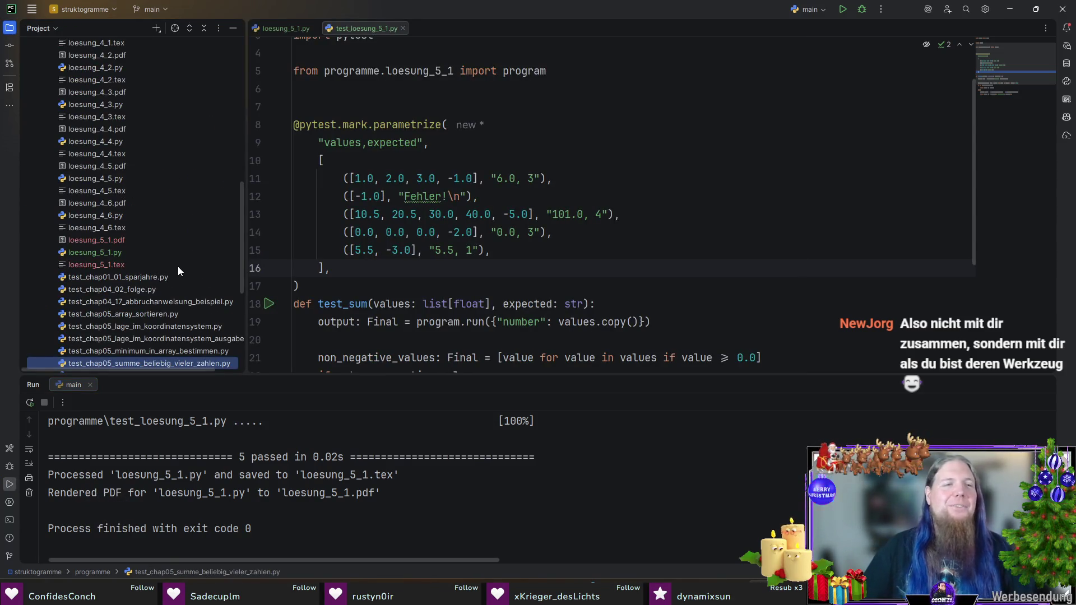
scroll(212, 271, "down", 3)
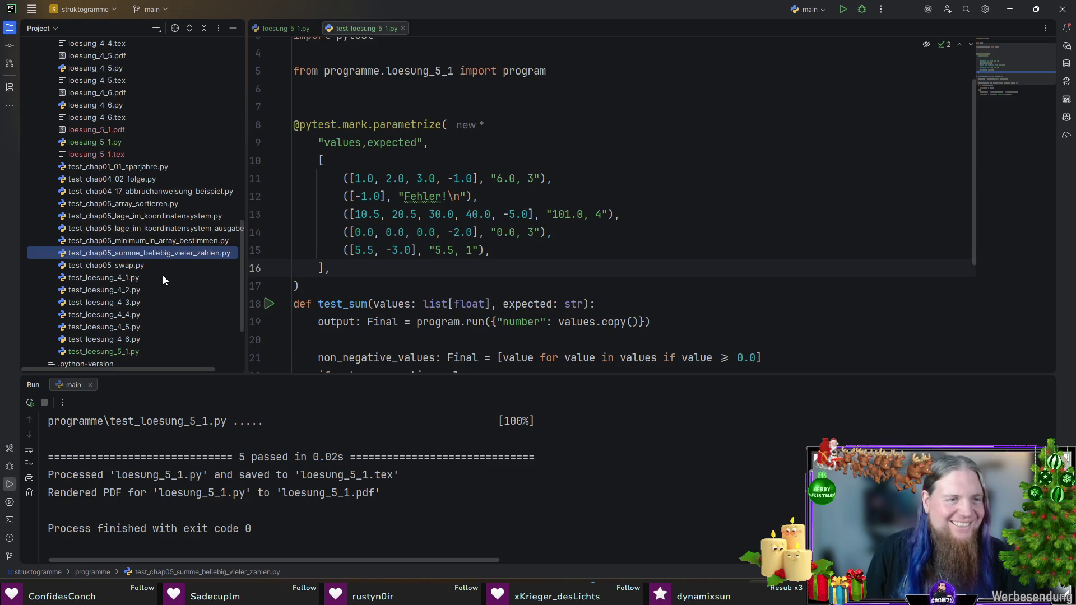
scroll(164, 271, "up", 10)
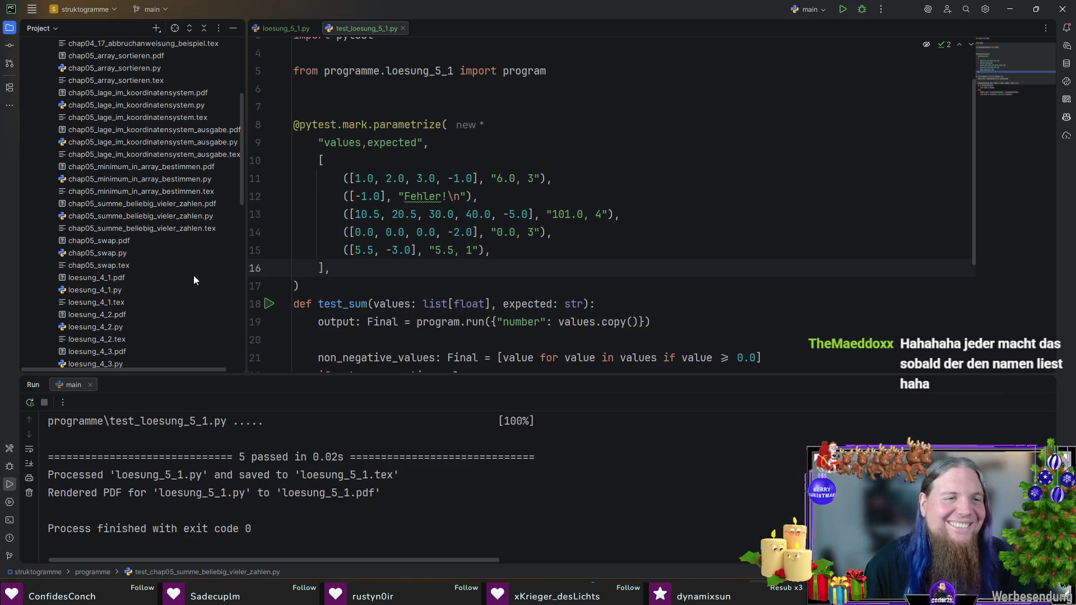
scroll(171, 236, "up", 1)
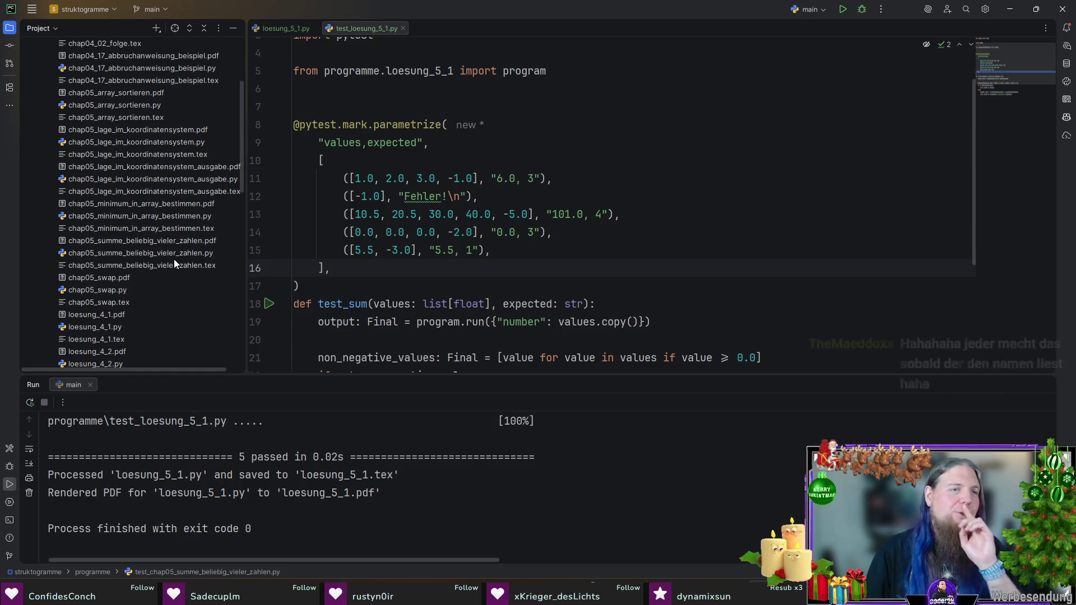
scroll(127, 268, "up", 2)
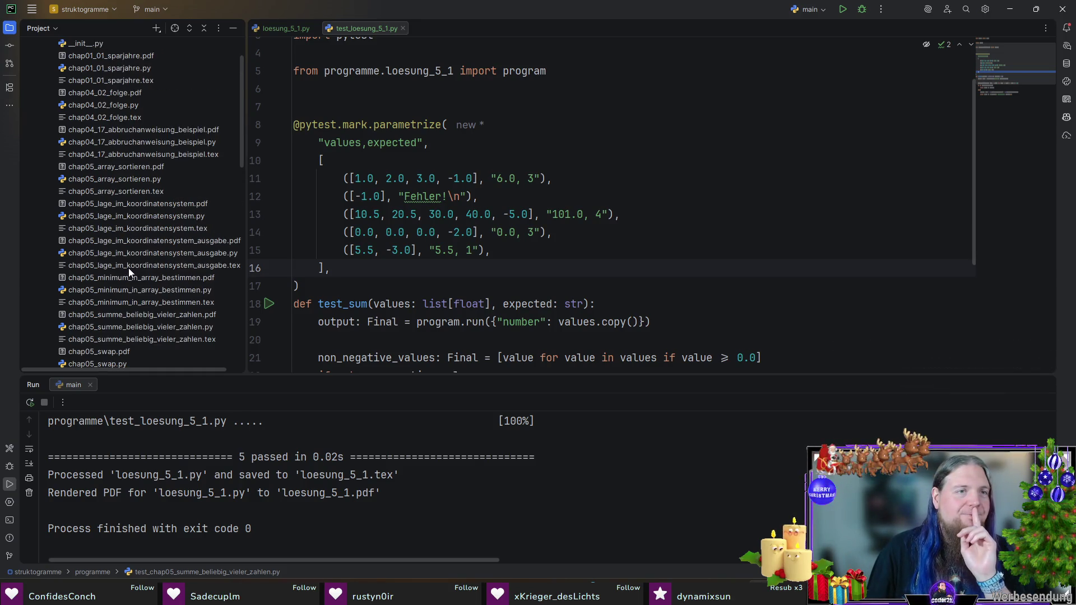
left_click(140, 177)
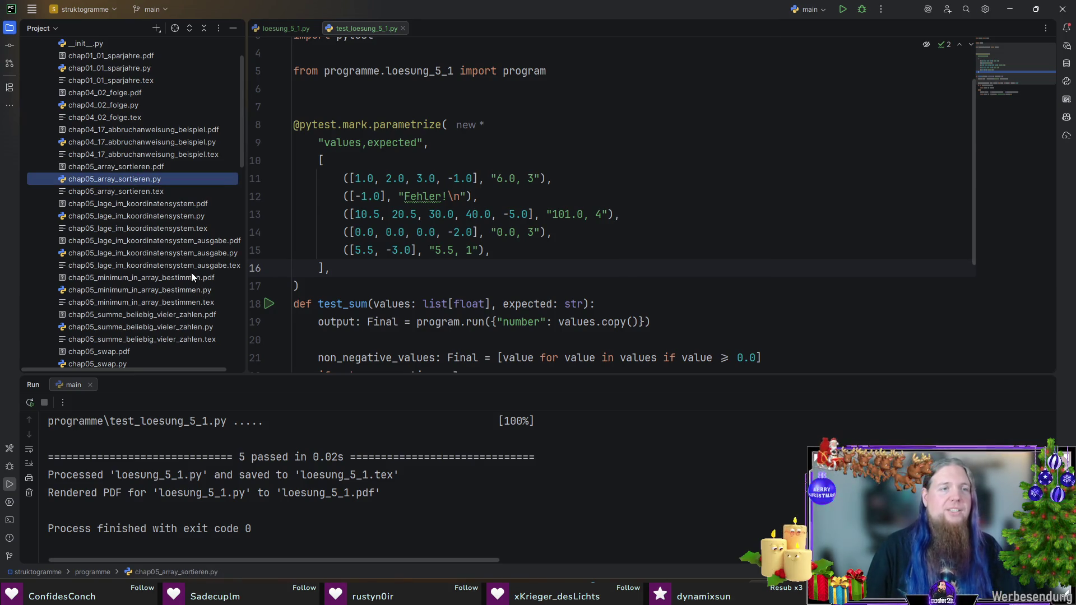
Step: Copy chap05_array_sortieren.py as loesung_5_2.py
key("F5")
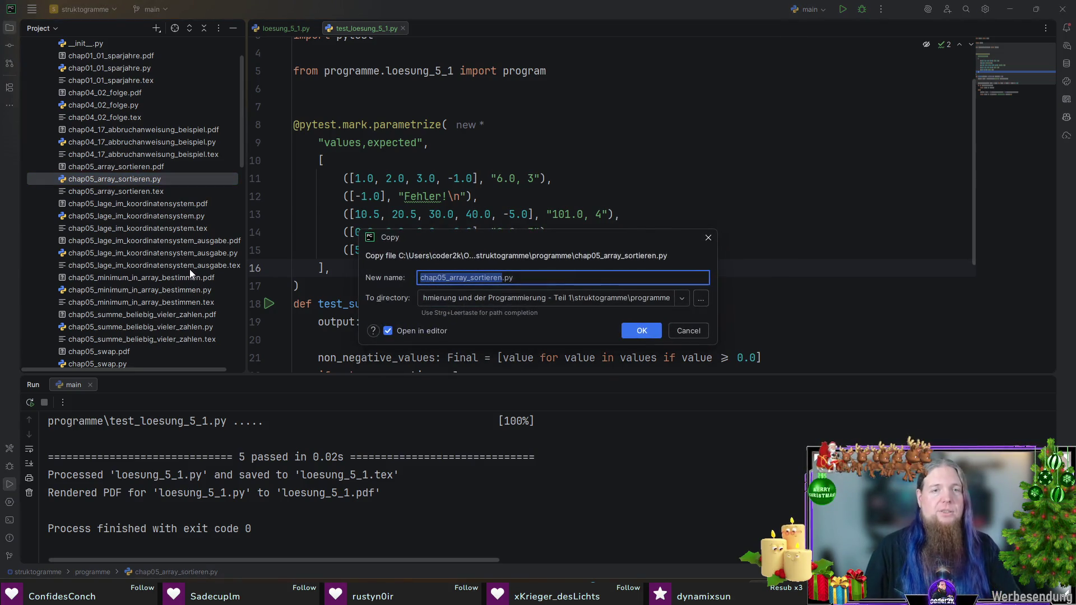
type("loesung_5_2")
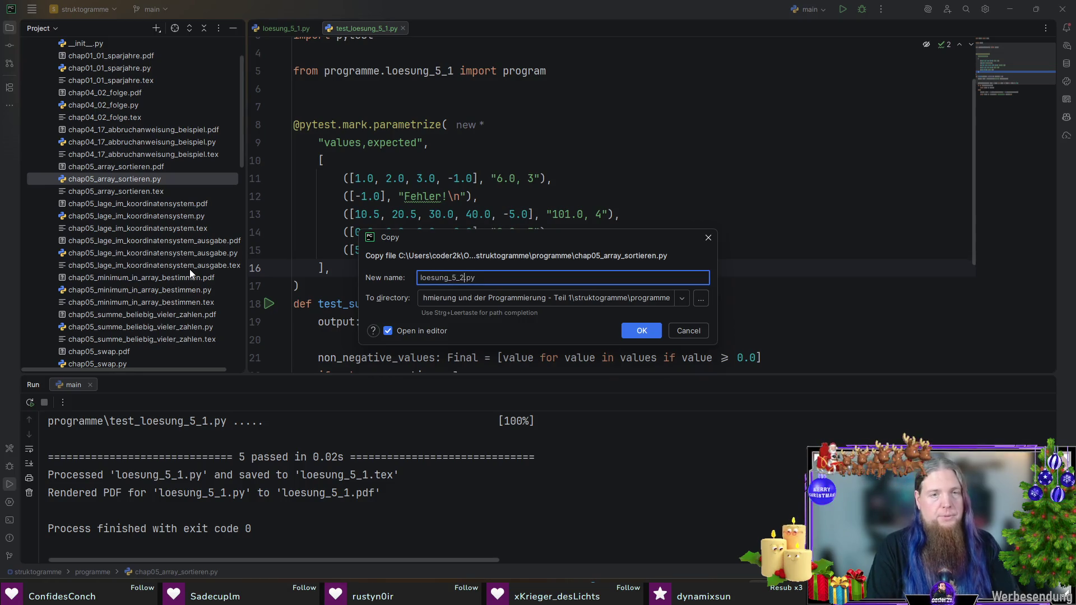
key("Return")
key("Return")
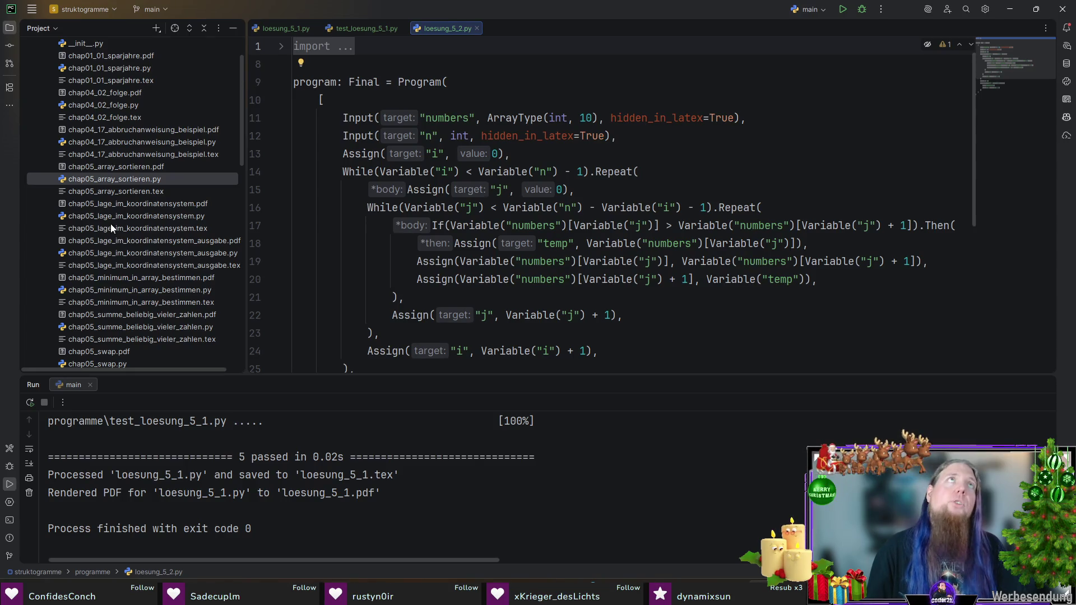
Step: Copy the array-sorting test file as test_loesung_5_2.py
scroll(111, 225, "down", 10)
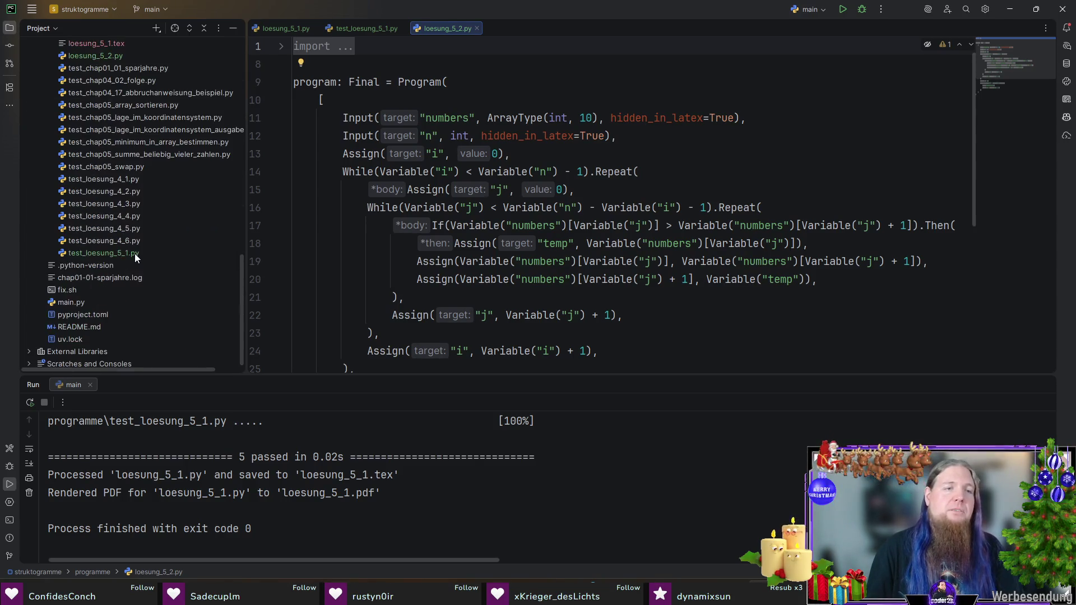
left_click(152, 104)
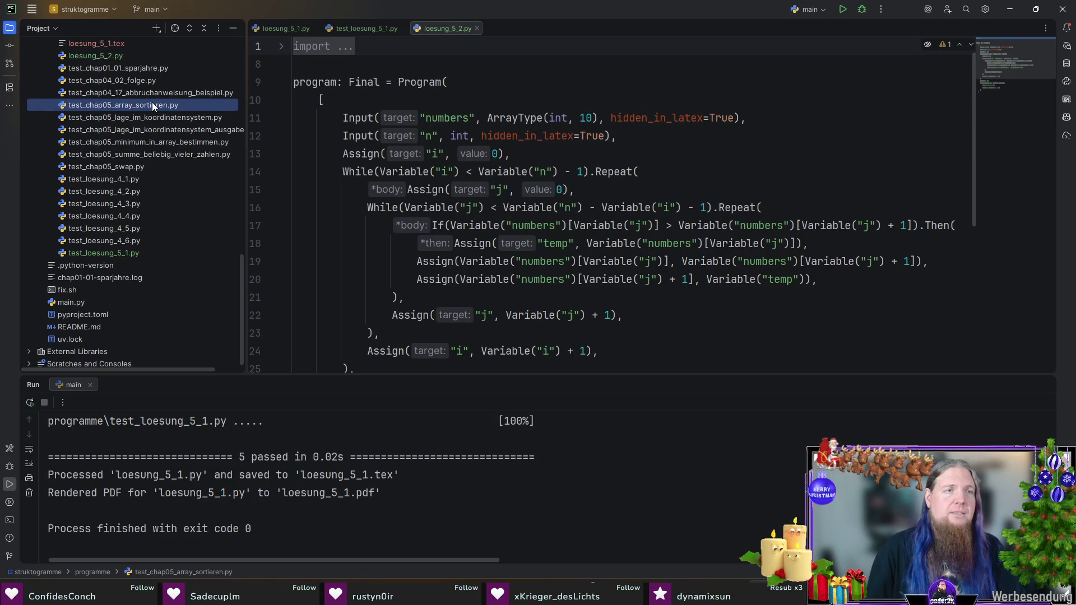
key("F5")
type("test_")
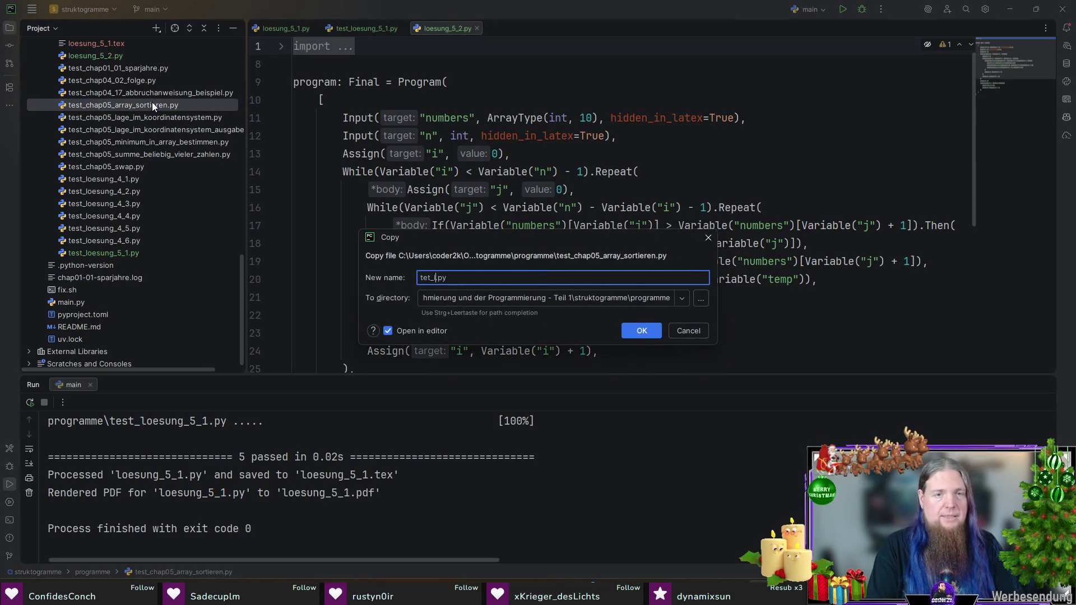
key("BackSpace")
key("BackSpace")
type("st_")
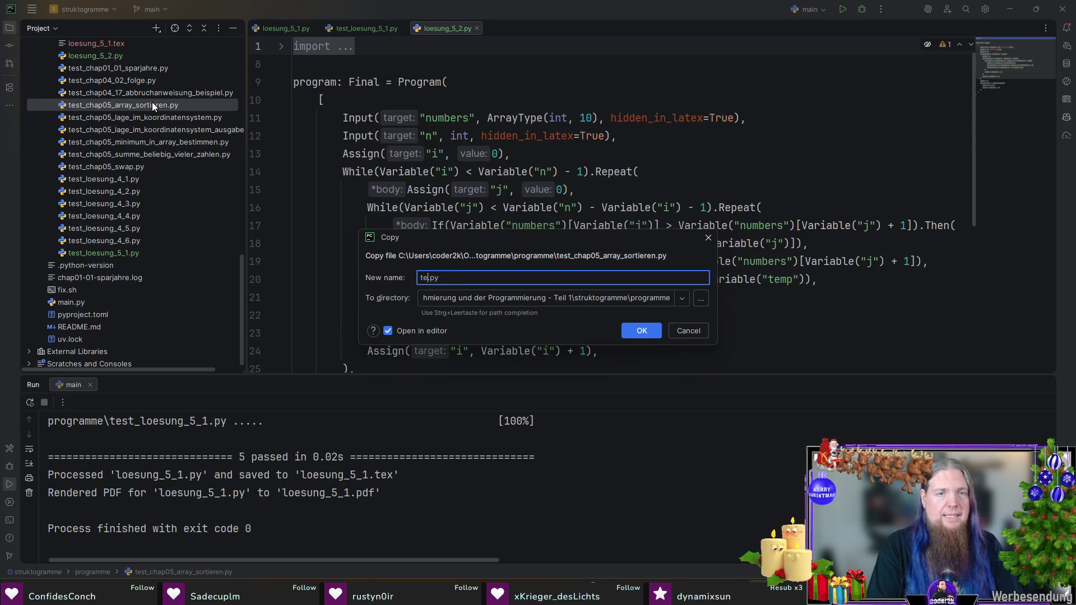
type("loesung_5_2")
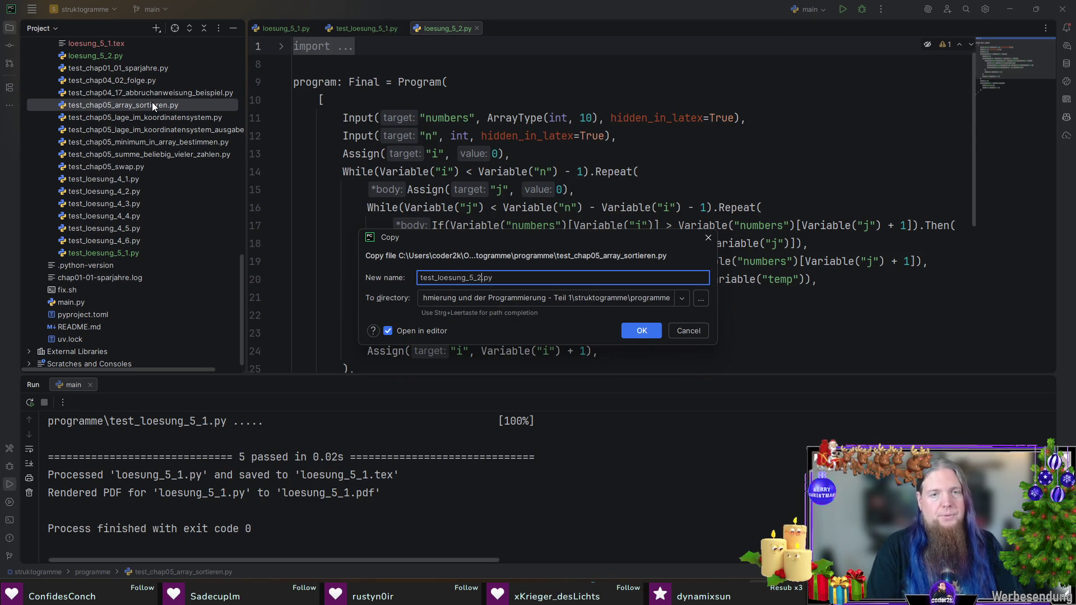
key("Return")
key("Return")
Step: Close the loesung_5_1 tabs and hide the Project and Run windows
middle_click(273, 29)
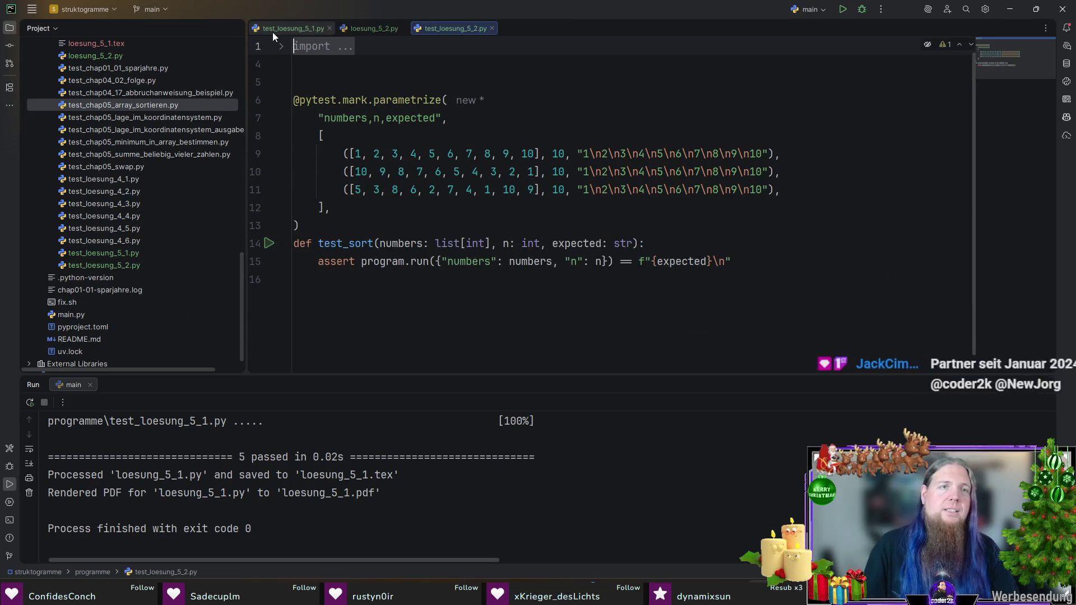
middle_click(273, 29)
key("alt+1")
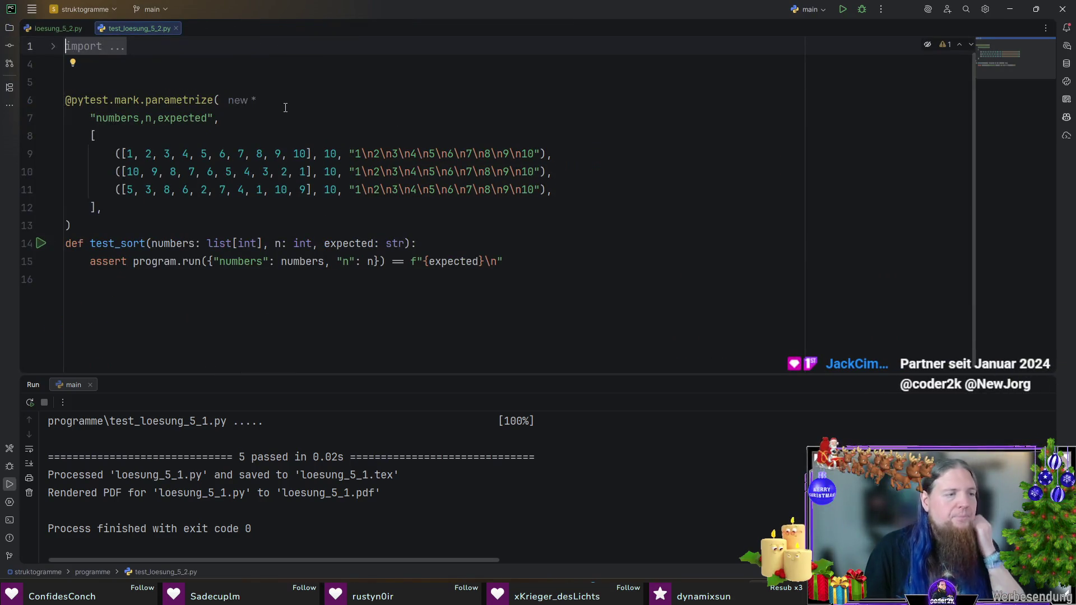
left_click(317, 114)
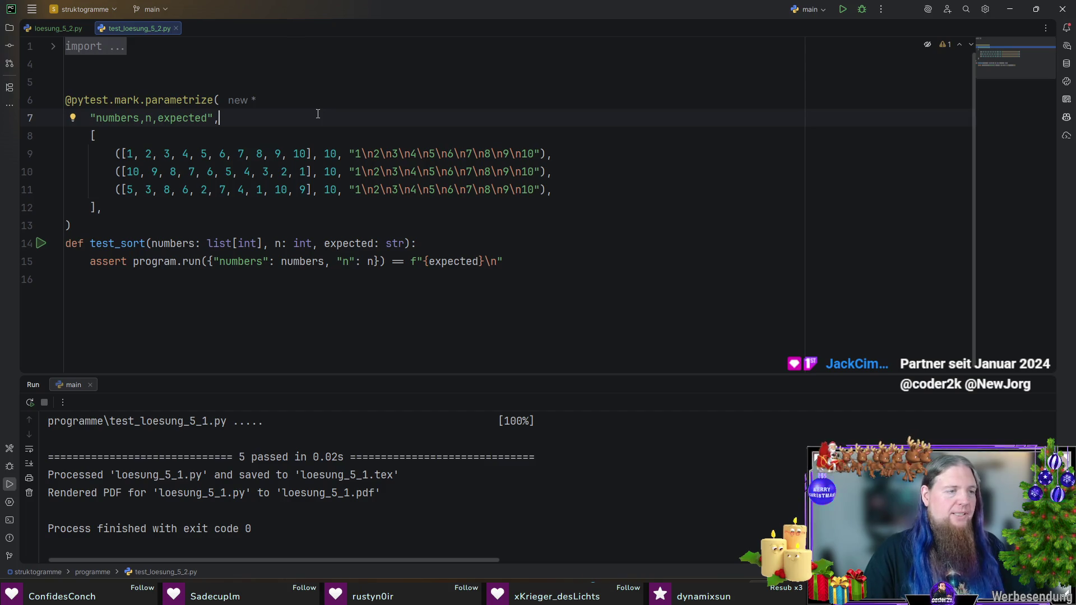
key("ctrl+Tab")
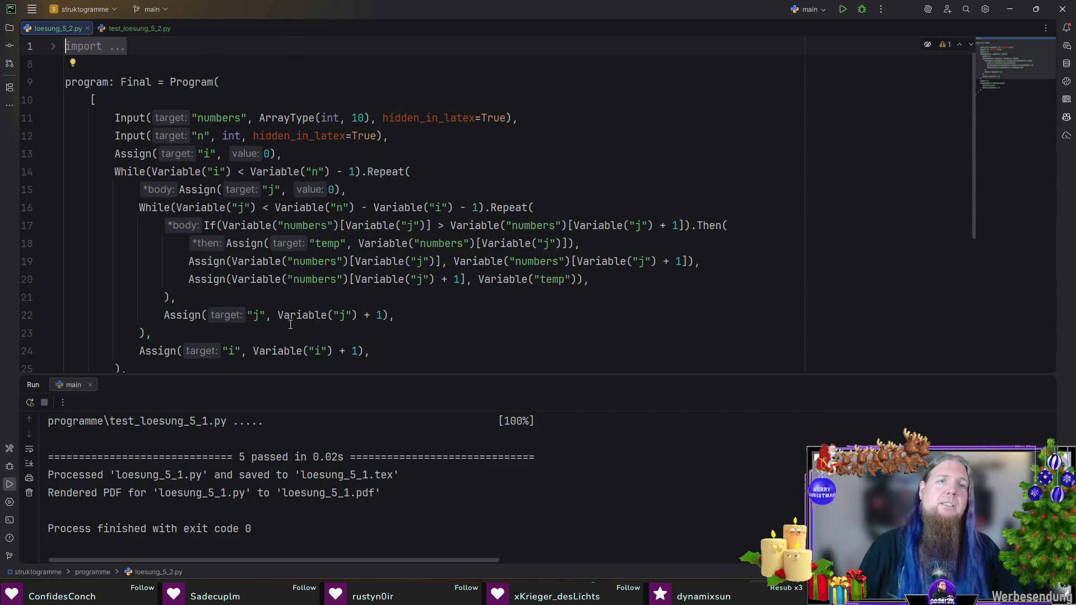
left_click(1043, 384)
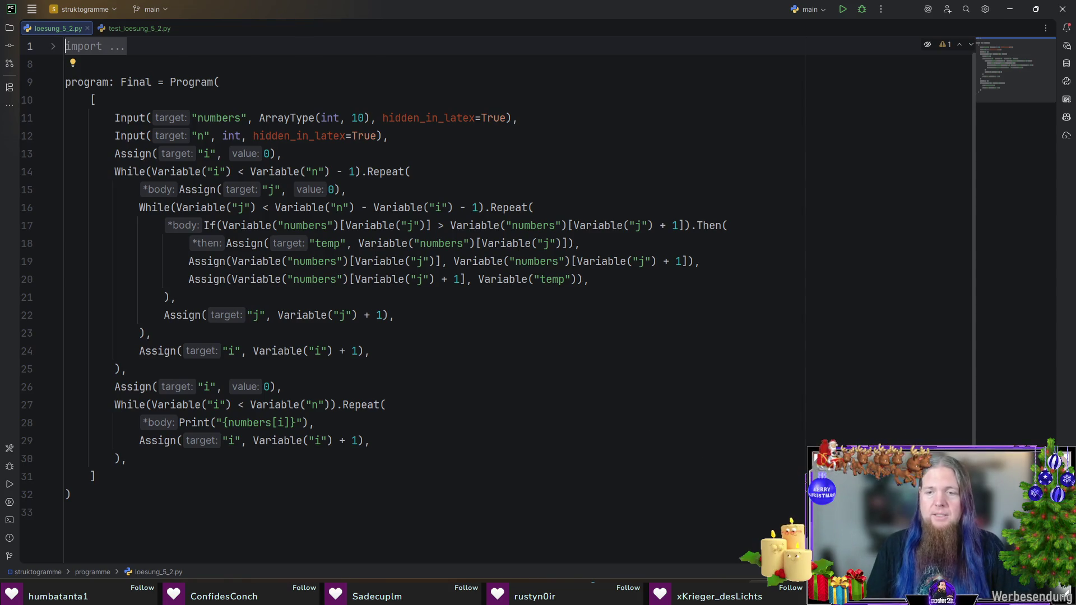
Step: Launch JetBrains Gateway and open nessi from the Ubuntu-24.04 Recent WSL Projects
left_click(916, 306)
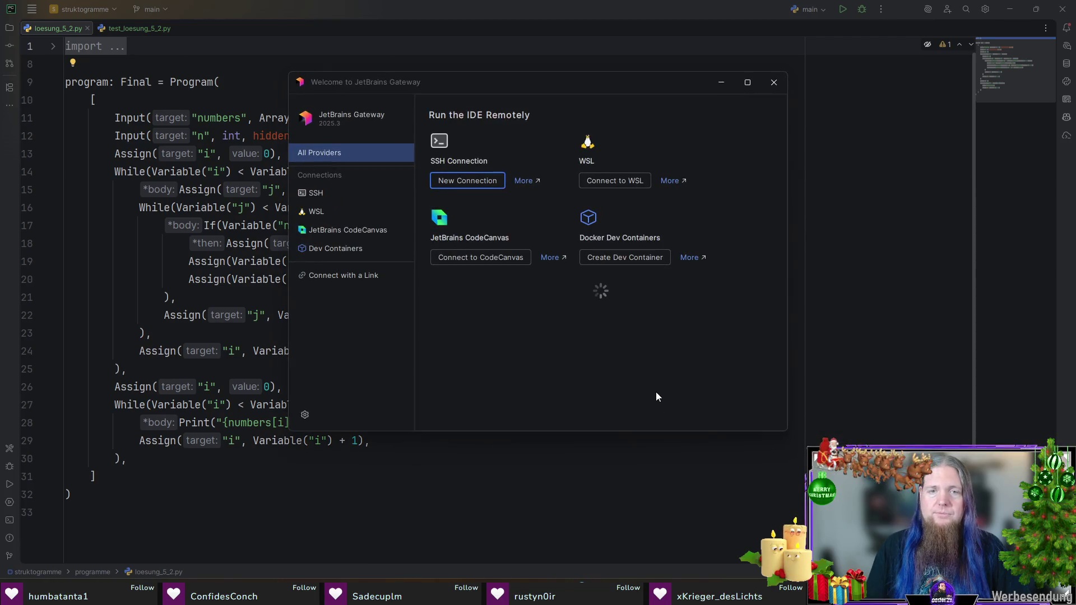
left_click(322, 211)
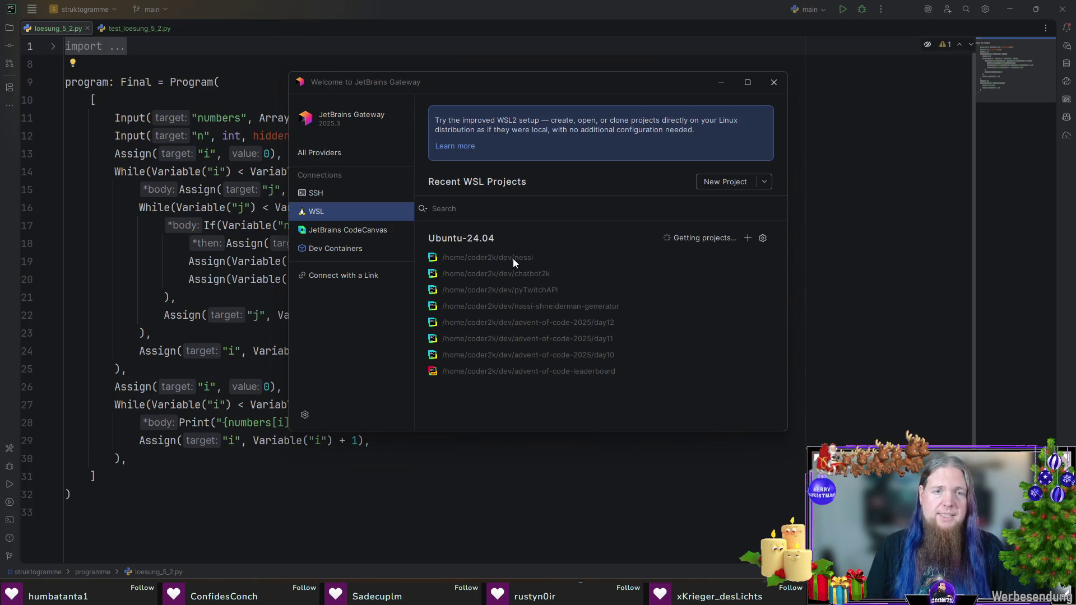
left_click(489, 261)
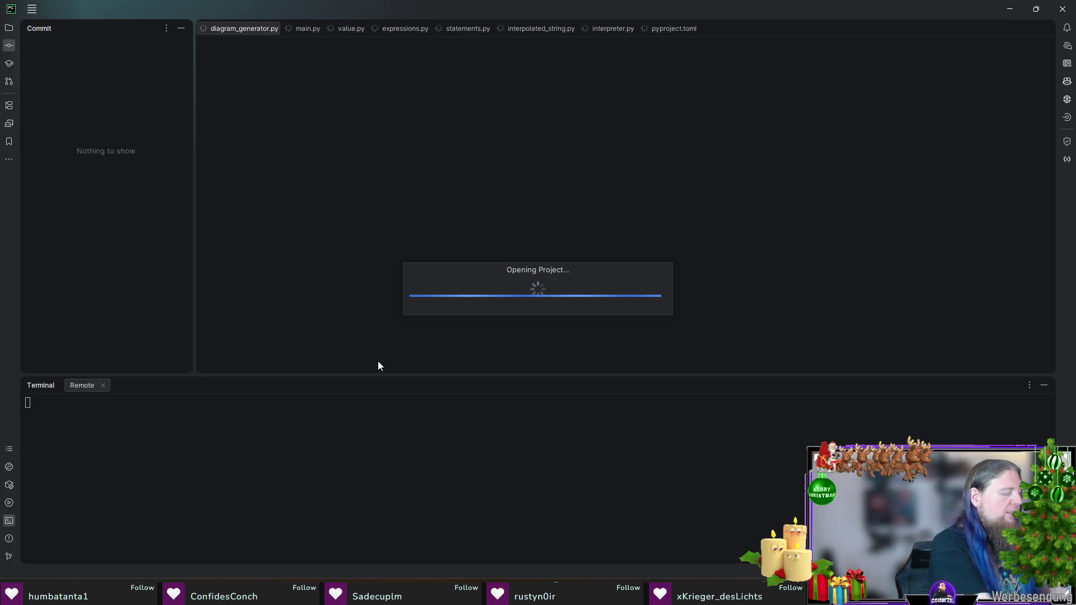
Step: Hide the terminal and bring expressions.py into the editor
left_click(1044, 385)
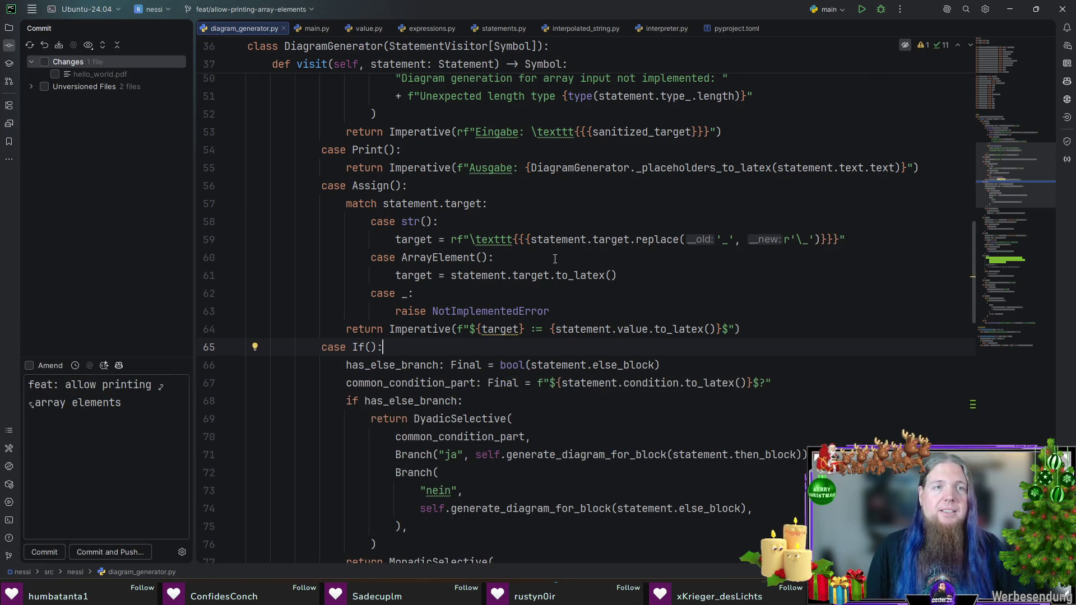
left_click(419, 27)
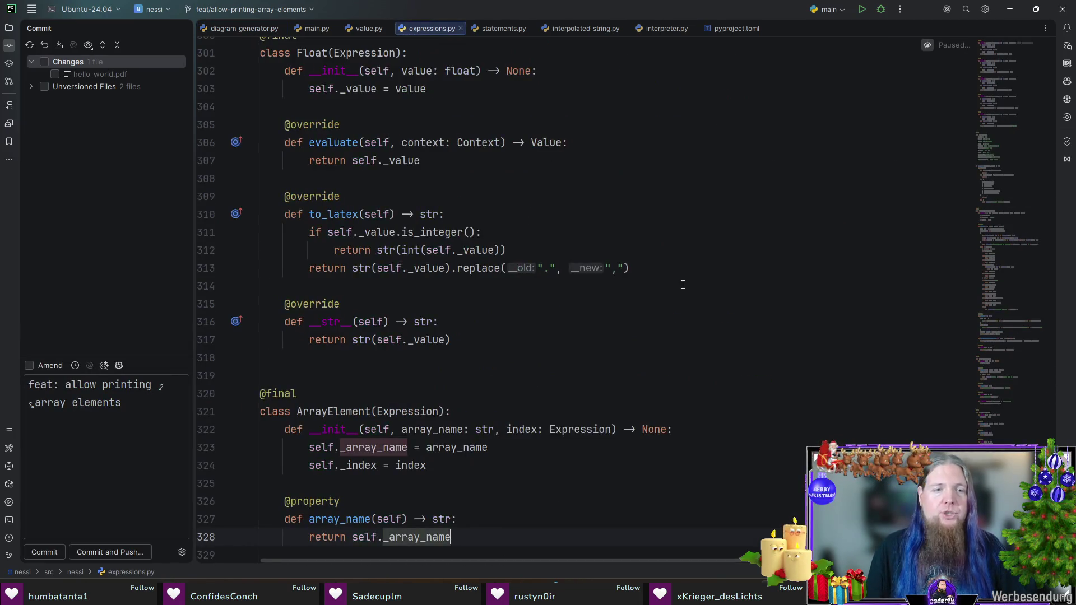
scroll(667, 284, "down", 5)
scroll(667, 285, "down", 2)
Step: Jump to the Integer class definition through symbol search and look over it
left_click(906, 345)
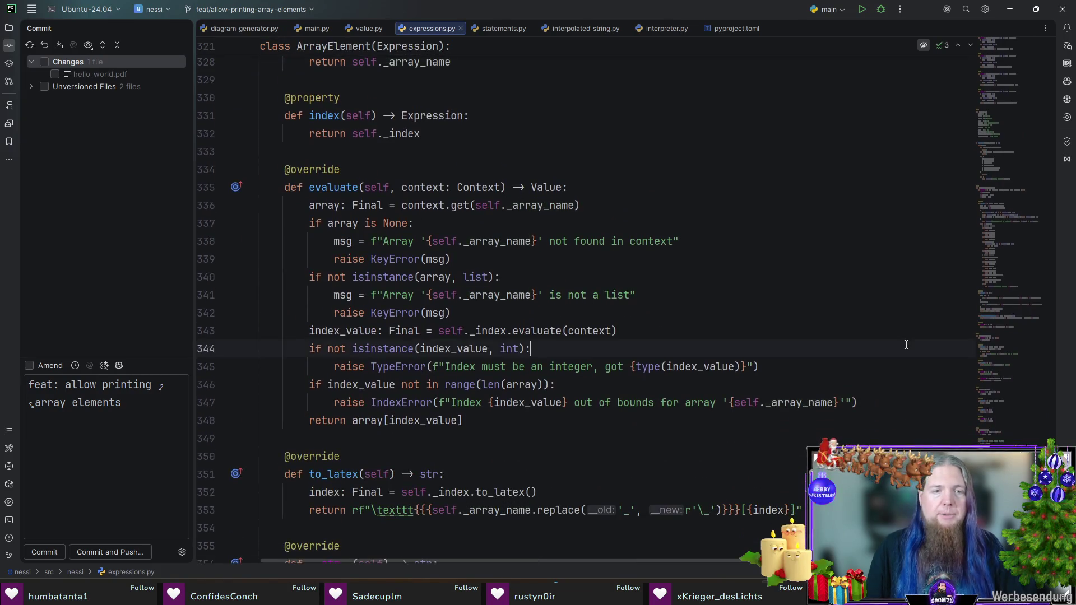
key("ctrl+alt+shift+n")
type("Integer")
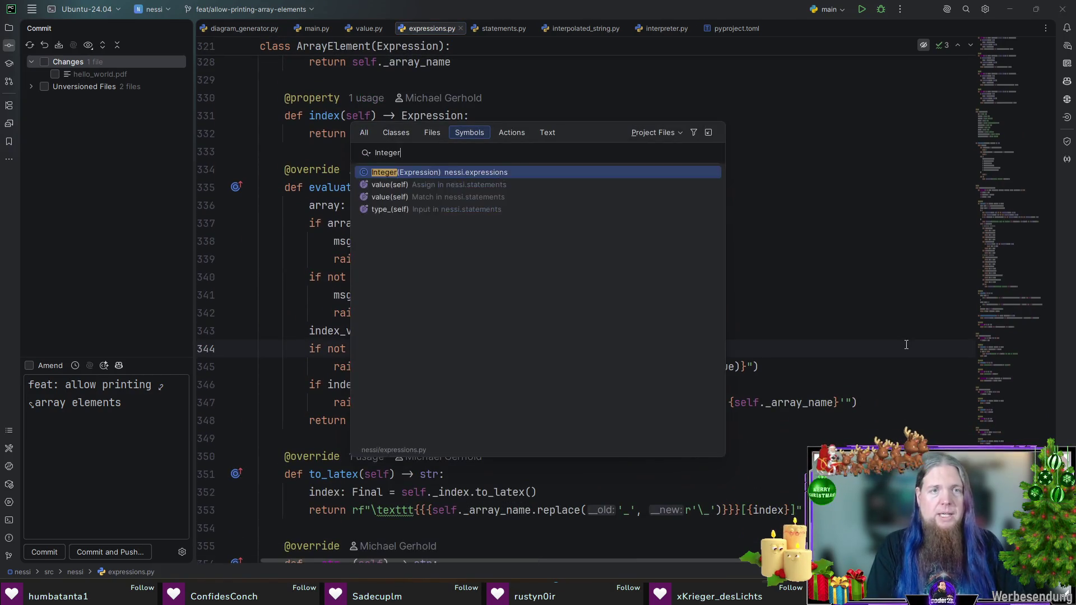
key("Return")
scroll(649, 257, "up", 1)
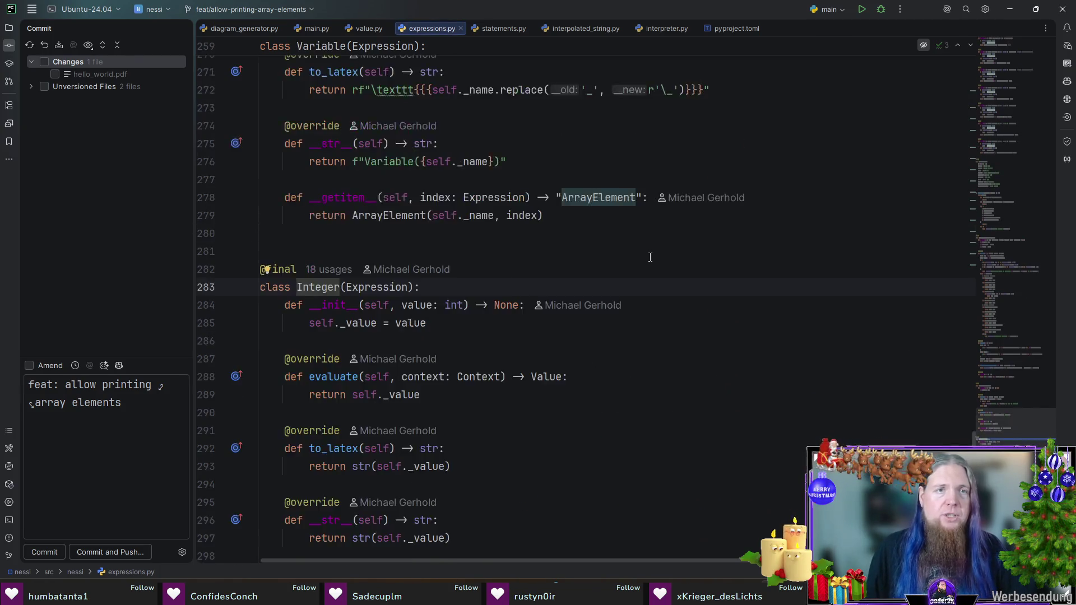
scroll(650, 258, "down", 2)
scroll(644, 255, "down", 5)
scroll(567, 236, "down", 8)
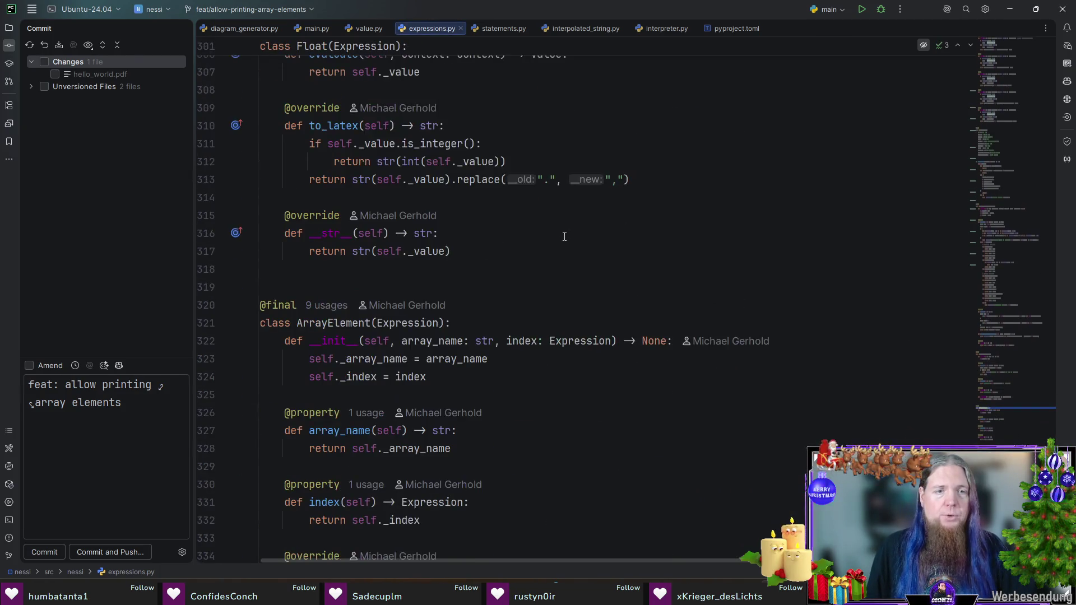
scroll(564, 236, "down", 5)
scroll(576, 247, "up", 15)
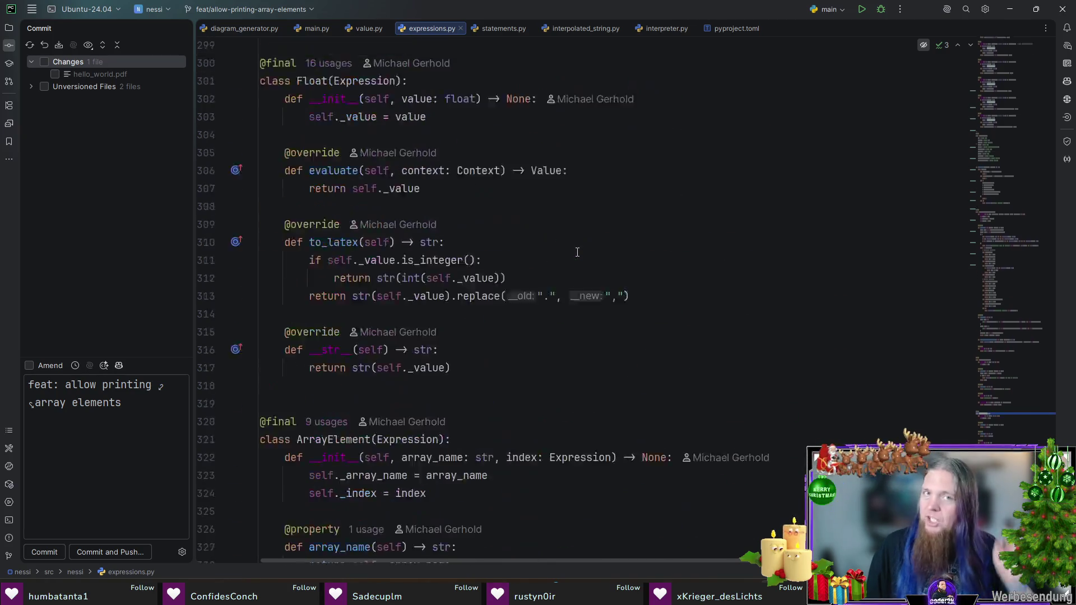
scroll(582, 250, "up", 20)
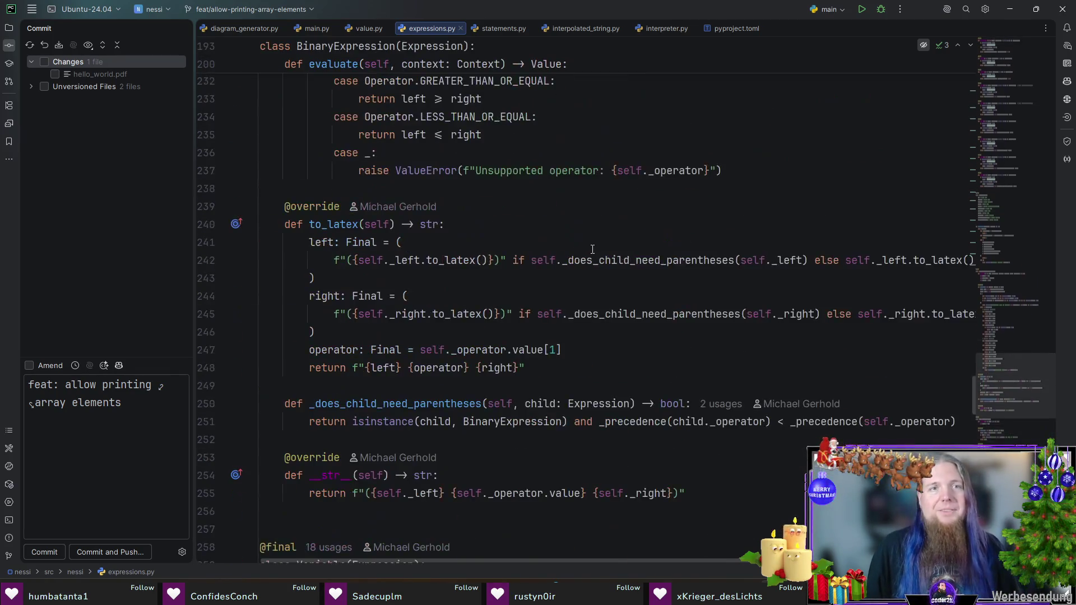
scroll(593, 248, "up", 18)
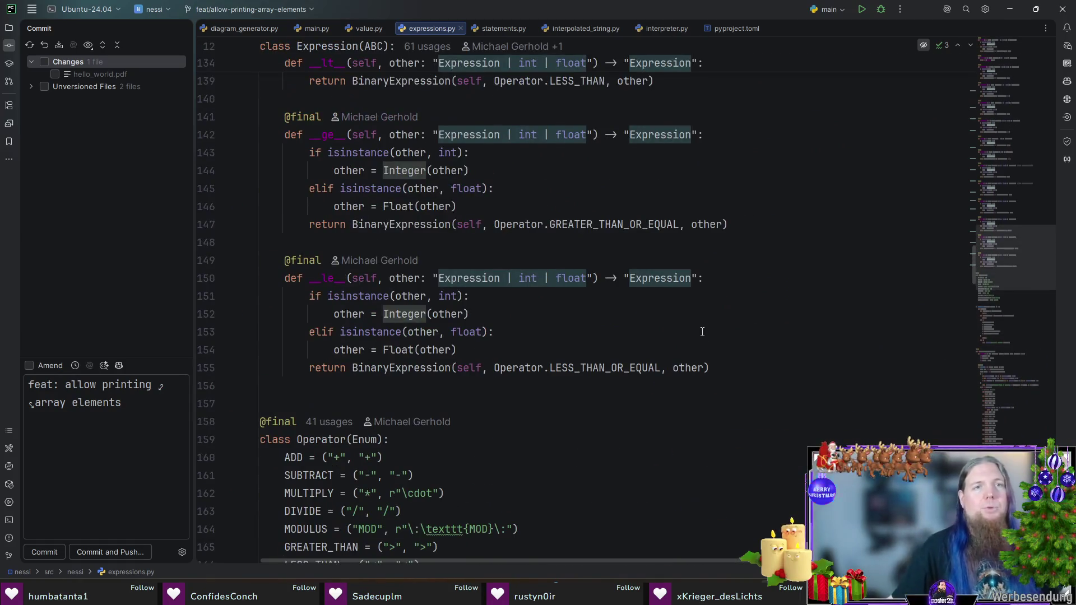
Step: Search project symbols for Bool, then dismiss the search without choosing a result
left_click(705, 337)
key("ctrl+alt+shift+n")
type("Bool")
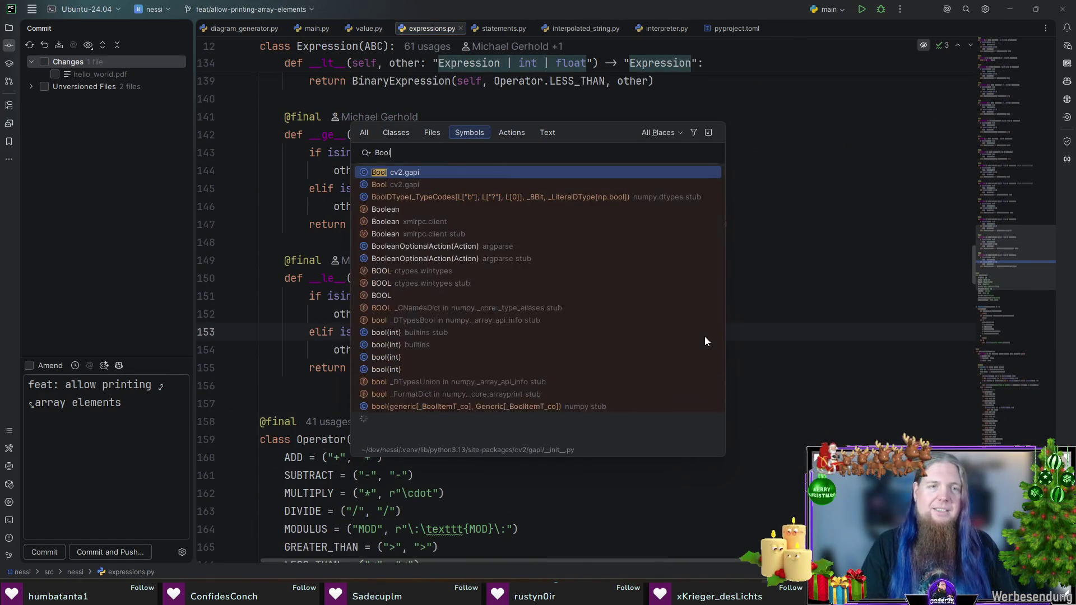
key("Escape")
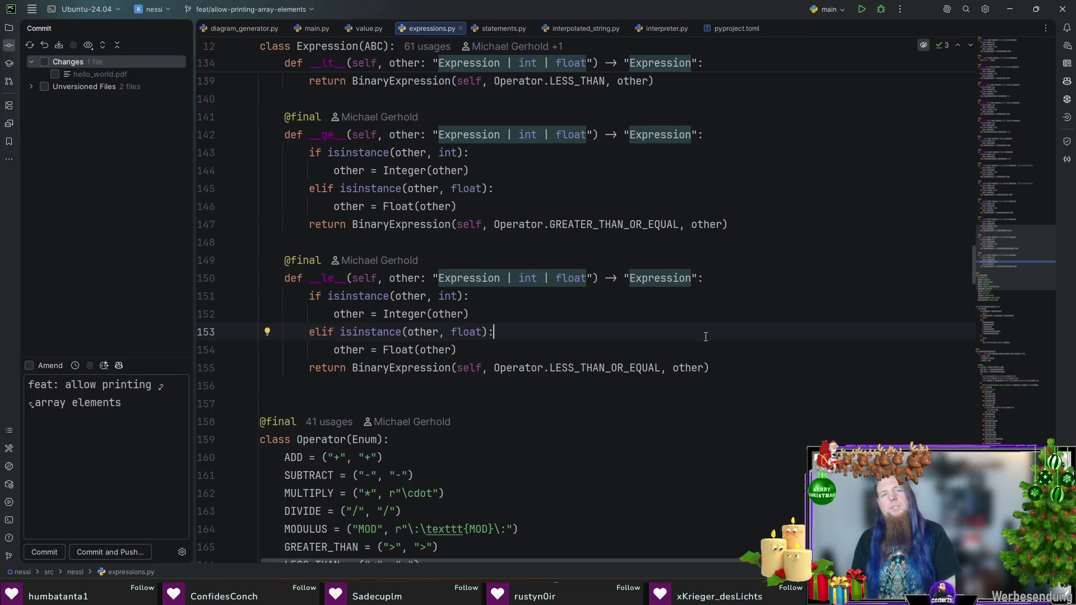
scroll(706, 336, "down", 4)
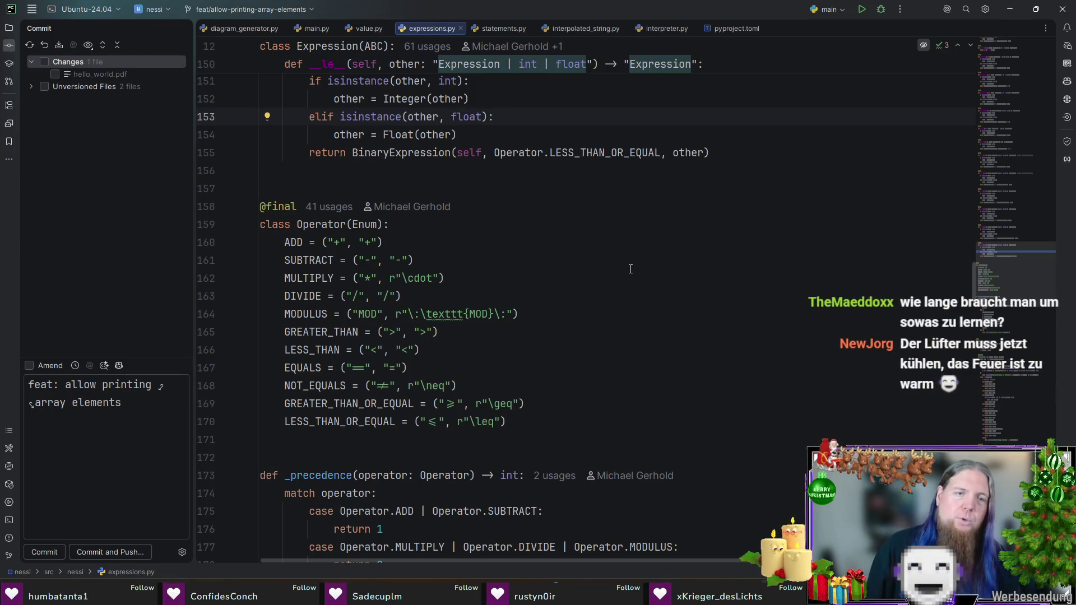
double_click(323, 361)
left_click(495, 368, "shift")
left_click(495, 368)
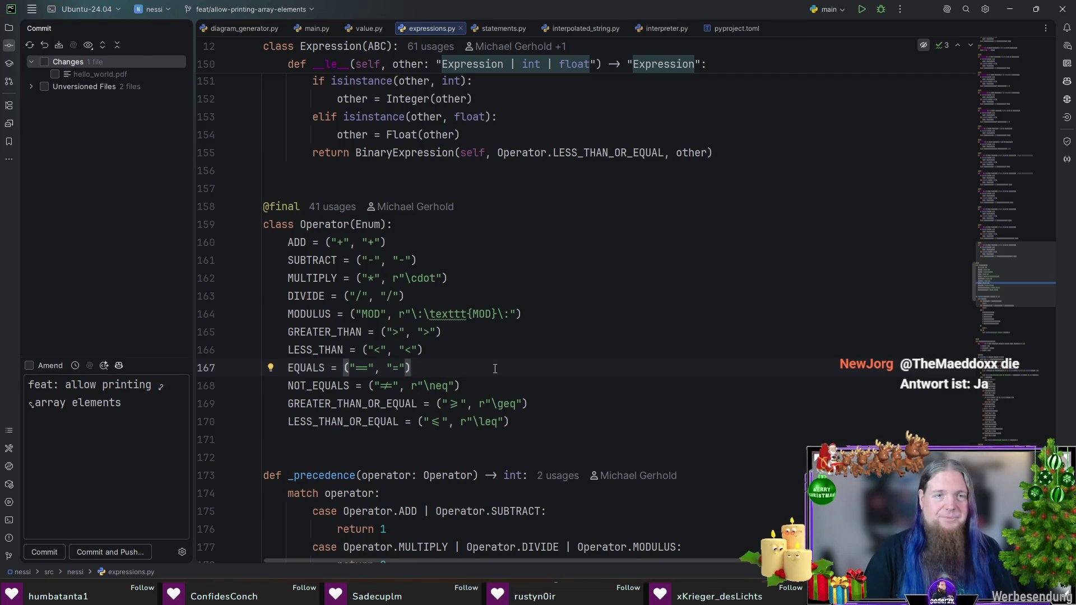
scroll(495, 368, "down", 7)
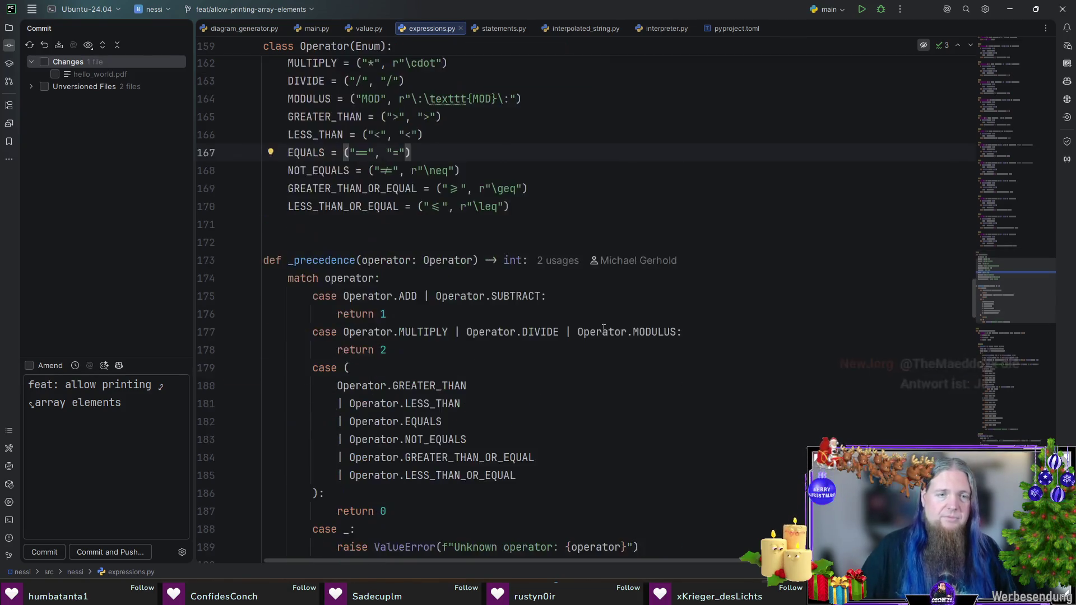
scroll(684, 297, "down", 20)
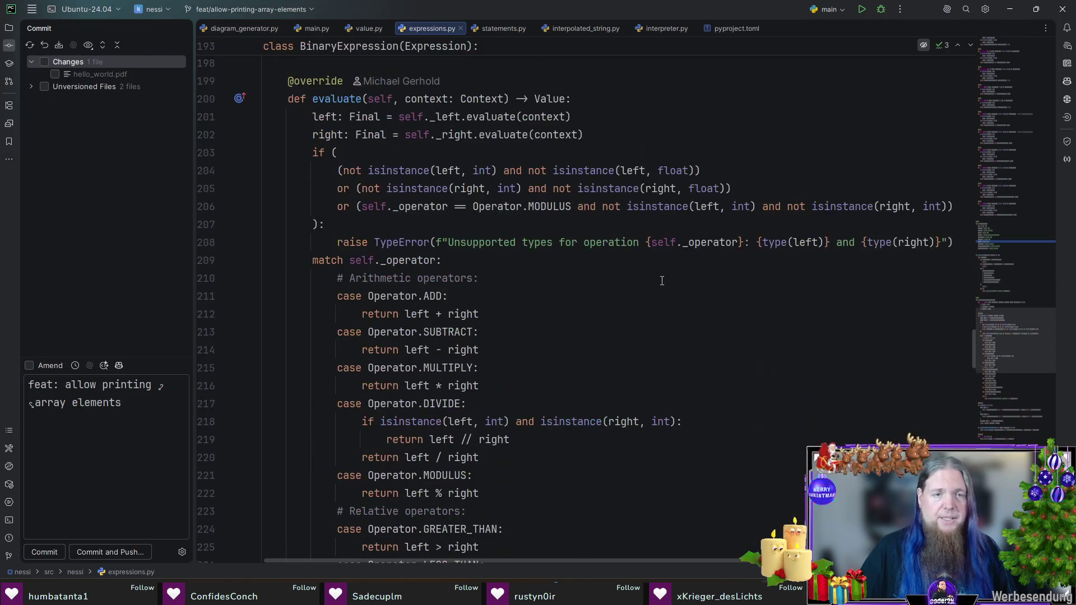
scroll(391, 210, "down", 2)
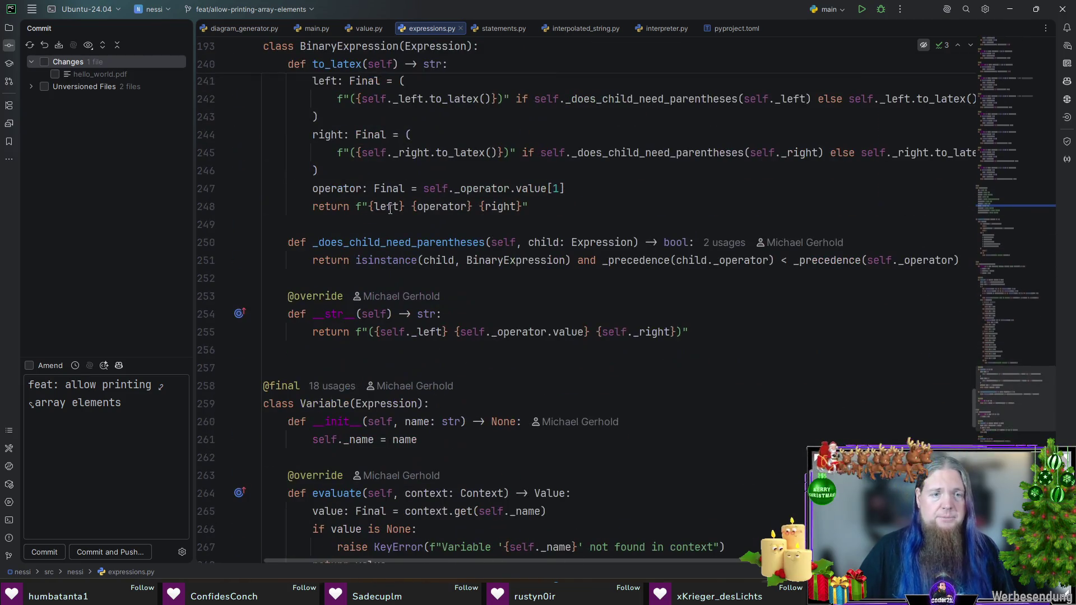
scroll(501, 476, "down", 10)
left_click(443, 249)
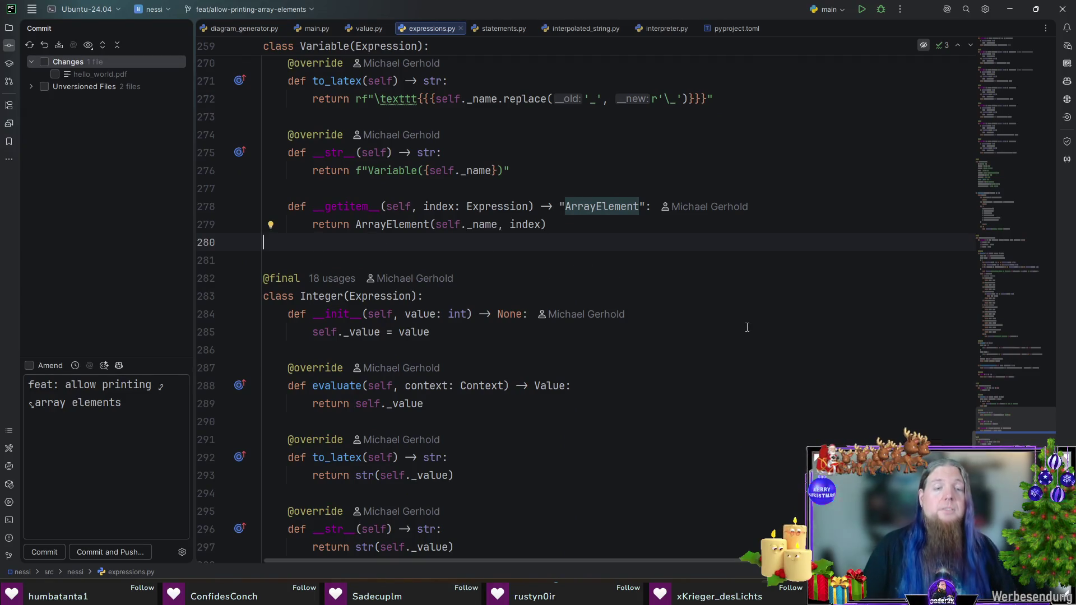
scroll(747, 327, "down", 1)
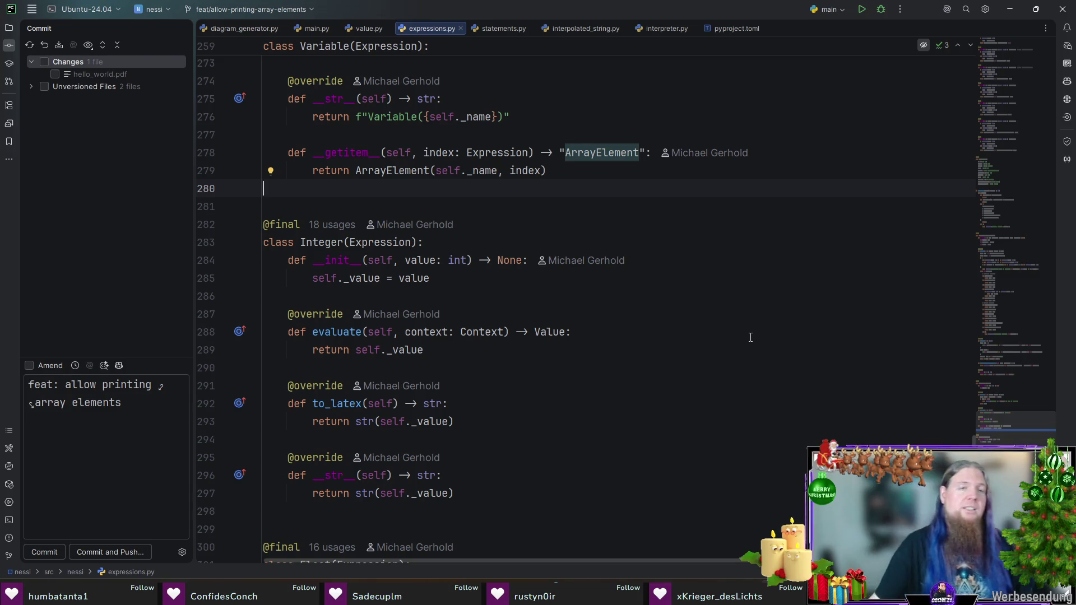
key("Return")
key("Return")
key("Return")
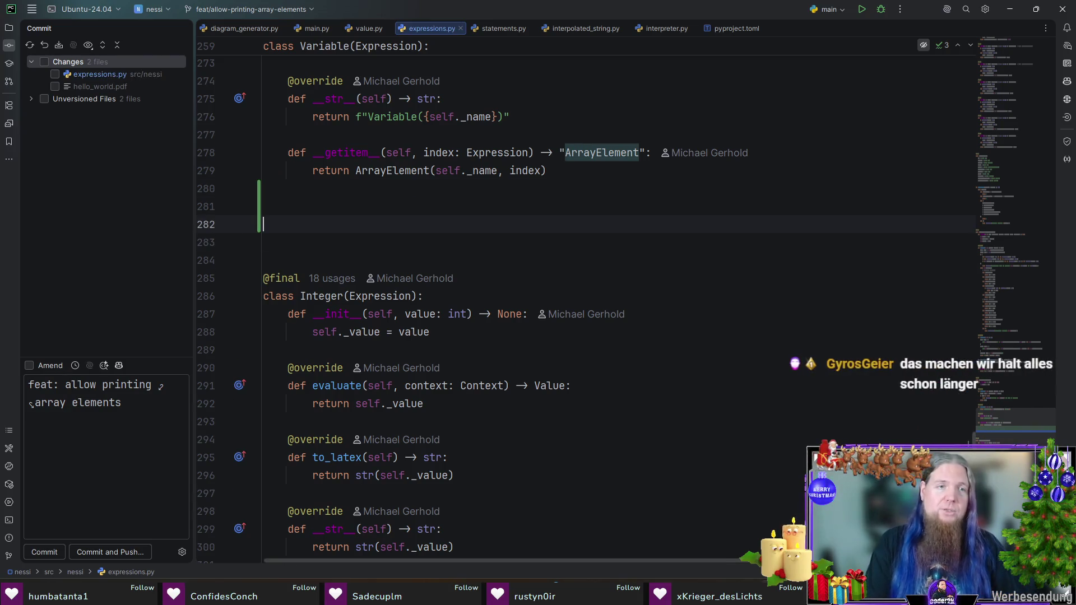
type("@final")
key("Return")
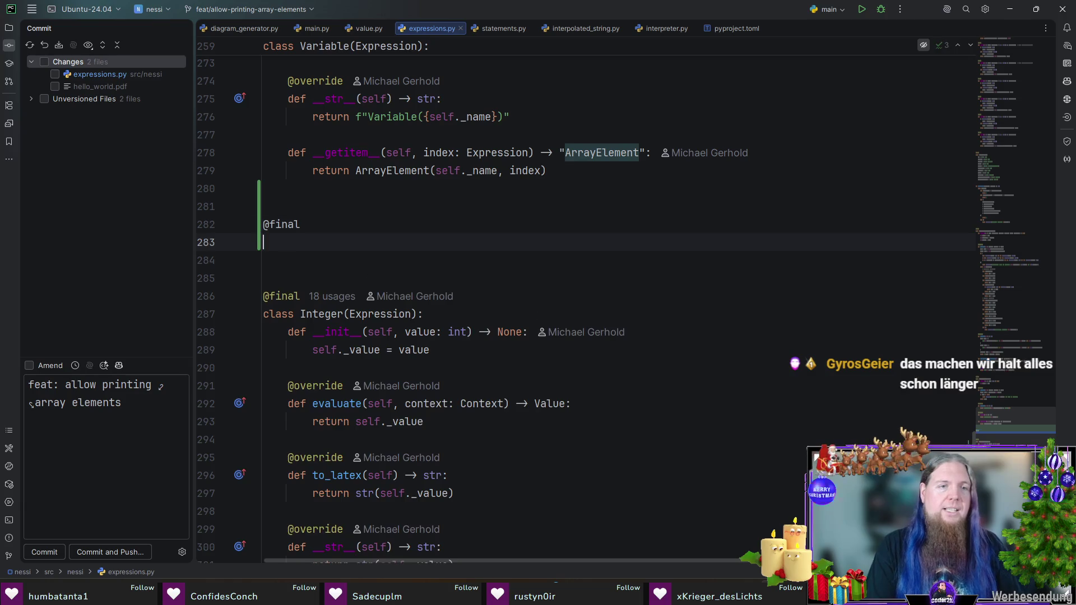
type("class Bool(E")
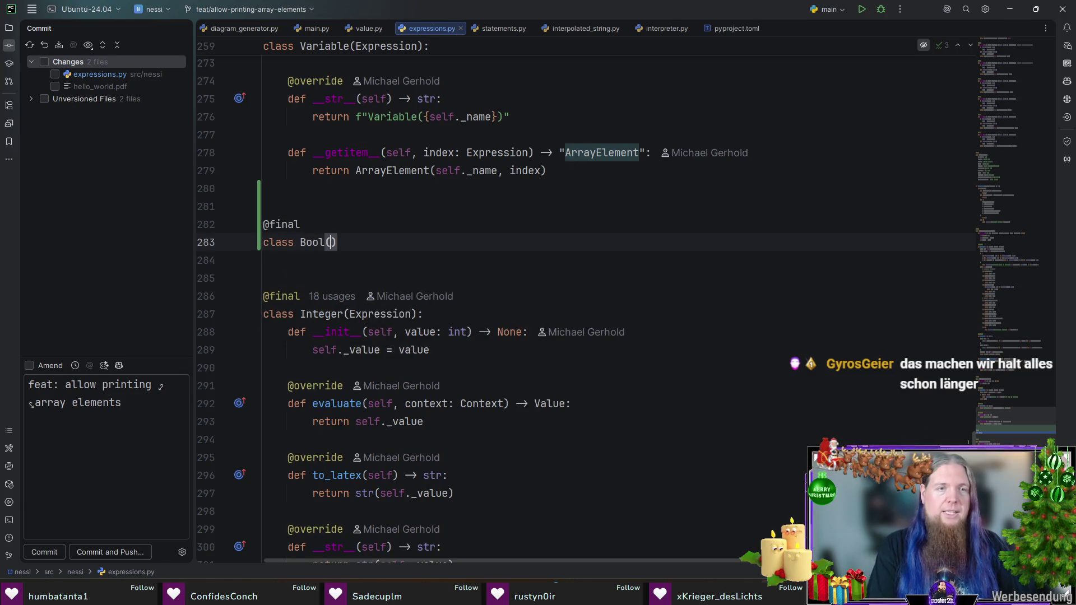
type("xpression):")
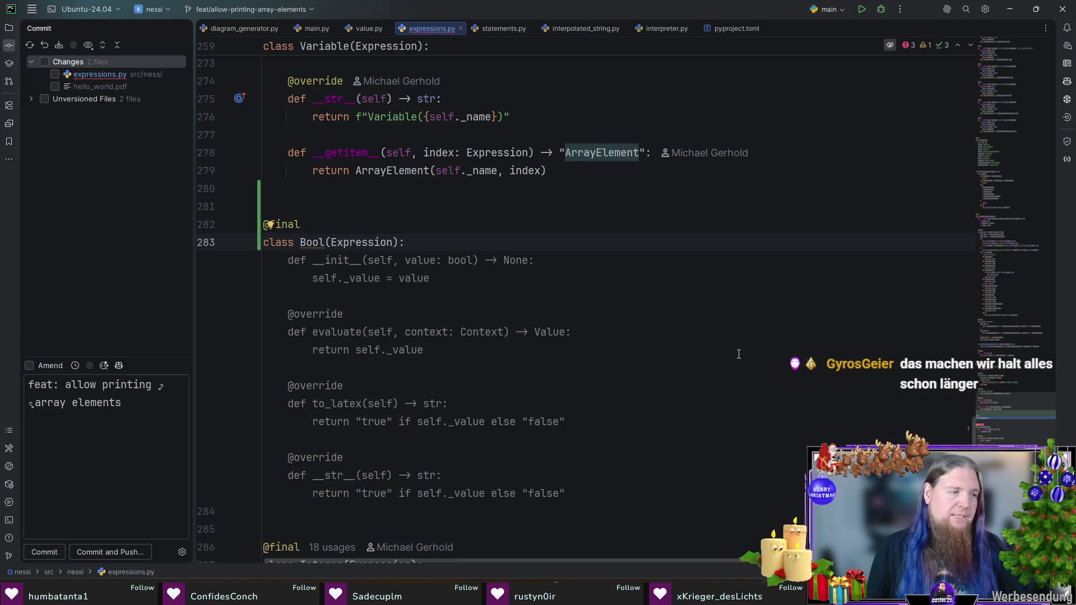
key("Tab")
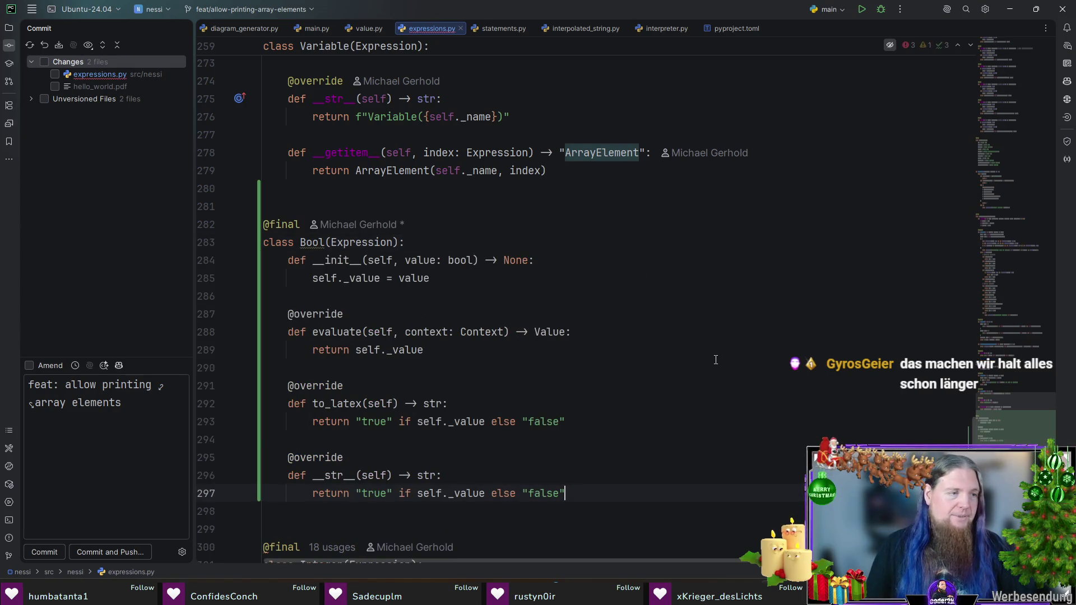
scroll(715, 360, "down", 2)
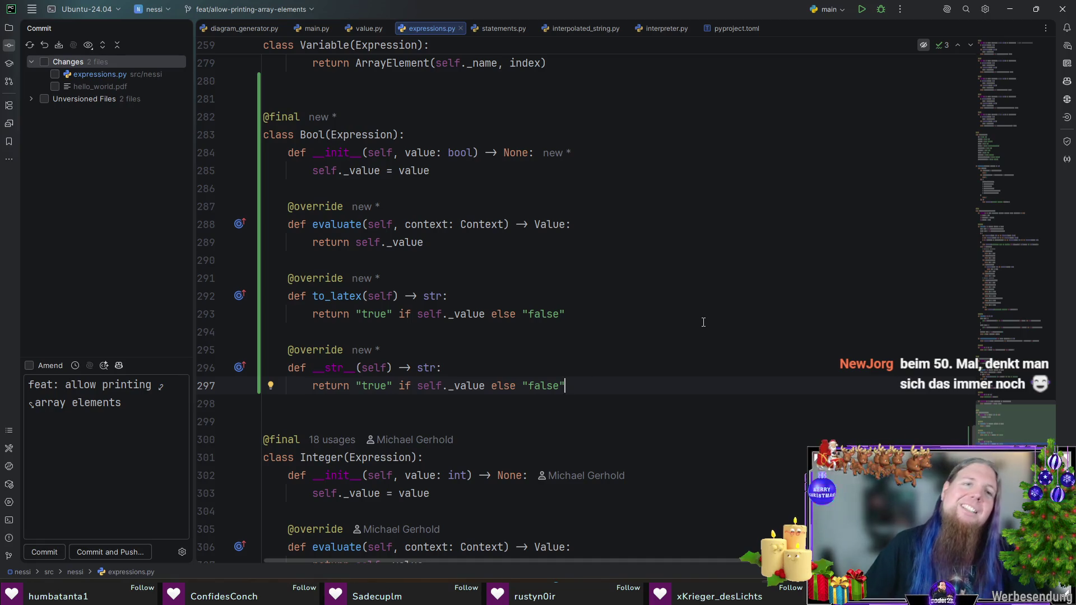
left_click(380, 171)
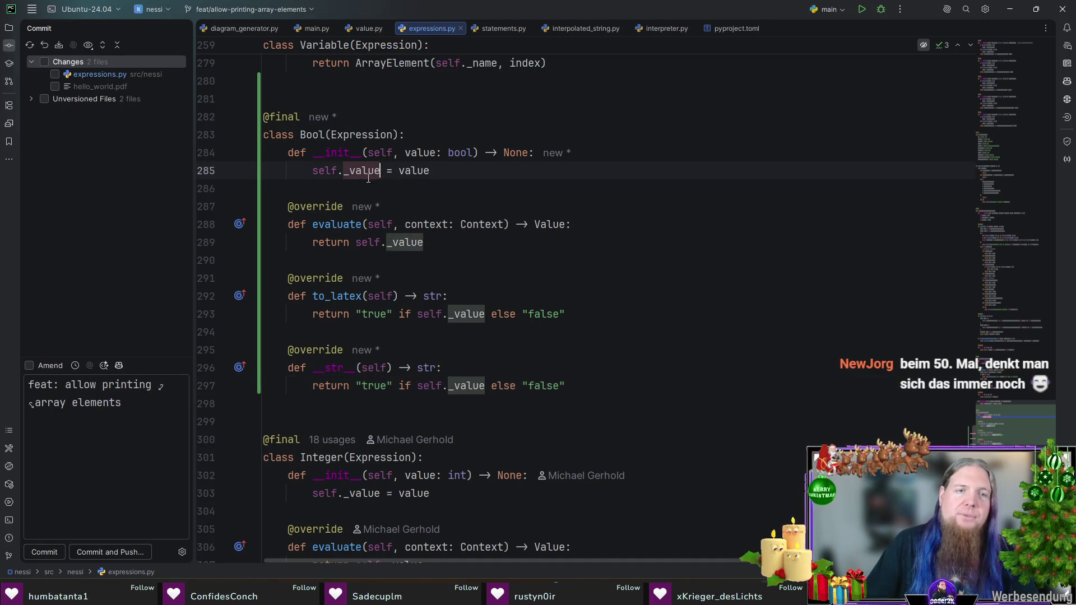
key("End")
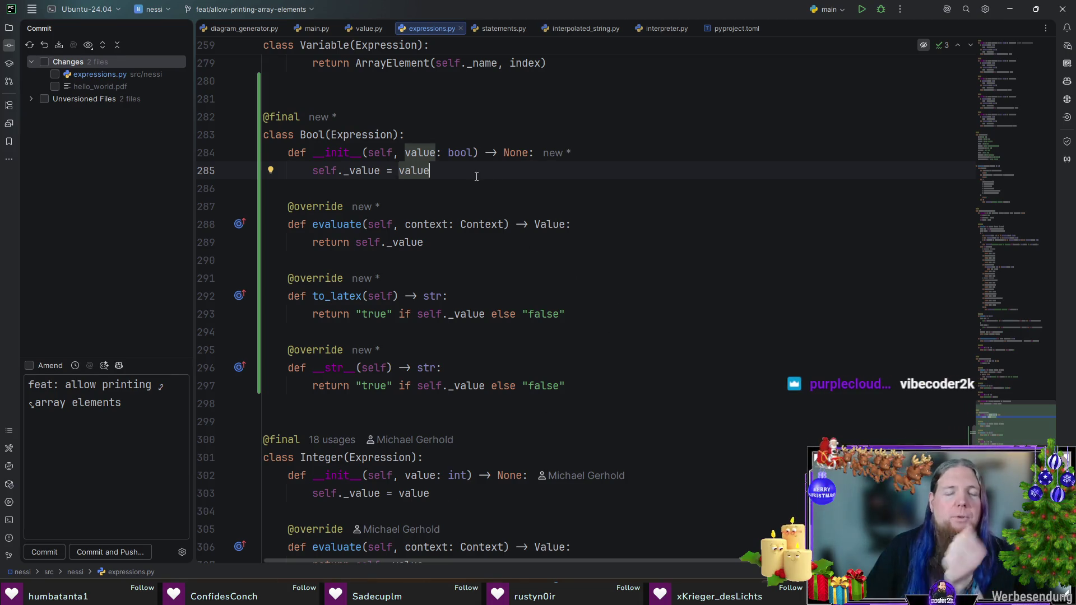
triple_click(448, 242)
left_click(503, 252)
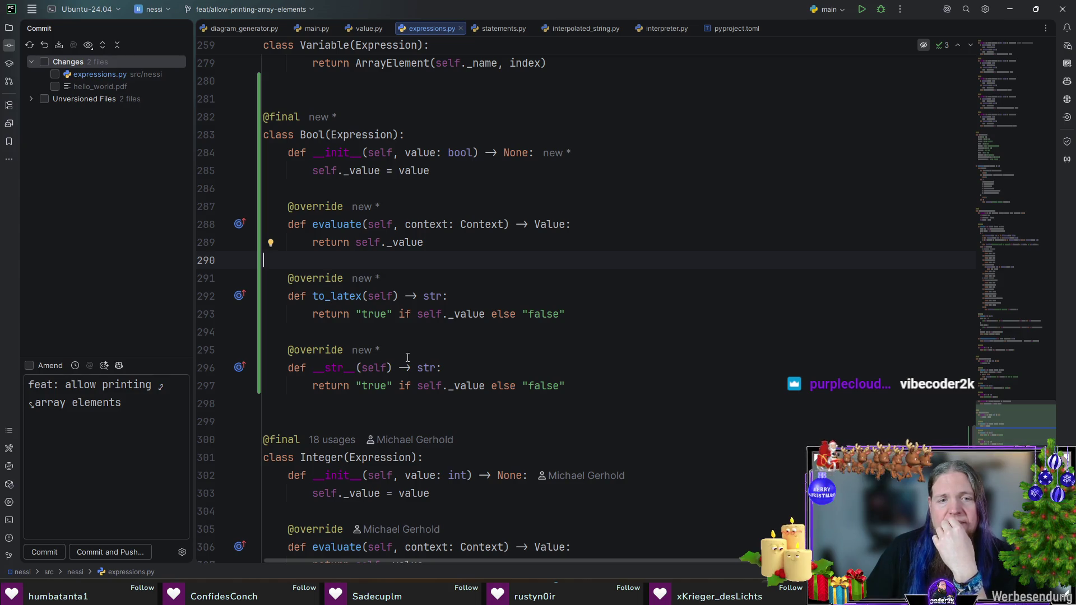
scroll(407, 356, "down", 11)
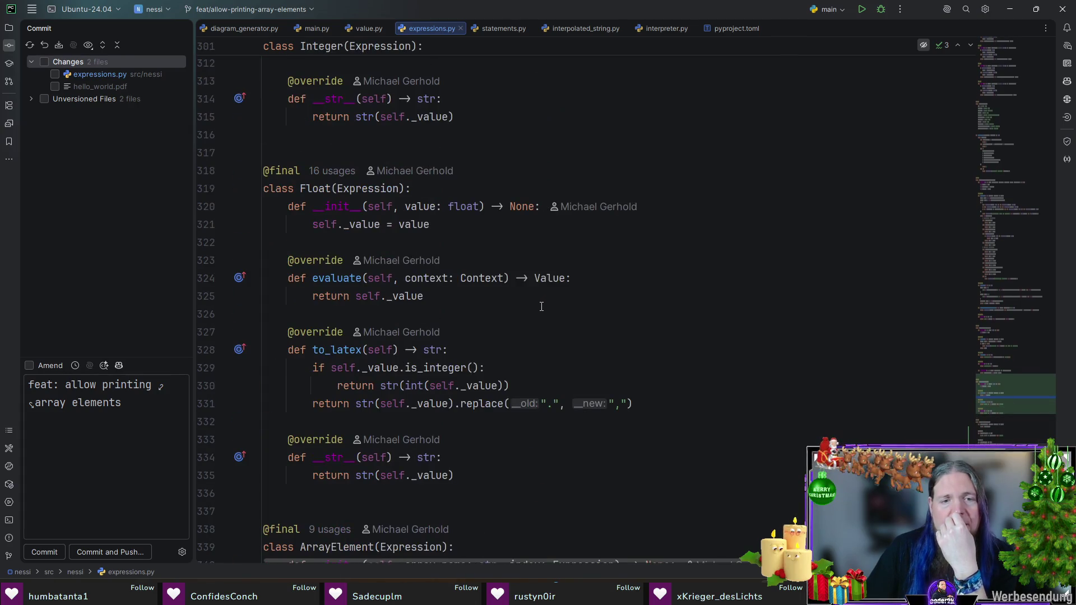
scroll(541, 306, "up", 10)
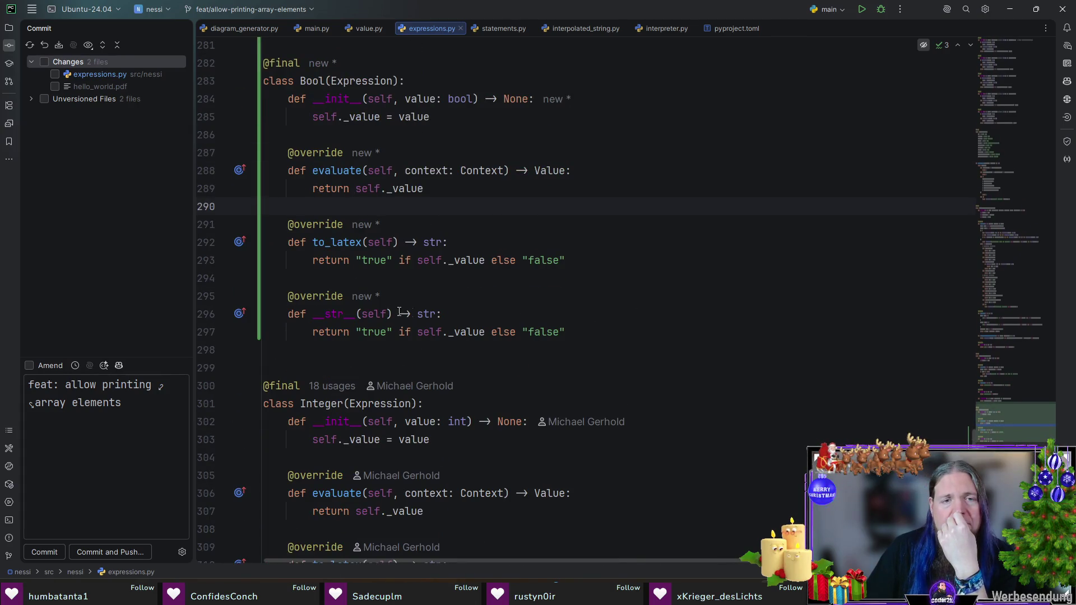
left_click(638, 256)
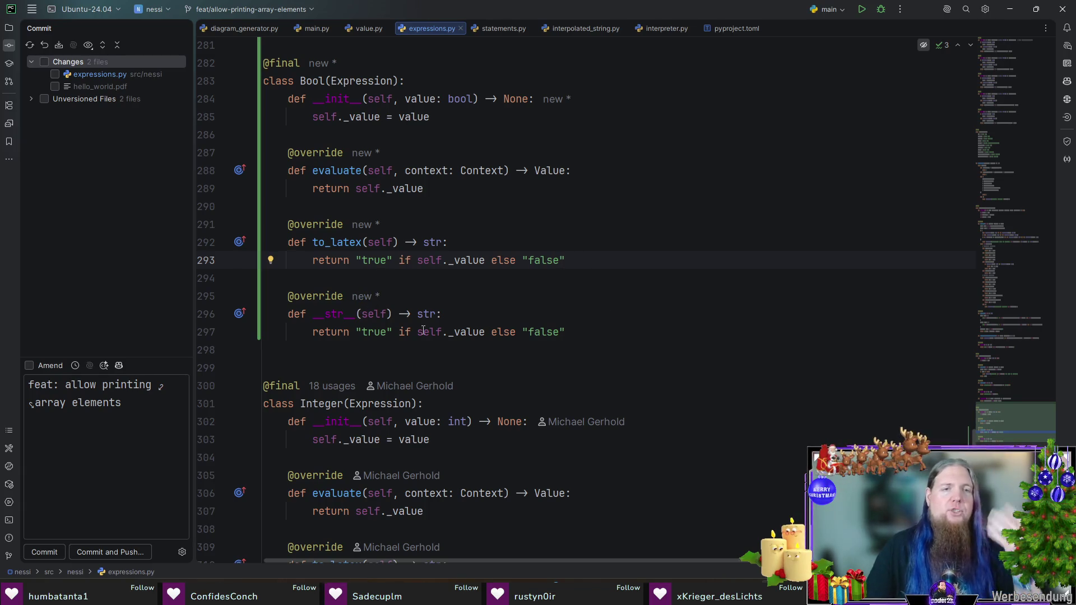
Step: Make Bool's to_latex return a raw f-string wrapping "true"/"false" in \texttt{}
left_click(355, 260)
type("f\"")
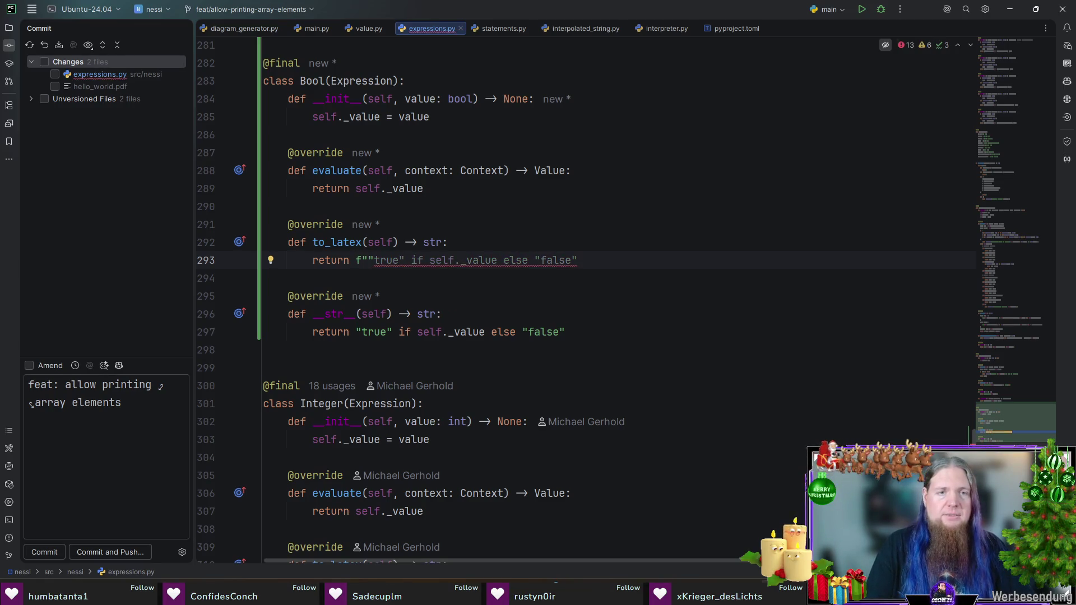
key("shift+End")
type("{\"")
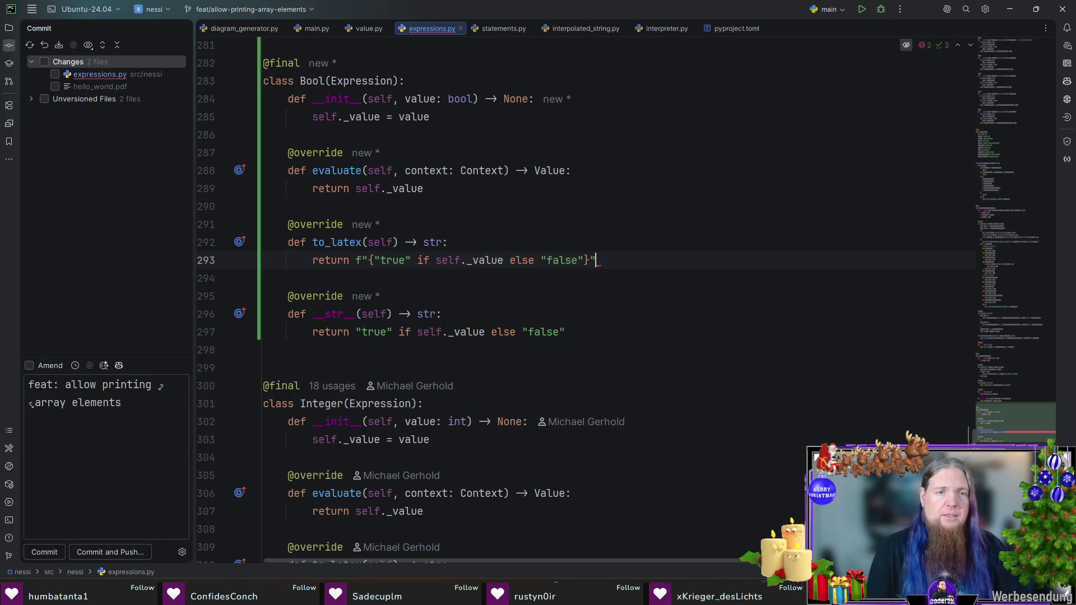
left_click(355, 260)
type("r")
left_click(380, 260)
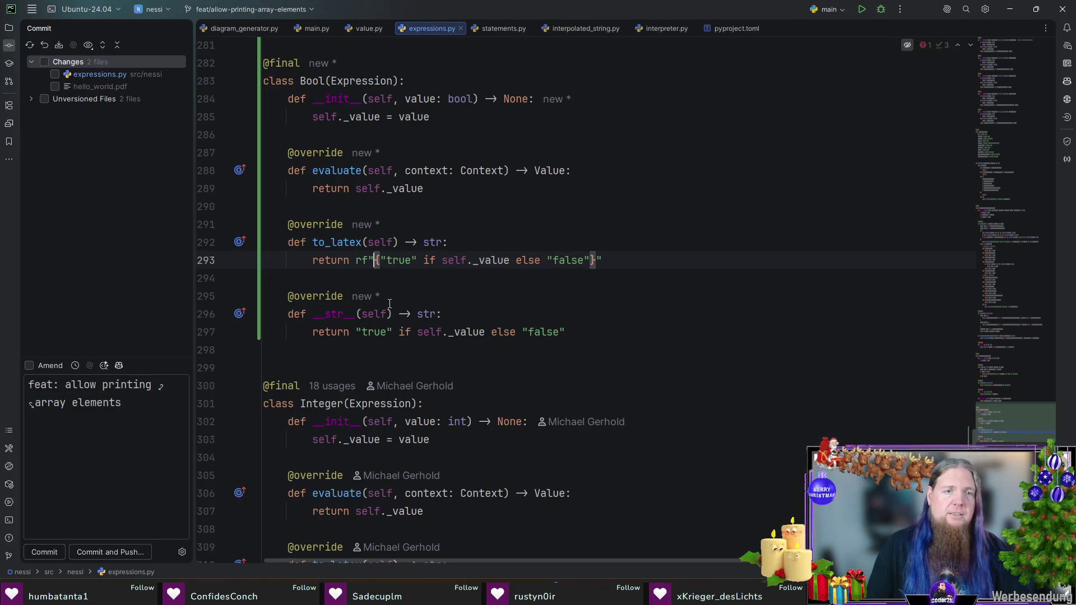
type("\\texttt")
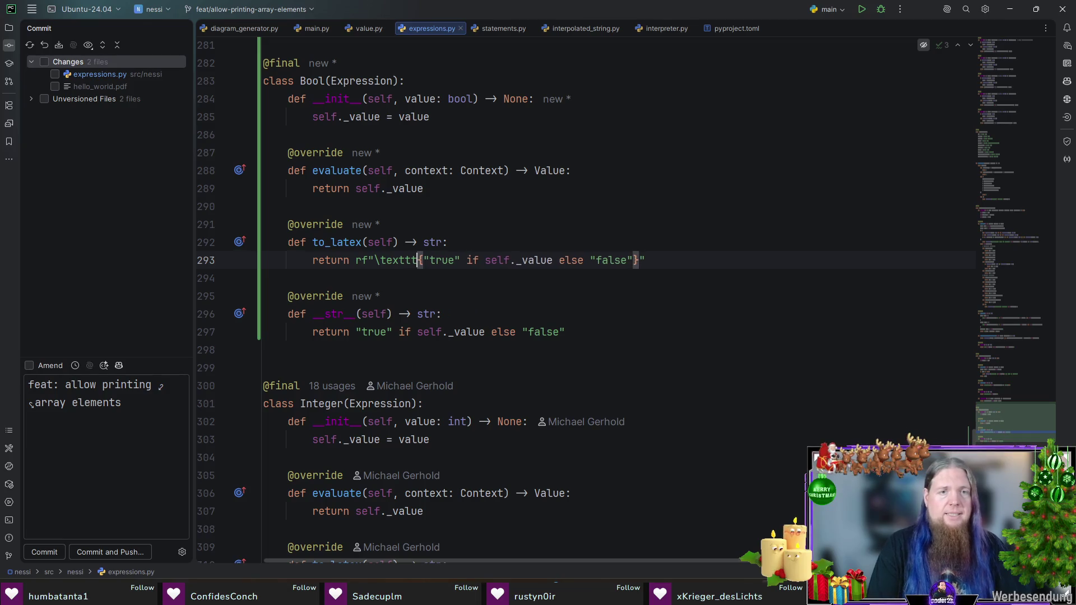
type("{{")
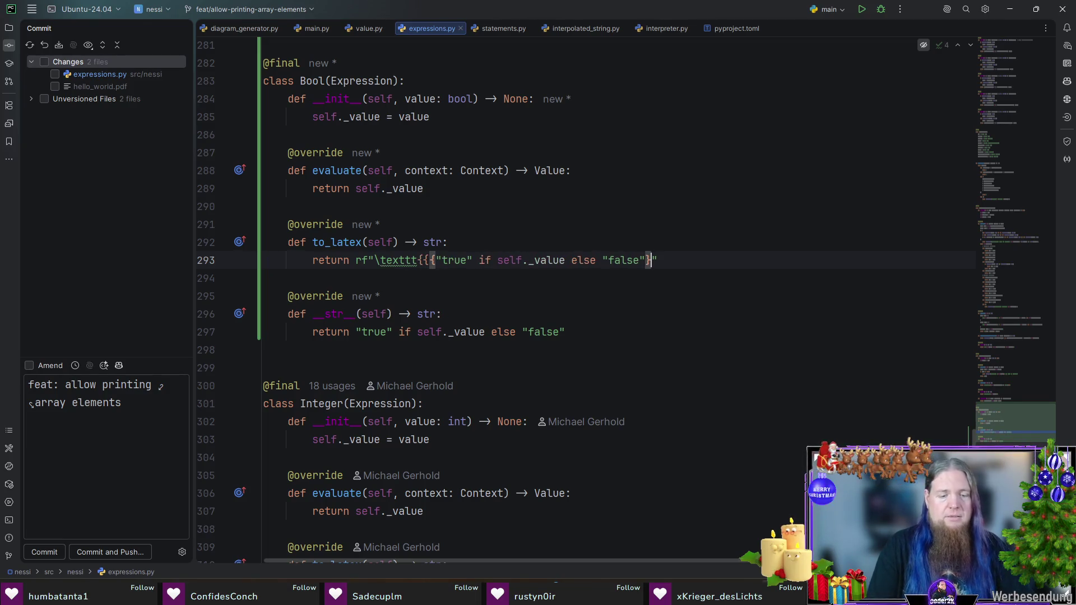
type("}}")
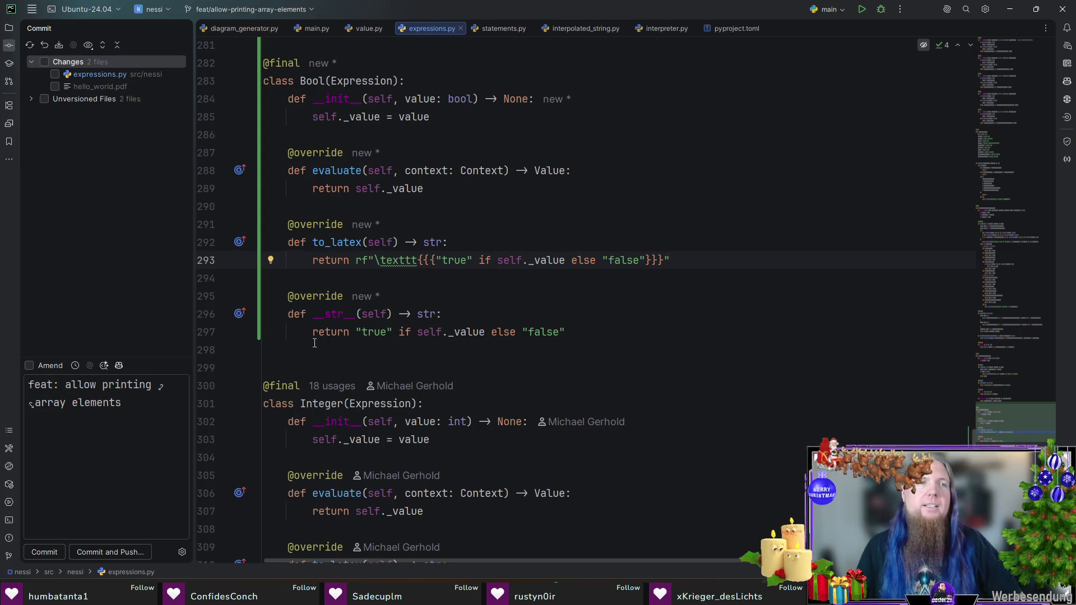
Step: Glance at the unversioned files, review the Bool class, then jump to BinaryExpression
left_click(31, 99)
left_click(30, 98)
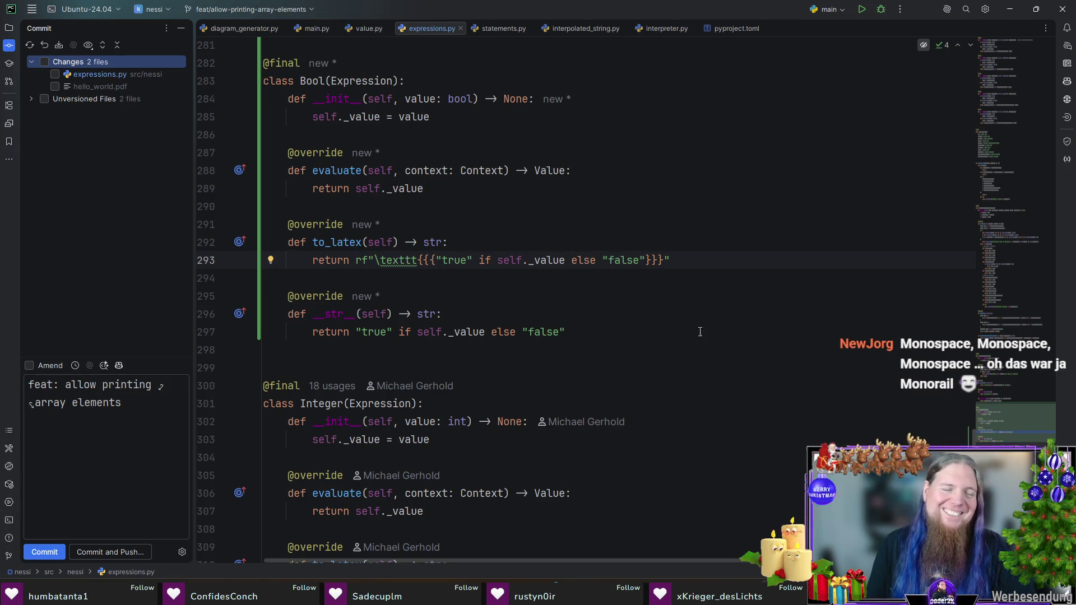
scroll(358, 197, "up", 2)
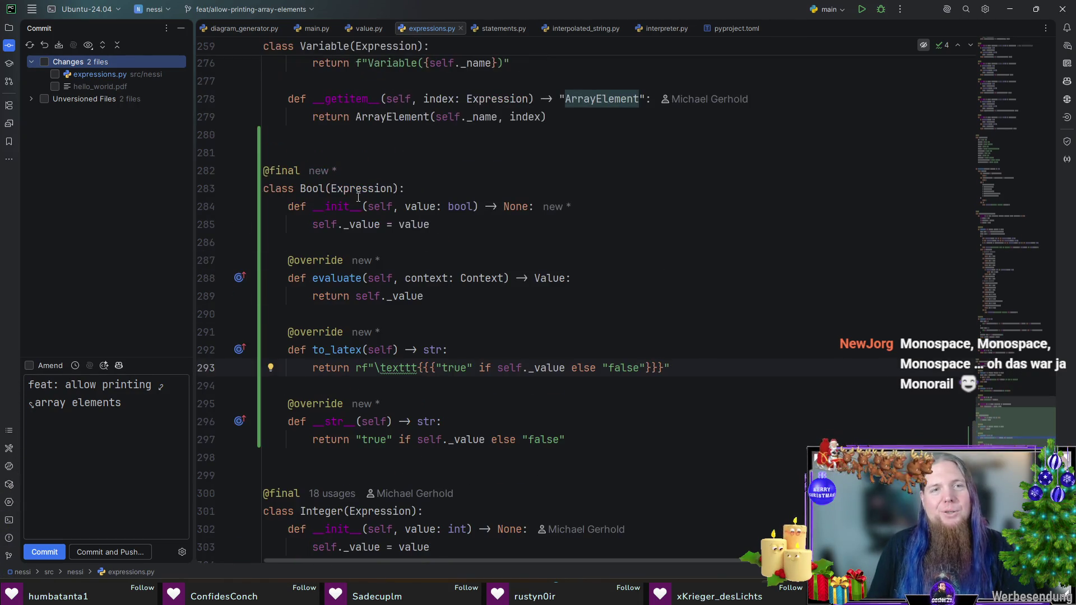
left_click(311, 189)
left_click(442, 189)
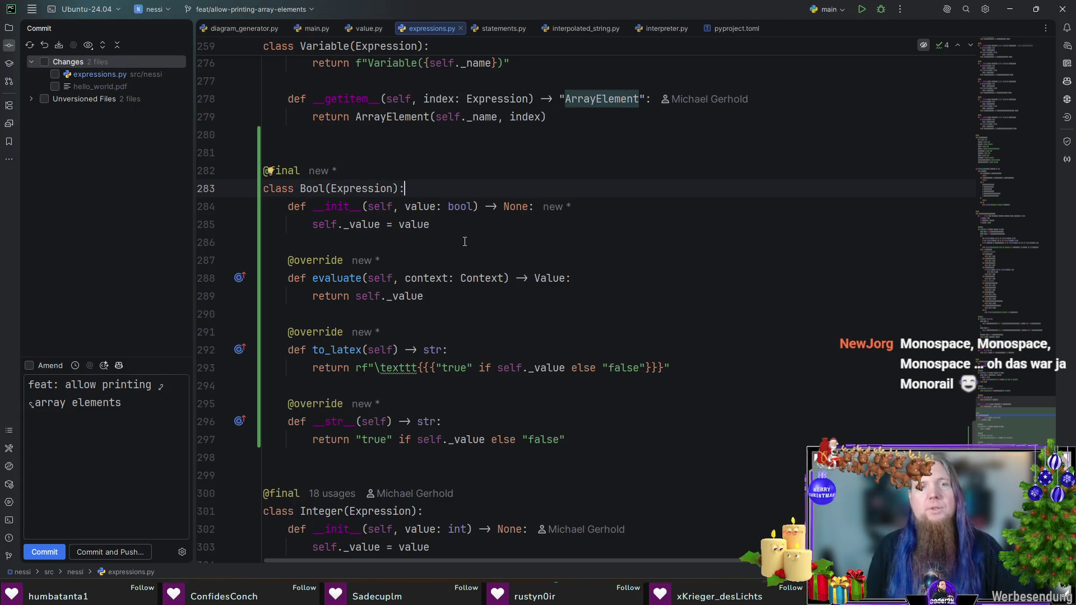
scroll(441, 288, "down", 6)
scroll(442, 288, "down", 15)
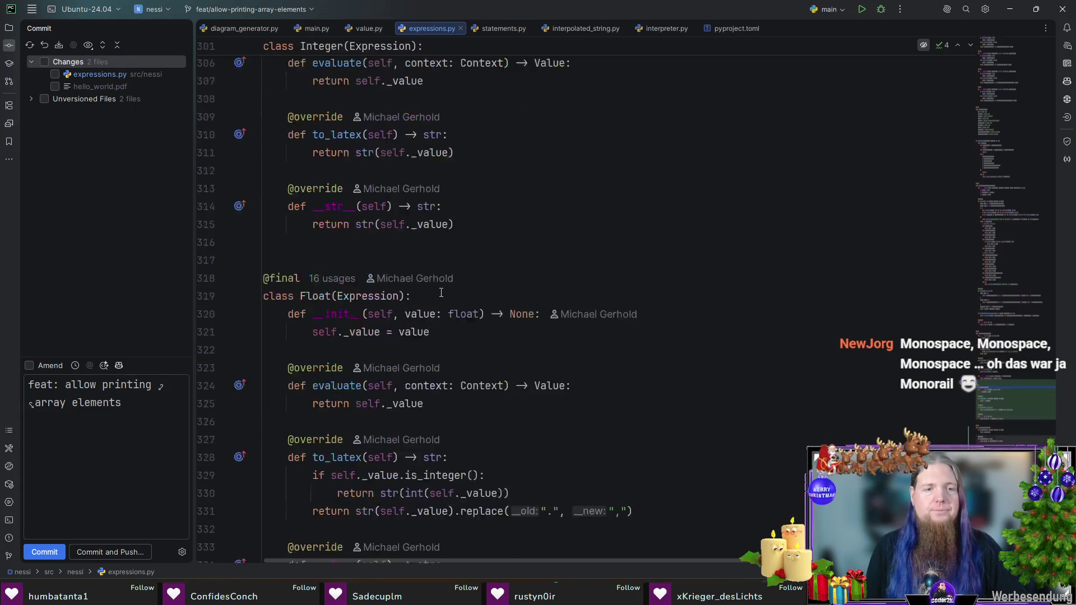
scroll(504, 311, "down", 6)
scroll(1007, 396, "up", 20)
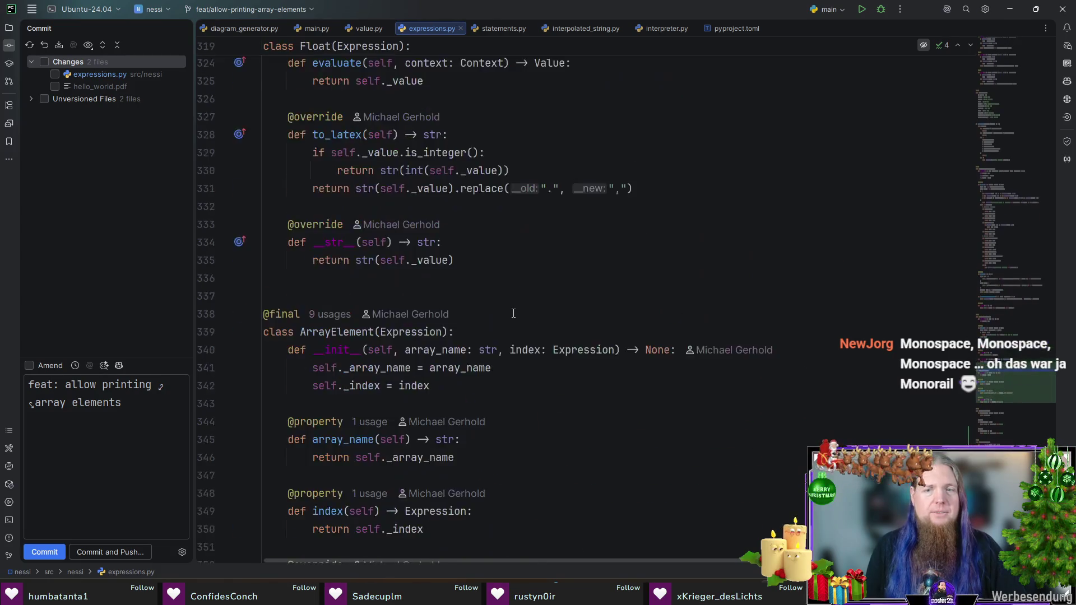
left_click(1004, 312)
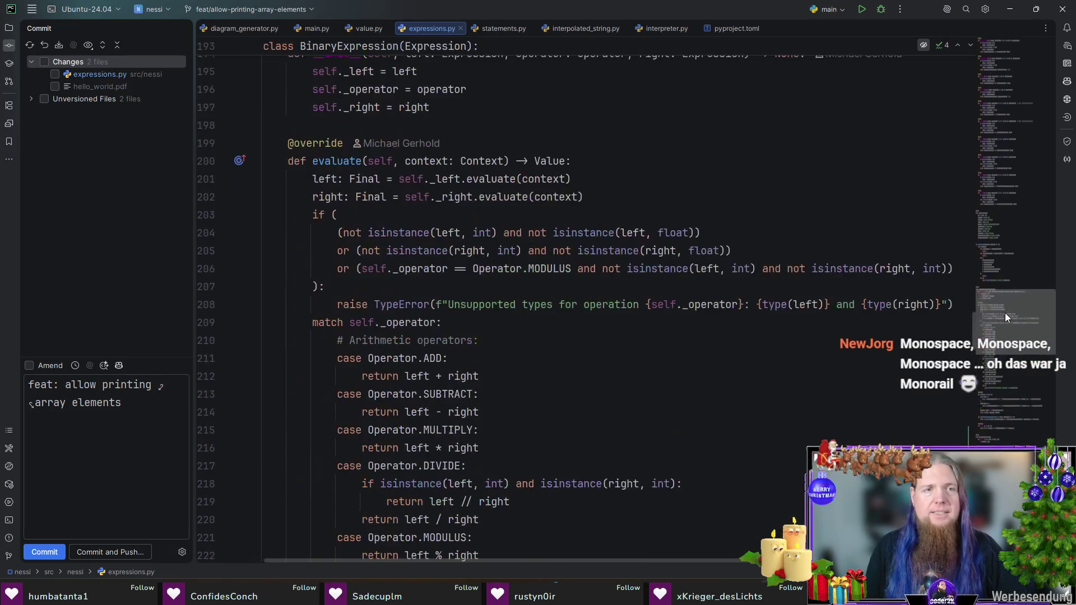
key("alt+F12")
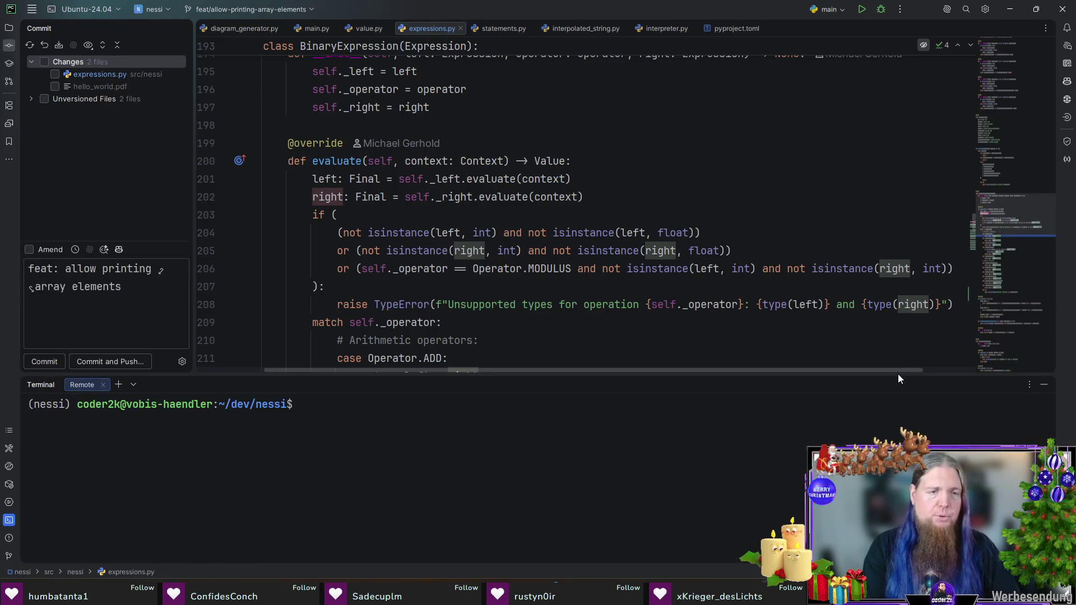
type("uv run ")
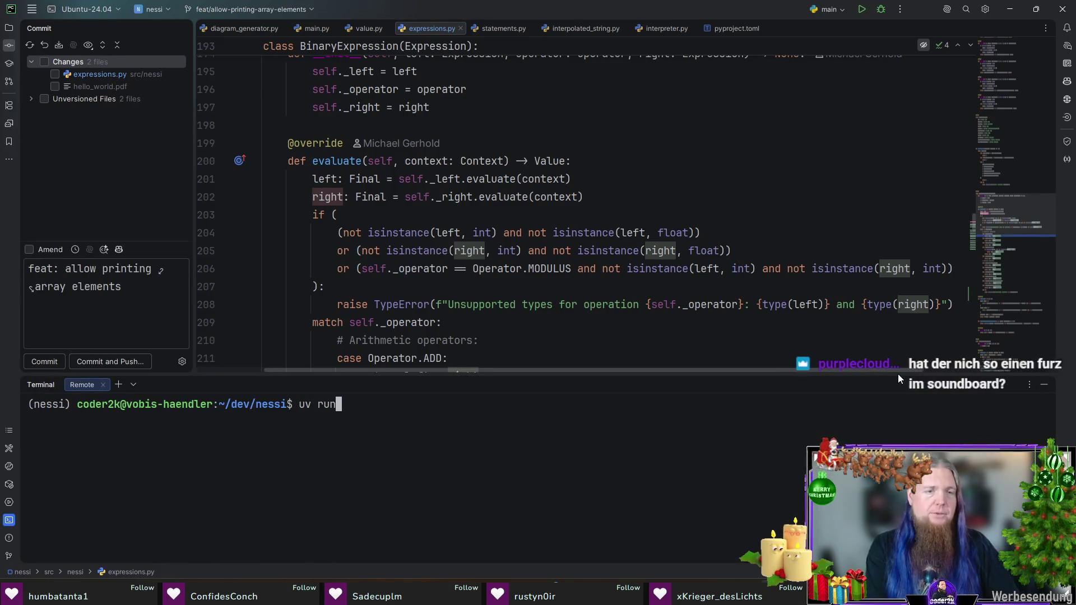
type("ruff format && ")
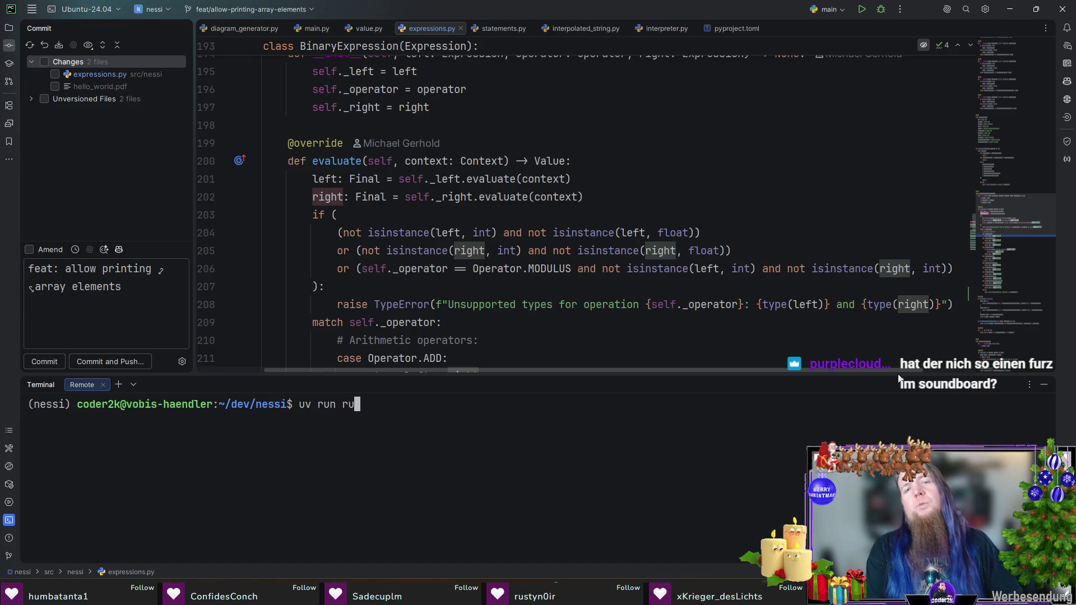
type("uv run ruff f")
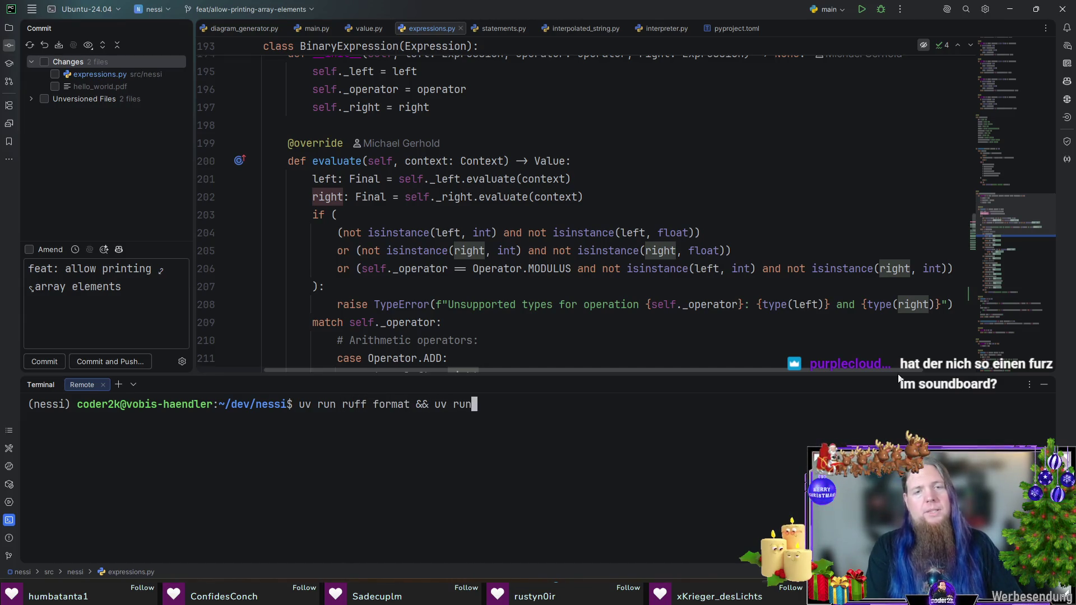
key("BackSpace")
type("check --fix ")
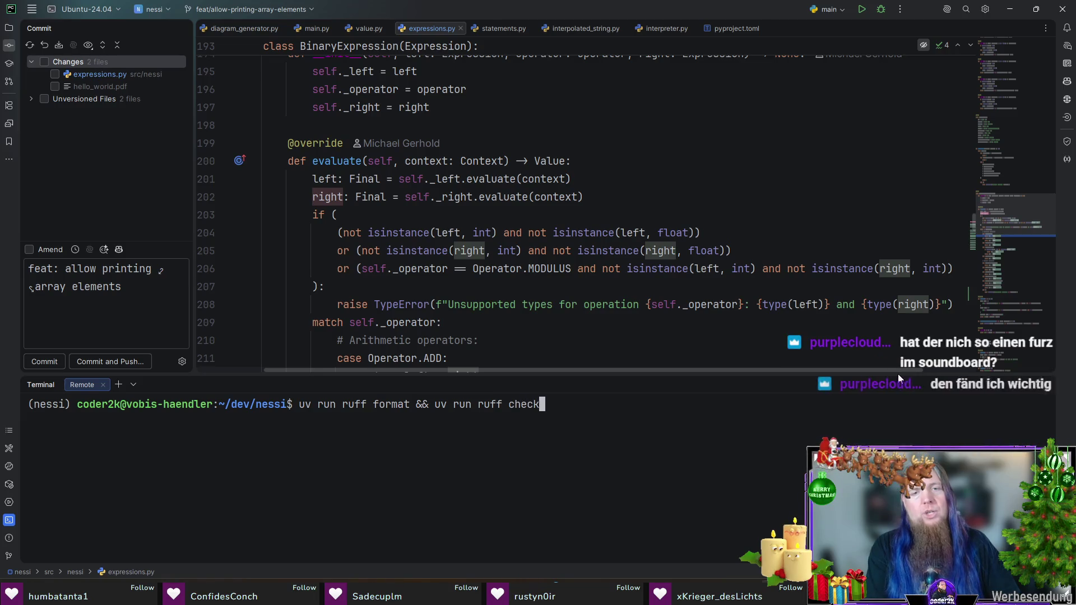
type("&& uv run ")
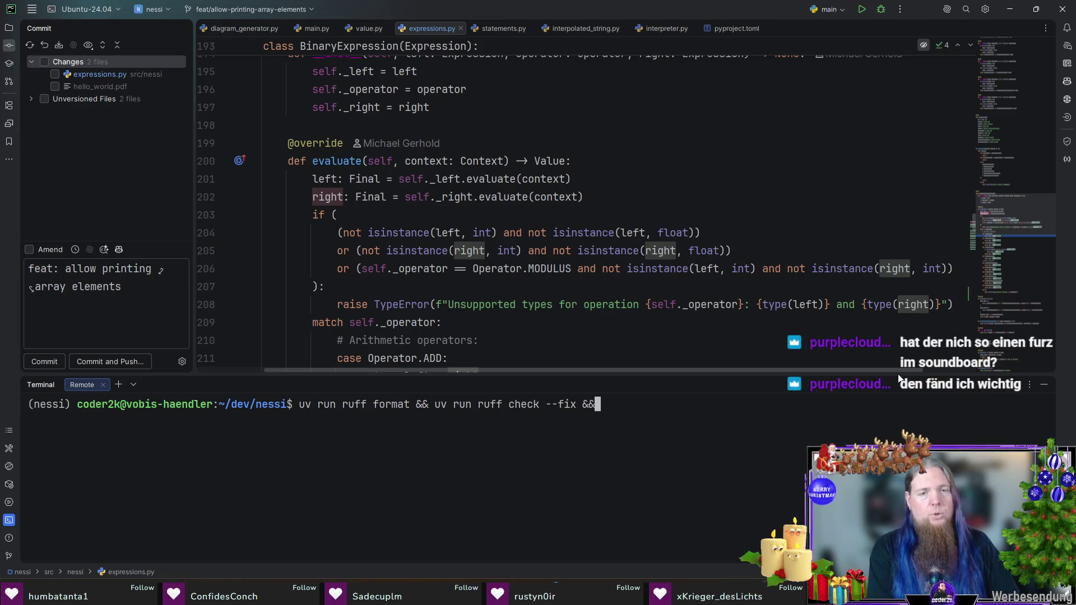
type("pyrefly")
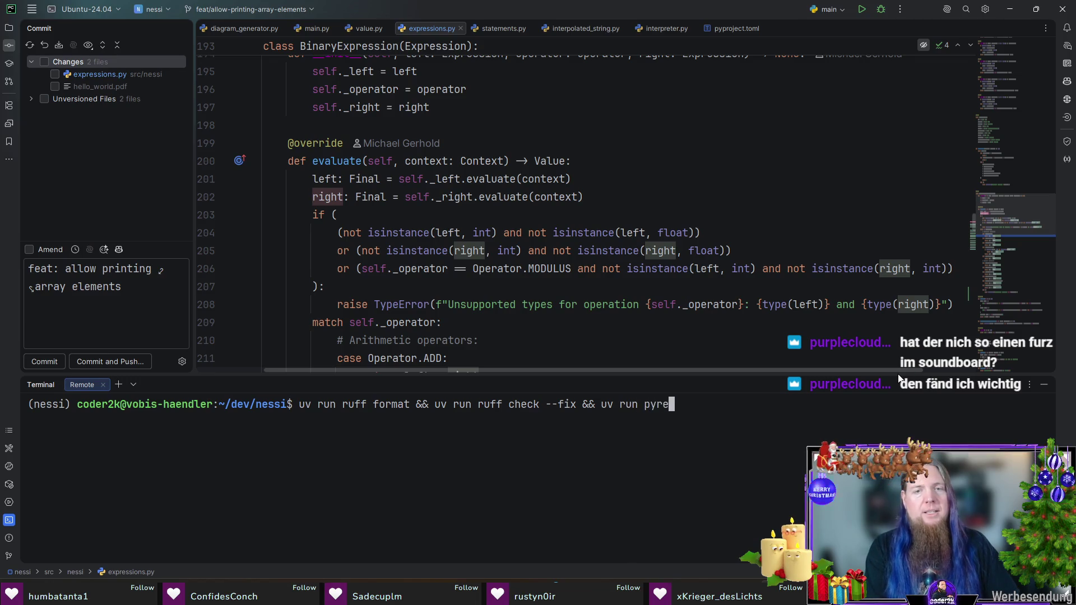
type(" check")
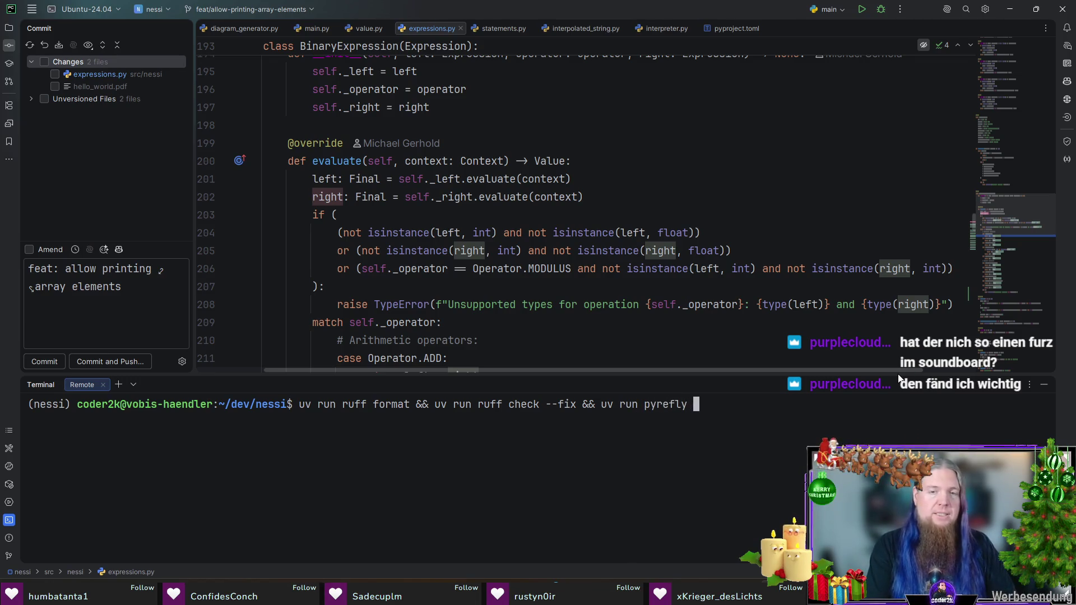
key("Return")
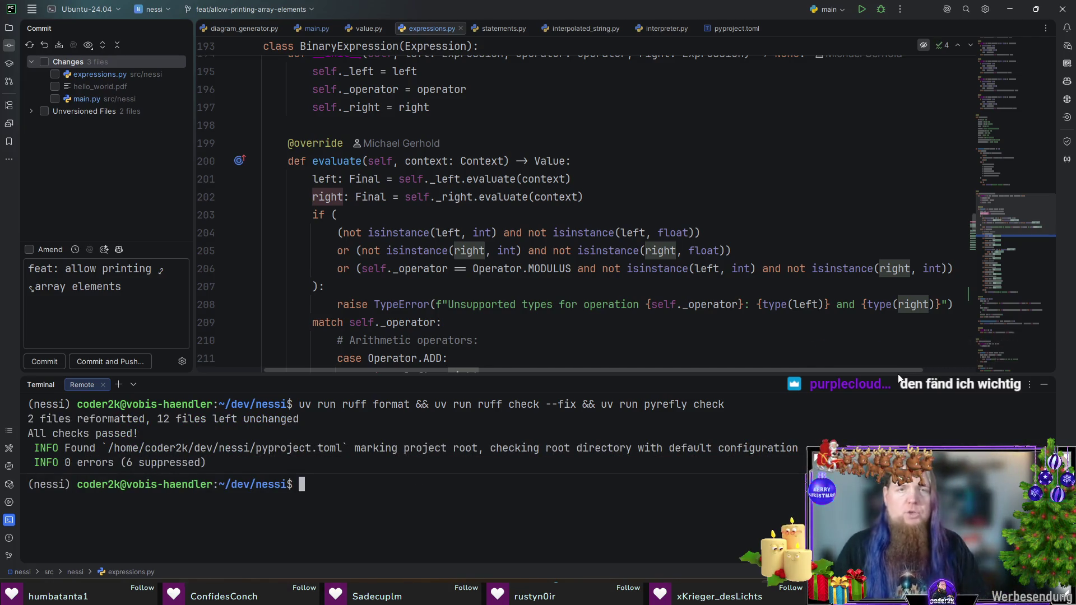
Step: Hide the Terminal and Commit panels so main.py fills the editor
left_click(1043, 383)
left_click(302, 29)
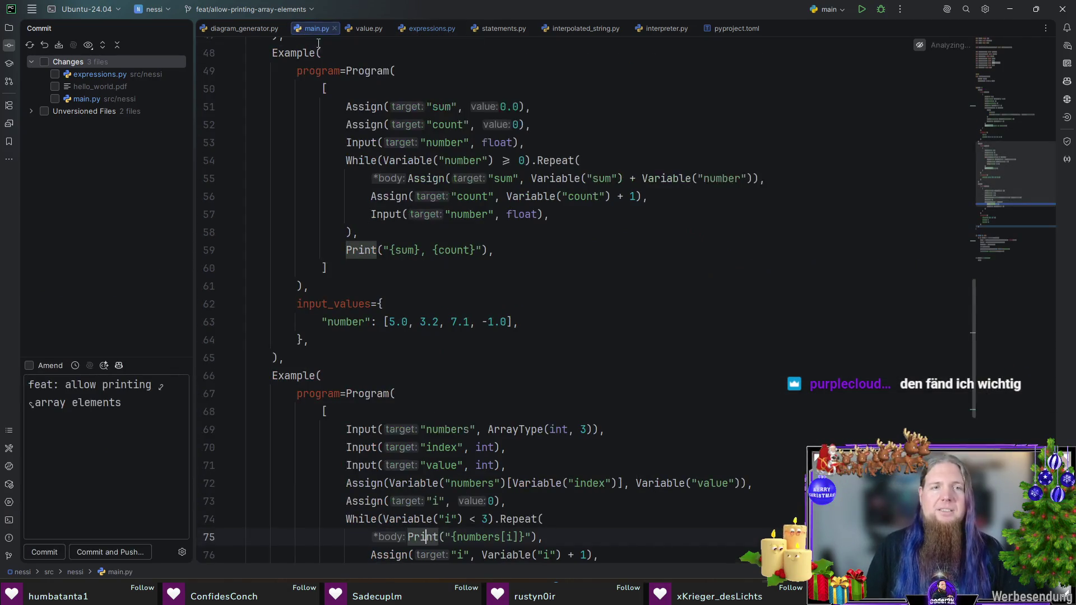
scroll(630, 250, "up", 2)
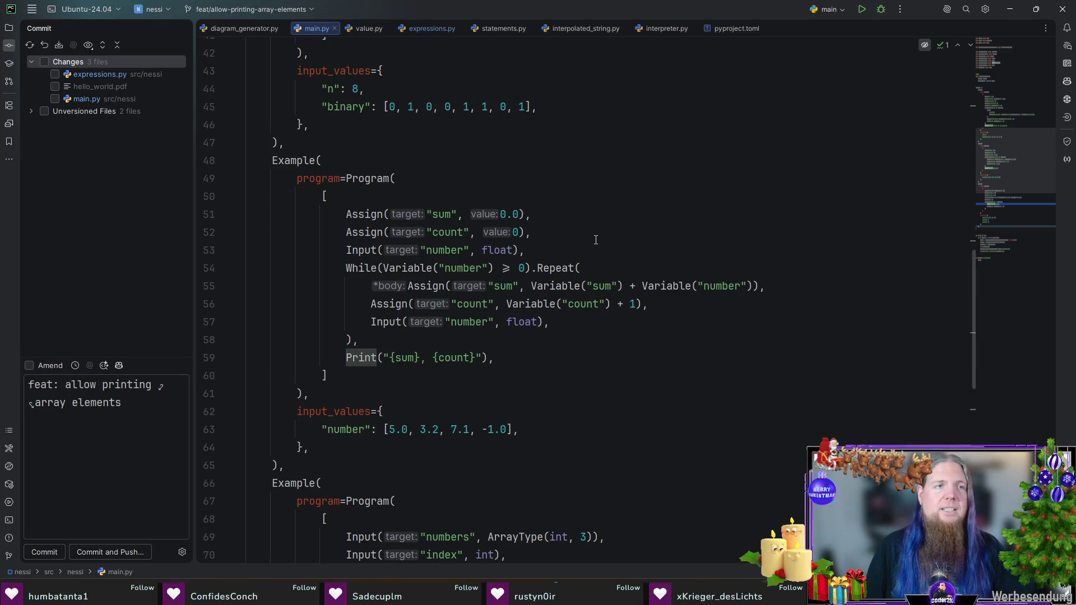
key("alt+0")
Step: Scroll through the Examples and inspect the array-indexing Example block
scroll(251, 259, "down", 5)
scroll(251, 259, "down", 5)
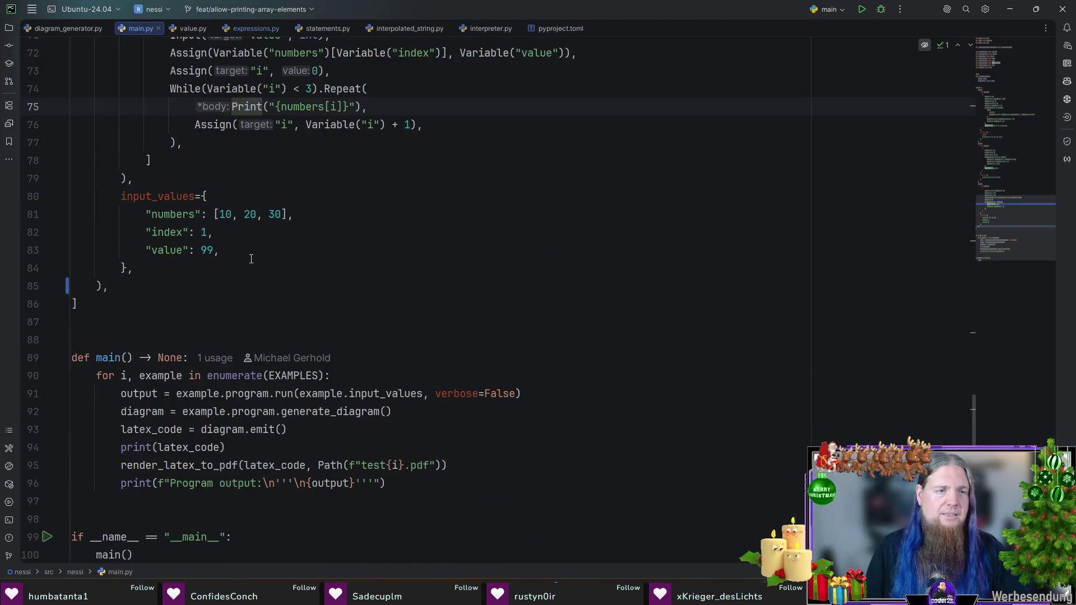
scroll(357, 276, "up", 4)
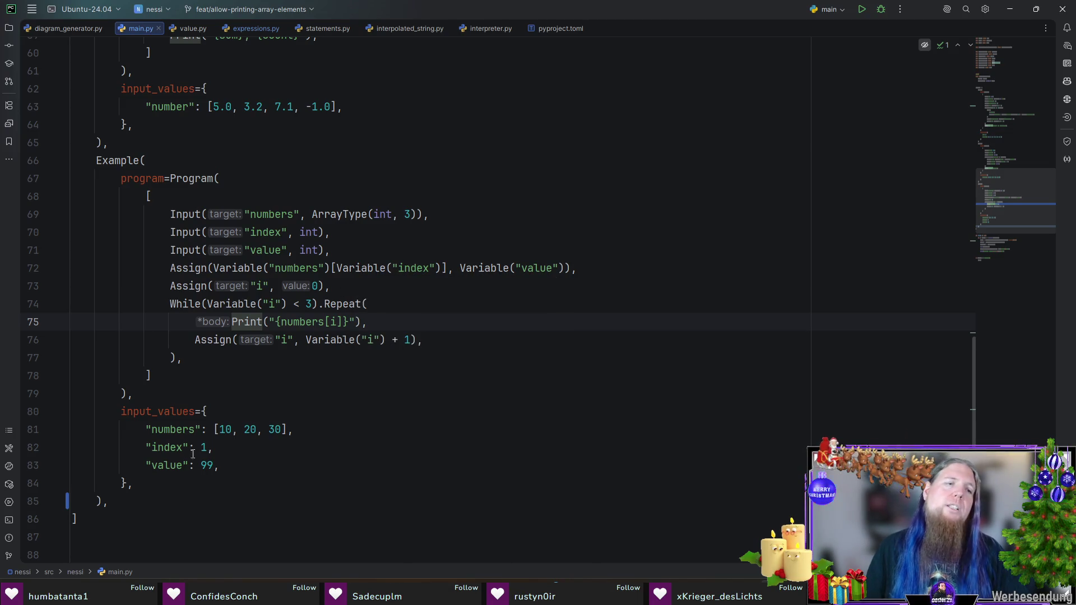
mouse_move(112, 501)
left_mouse_down()
mouse_move(103, 183)
mouse_move(111, 161)
left_mouse_up()
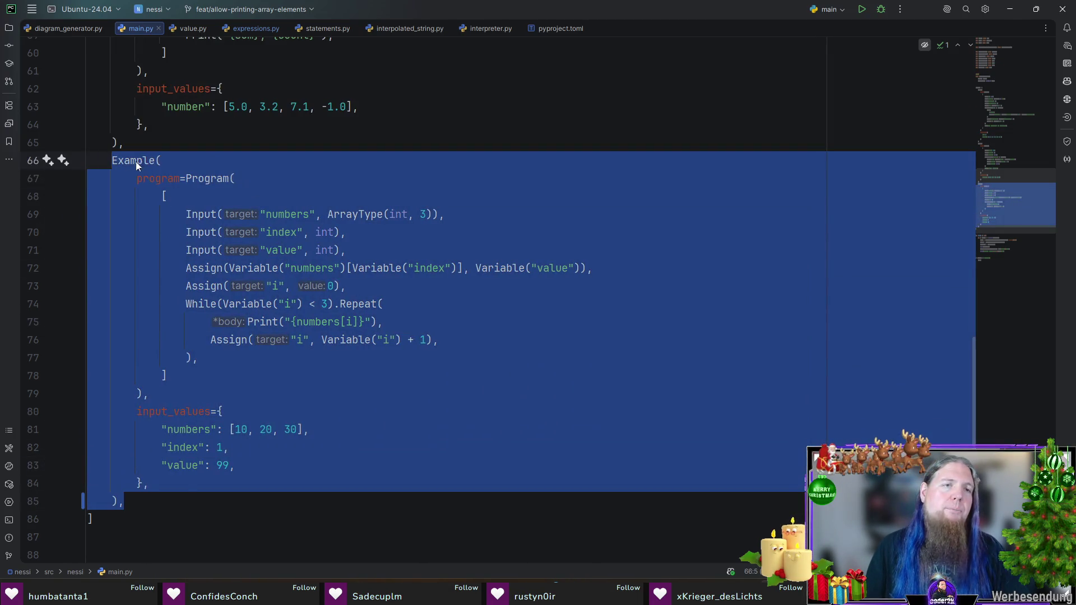
left_click(270, 183)
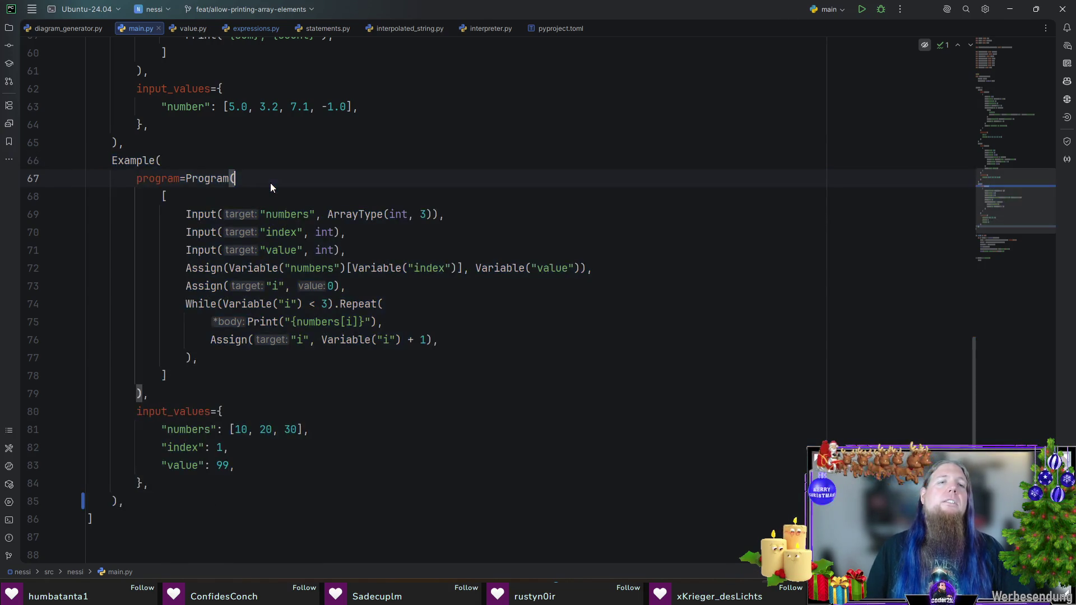
scroll(392, 314, "up", 4)
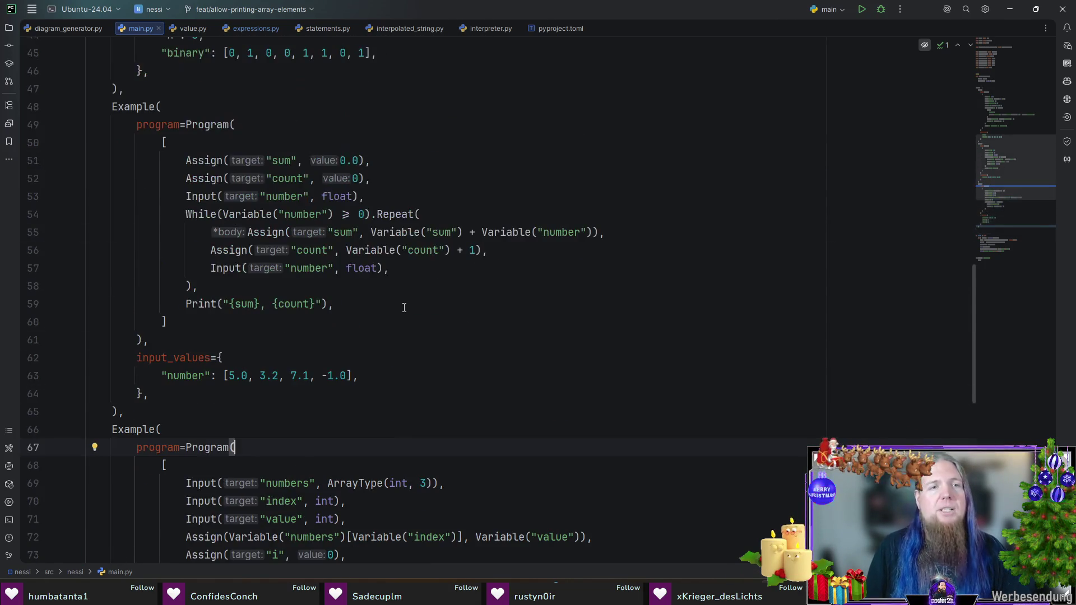
scroll(411, 284, "down", 5)
scroll(412, 284, "up", 12)
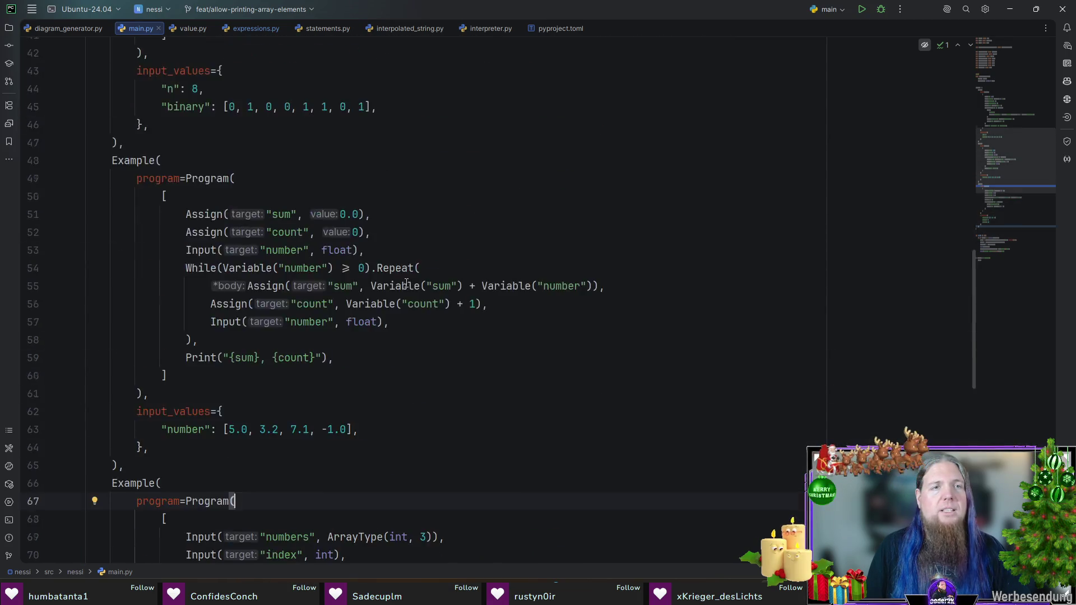
scroll(442, 291, "down", 11)
scroll(442, 290, "down", 3)
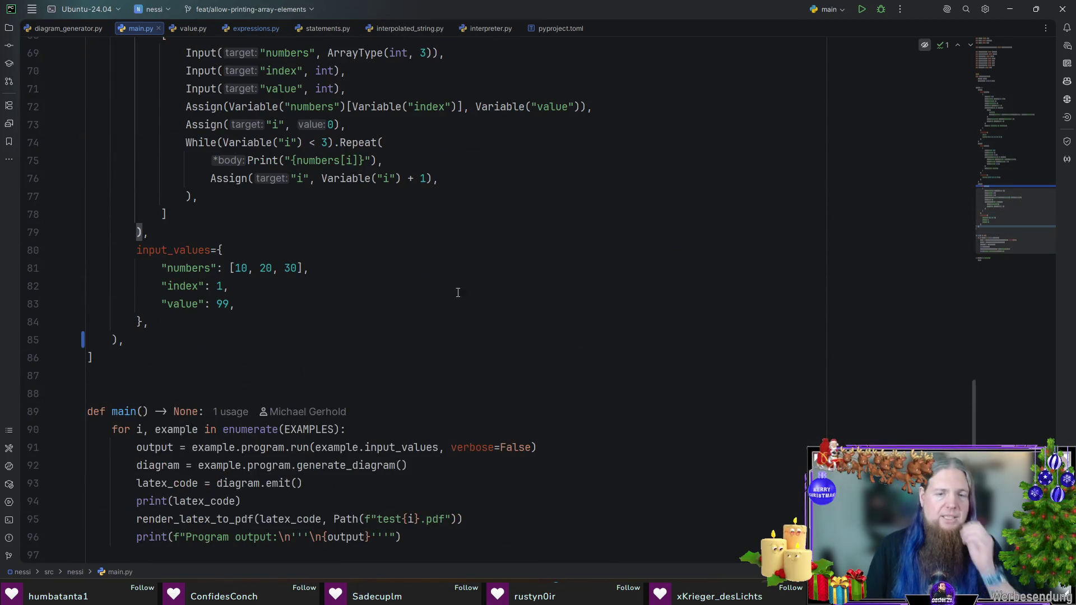
Step: Copy the bubble-sort Program from loesung_5_2.py in the struktogramme project
key("alt+Tab")
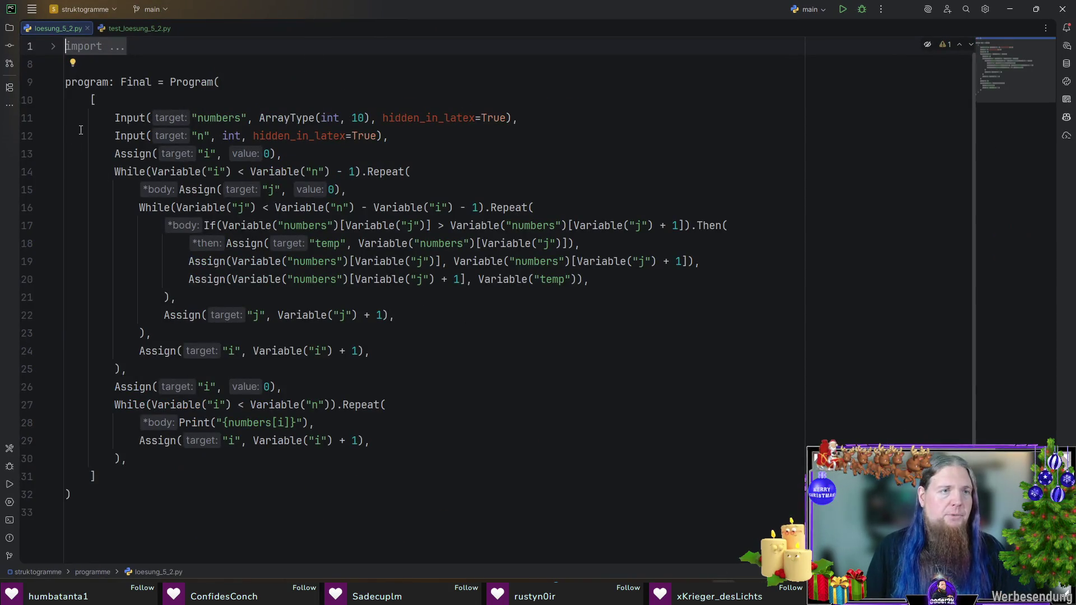
mouse_move(170, 88)
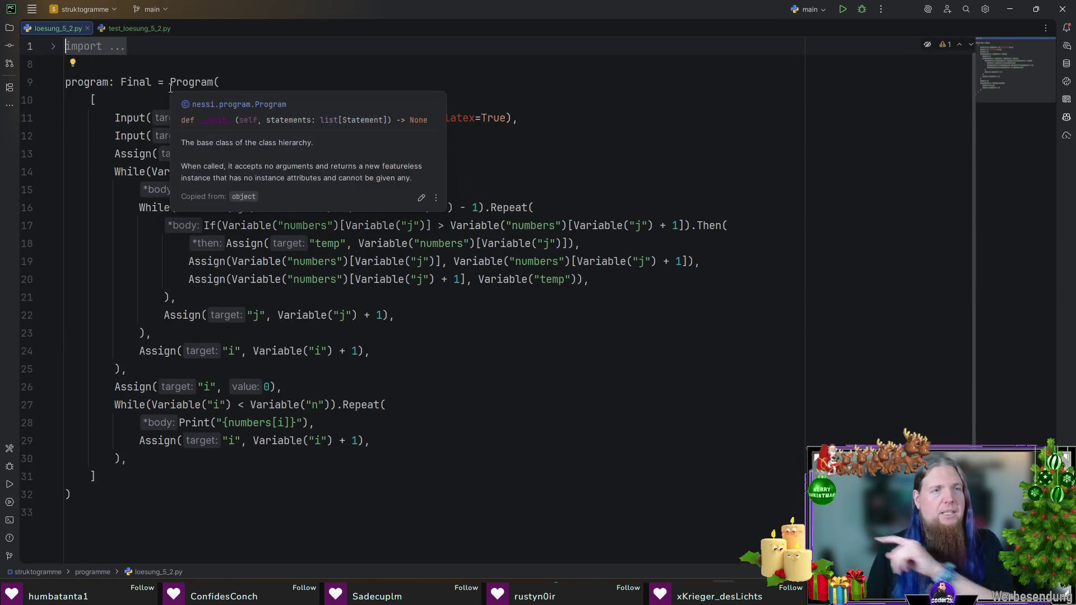
left_click_drag(170, 88, 194, 497)
key("ctrl+c")
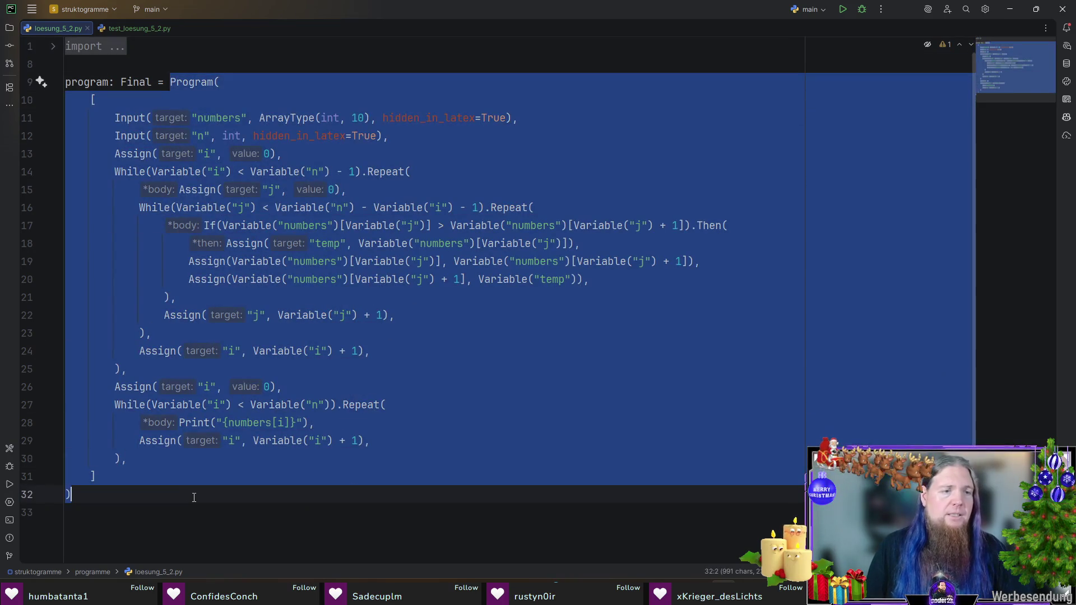
key("alt+Tab")
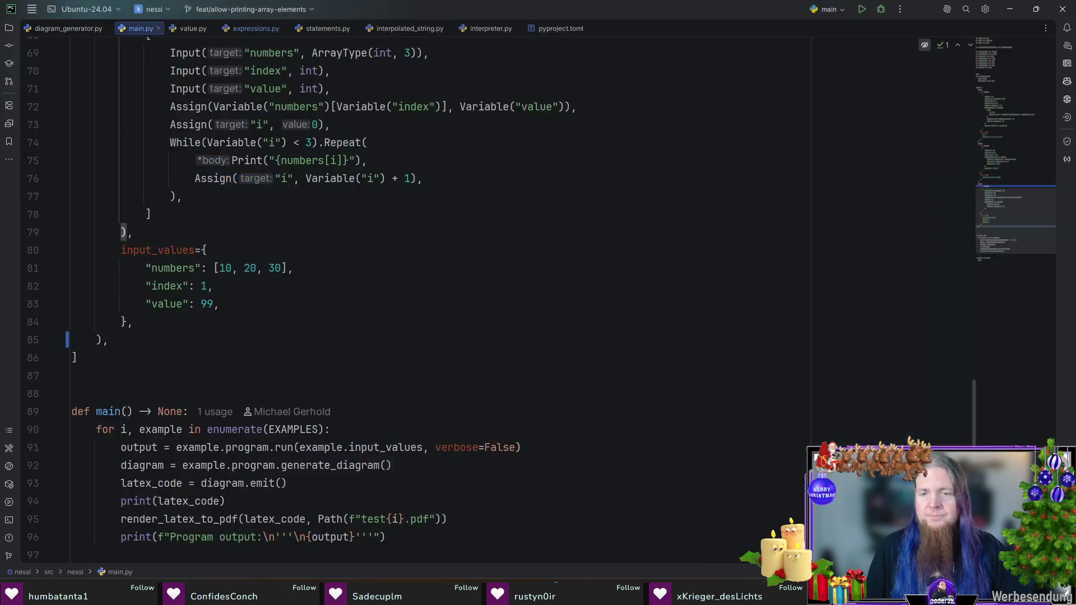
Step: Add a new Example after the last one with the pasted bubble-sort Program as program
scroll(621, 422, "up", 2)
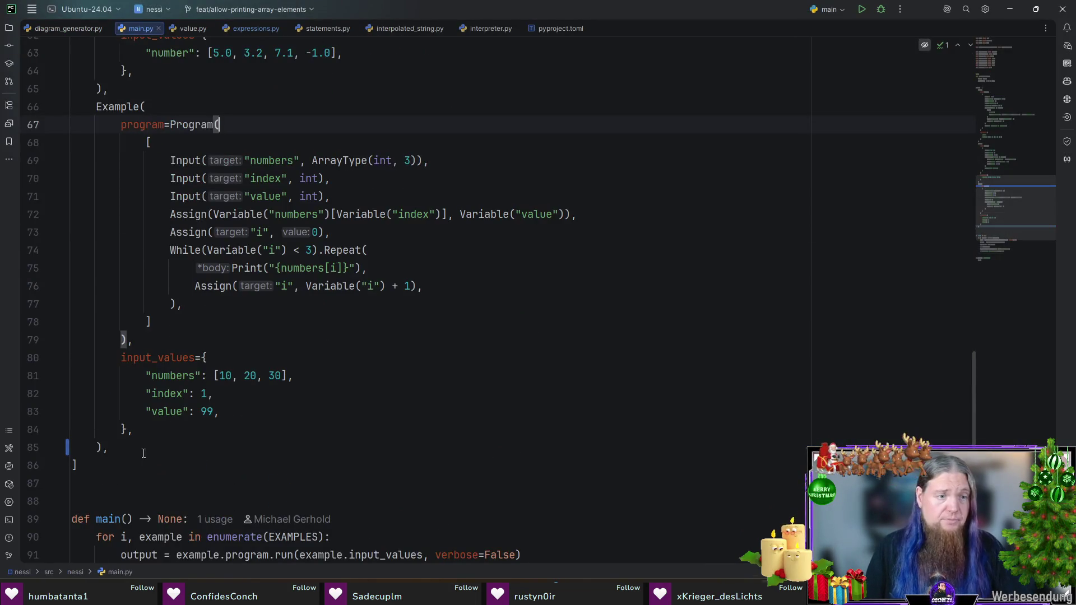
left_click(144, 453)
key("Return")
type("Exmapl")
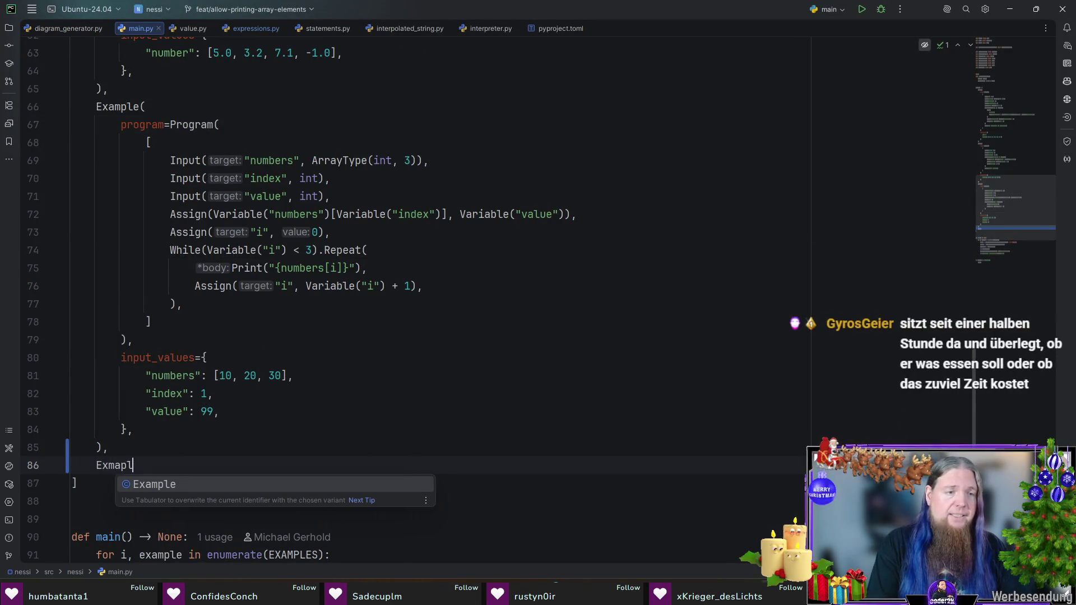
key("BackSpace")
key("BackSpace")
key("BackSpace")
type("ample(")
key("Return")
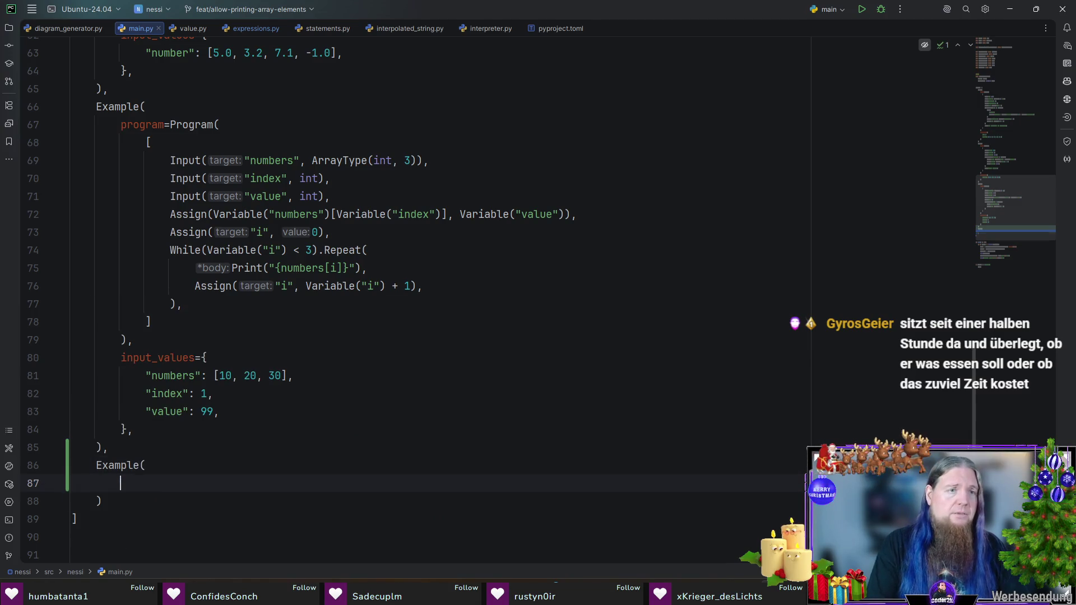
type("prog")
key("Return")
key("ctrl+v")
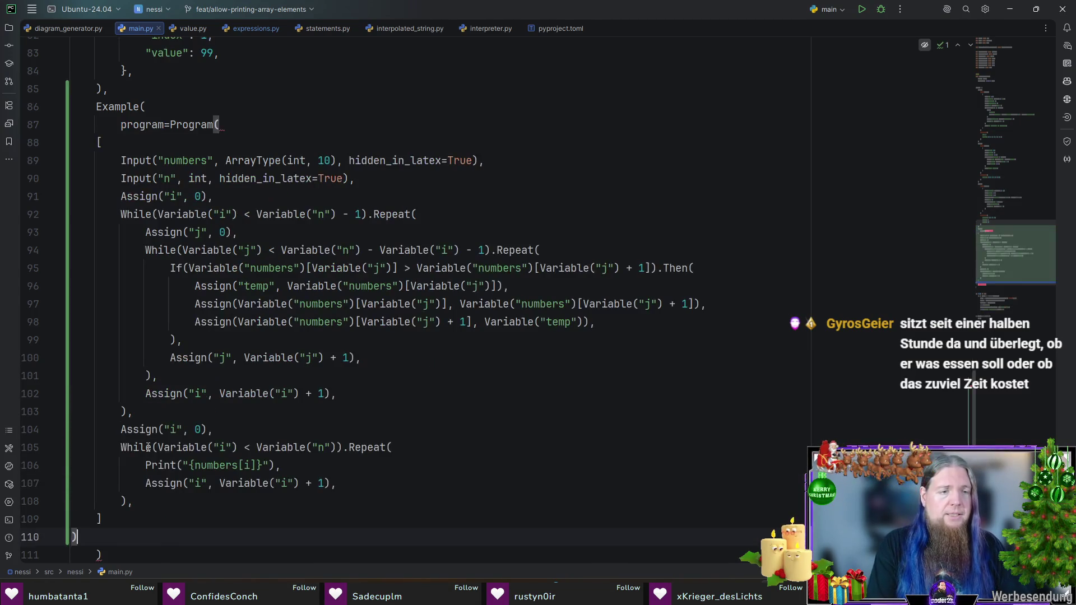
type(",")
Step: Accept the suggested input_values of ten numbers with n: 10 and reformat the code
key("Return")
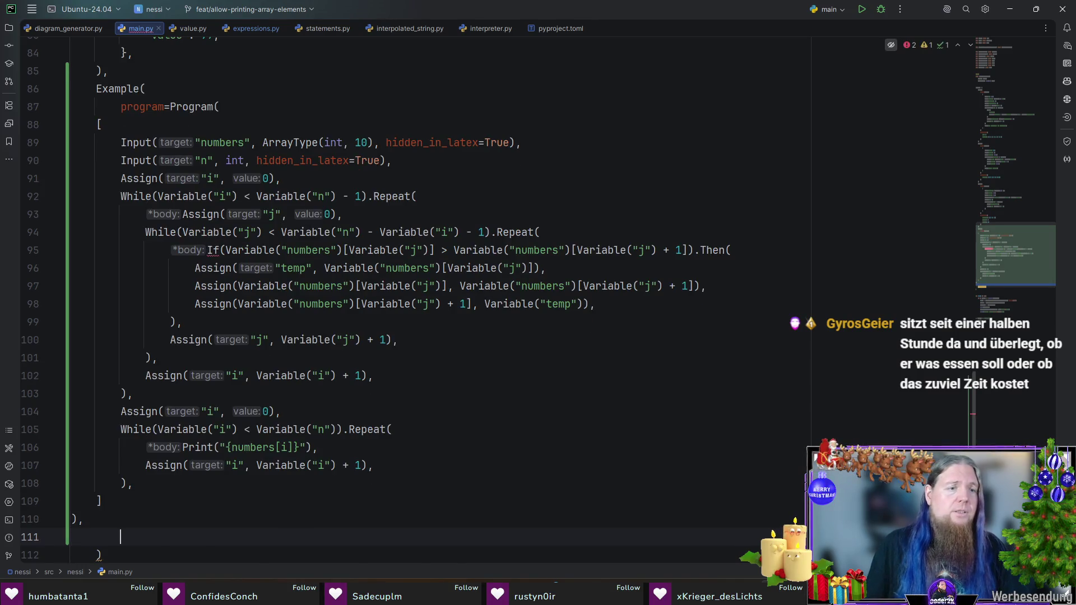
key("ctrl+v")
scroll(318, 285, "down", 2)
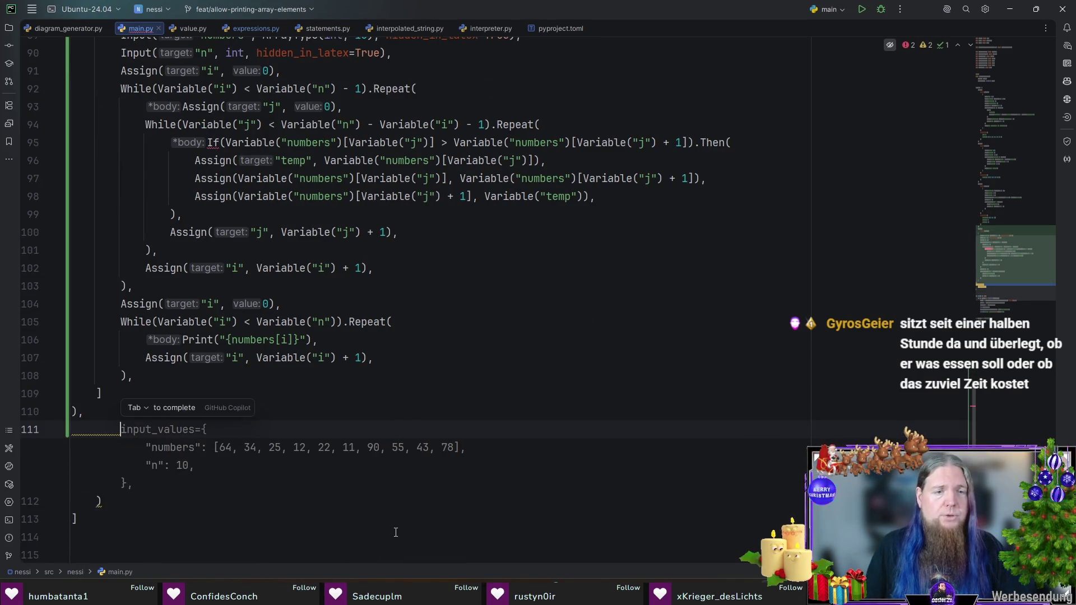
key("Tab")
key("ctrl+alt+l")
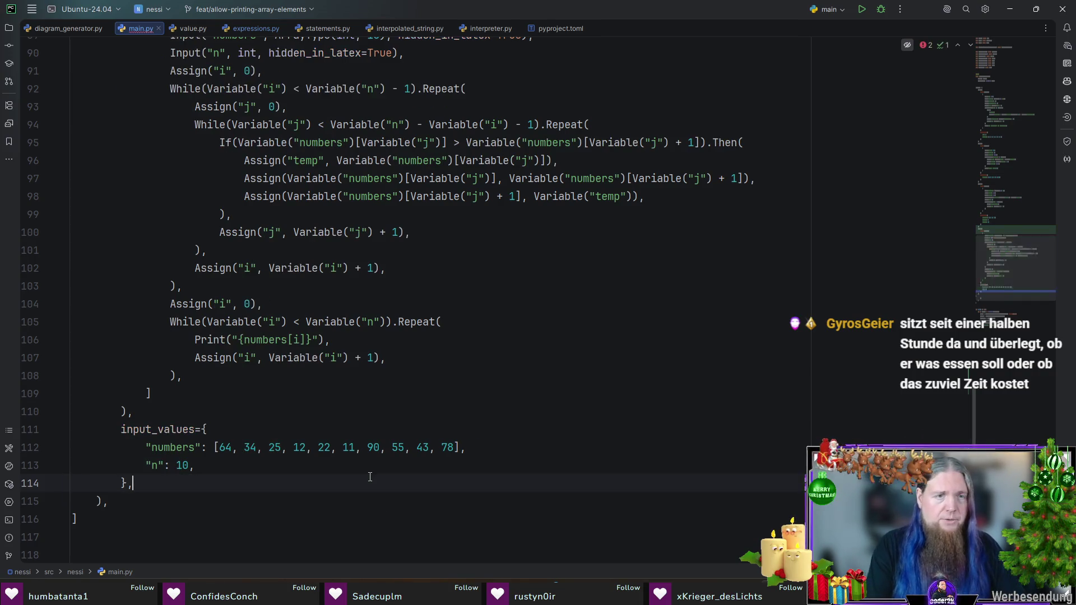
scroll(416, 401, "up", 3)
Step: Import the unresolved If from nessi.statements through the Alt+Enter quick fix
scroll(414, 251, "down", 3)
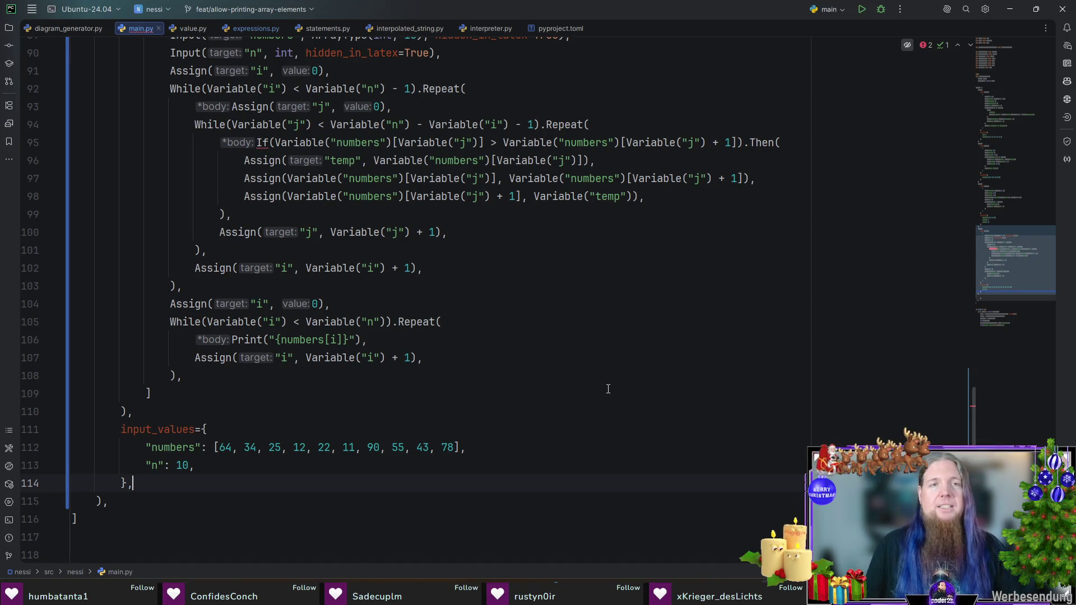
scroll(608, 388, "up", 3)
left_click(264, 303)
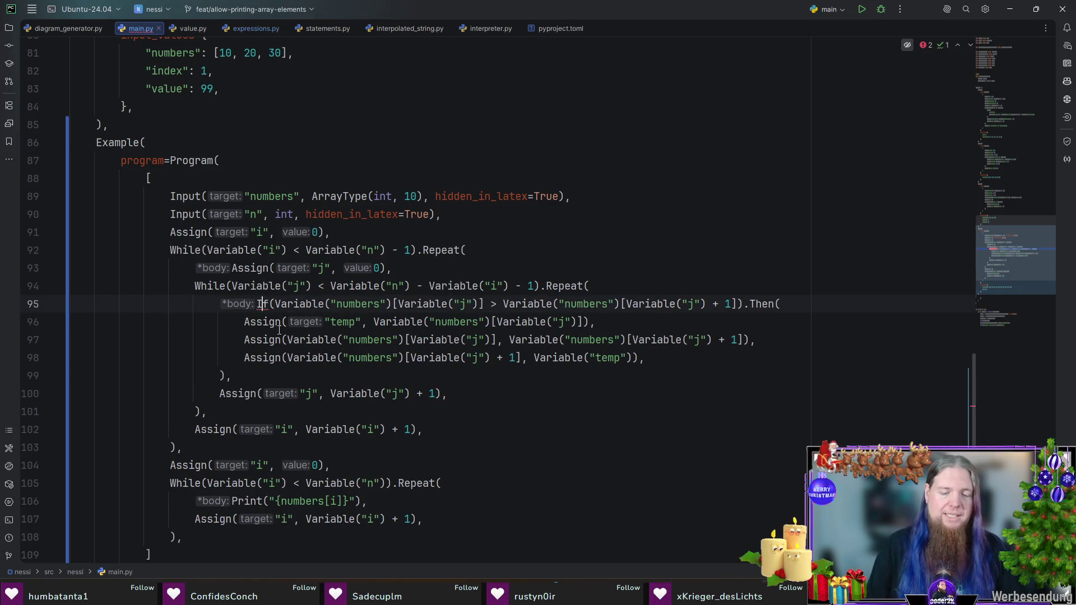
key("alt+Return")
key("Return")
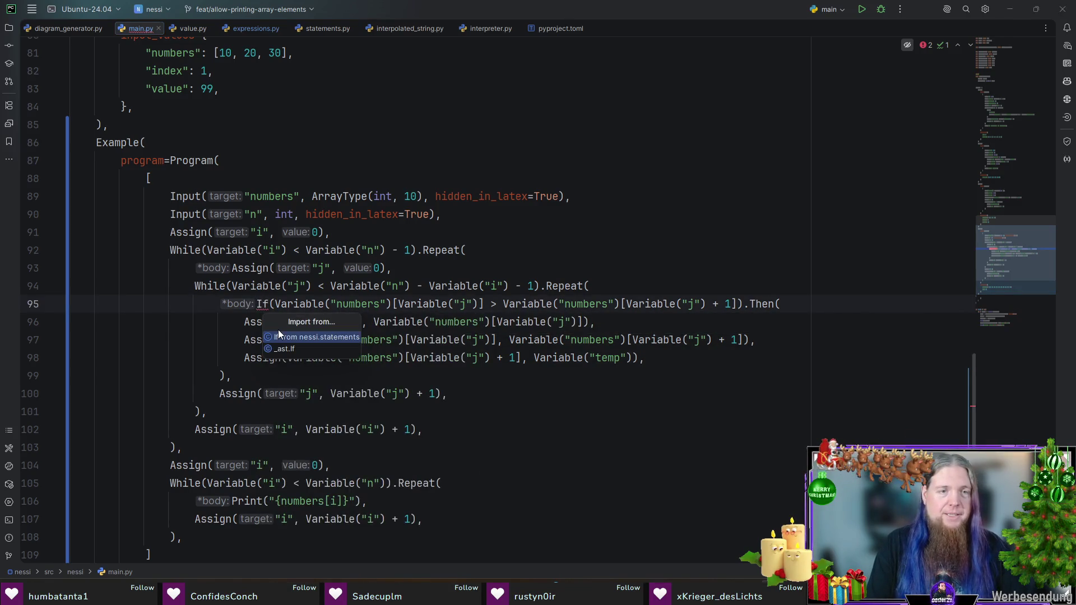
left_click(278, 331)
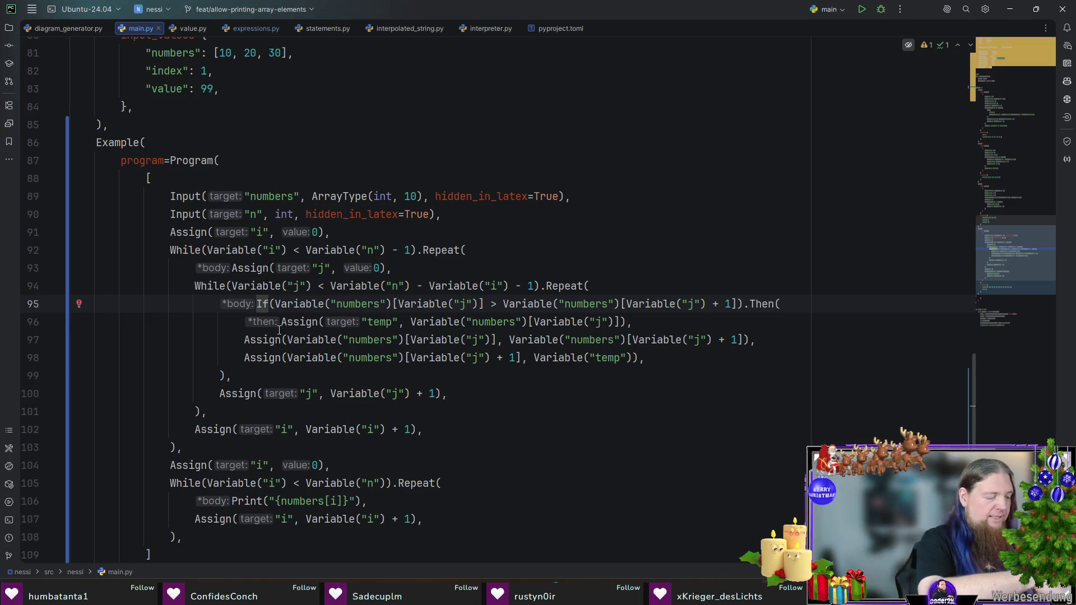
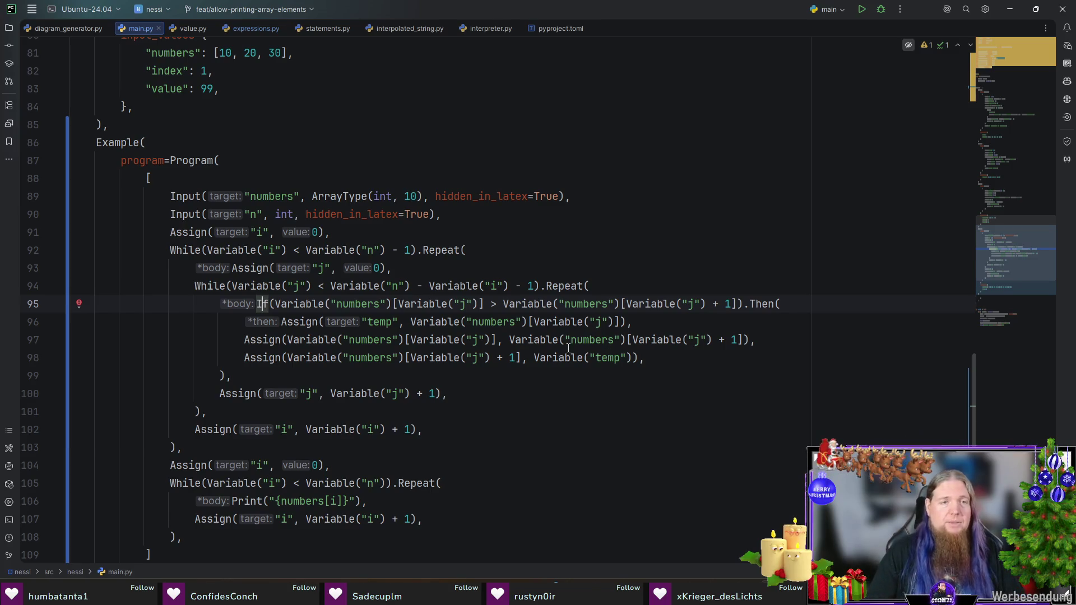
Step: Review the inner while loop and the If swap block, then place the caret after j = 0
left_click_drag(208, 286, 639, 285)
left_click(655, 293)
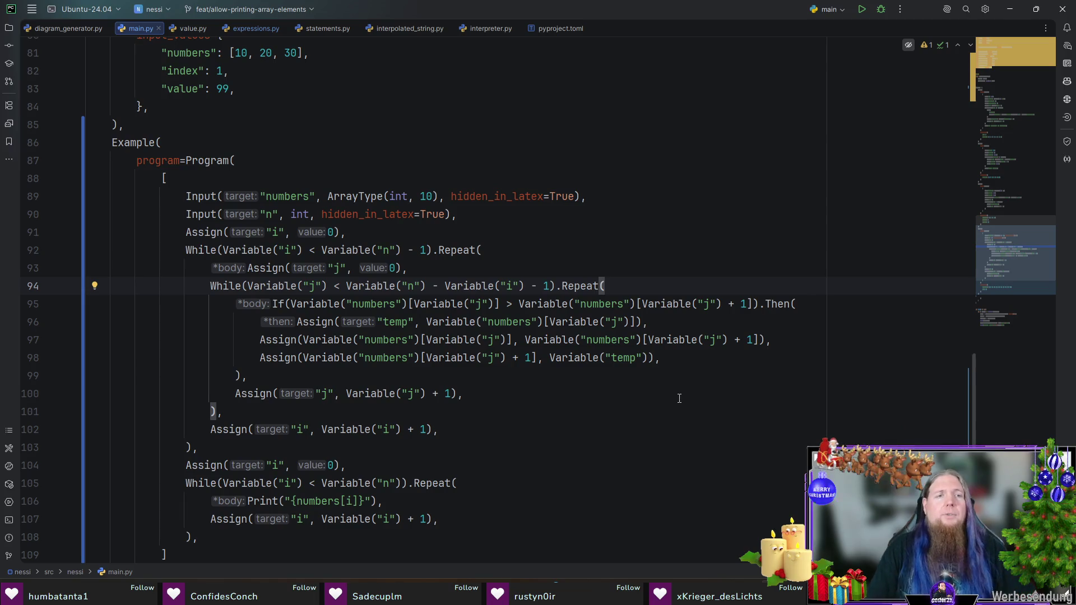
left_click(272, 303)
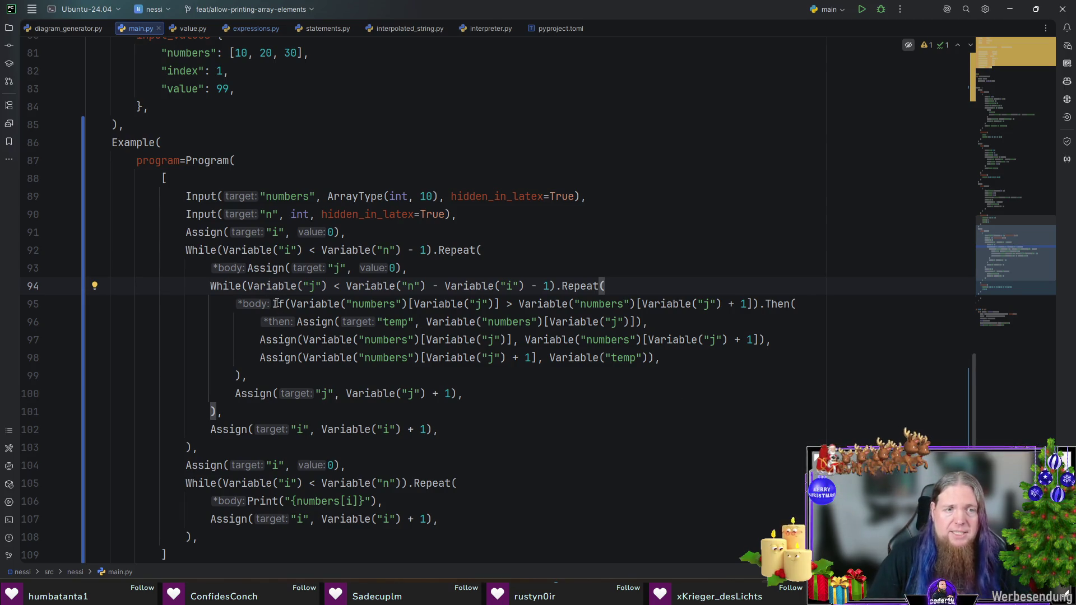
key("ctrl+w")
key("ctrl+w")
key("ctrl+w")
left_click(345, 373)
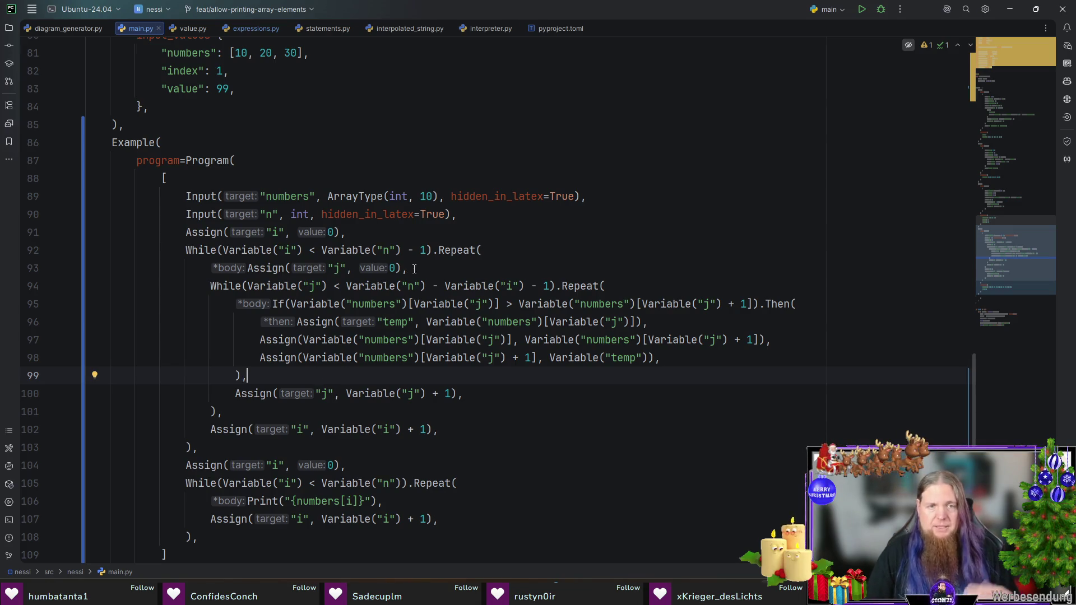
left_click(448, 268)
Step: Add Assign("did_swap", False) on a new line below the j = 0 assignment
key("Return")
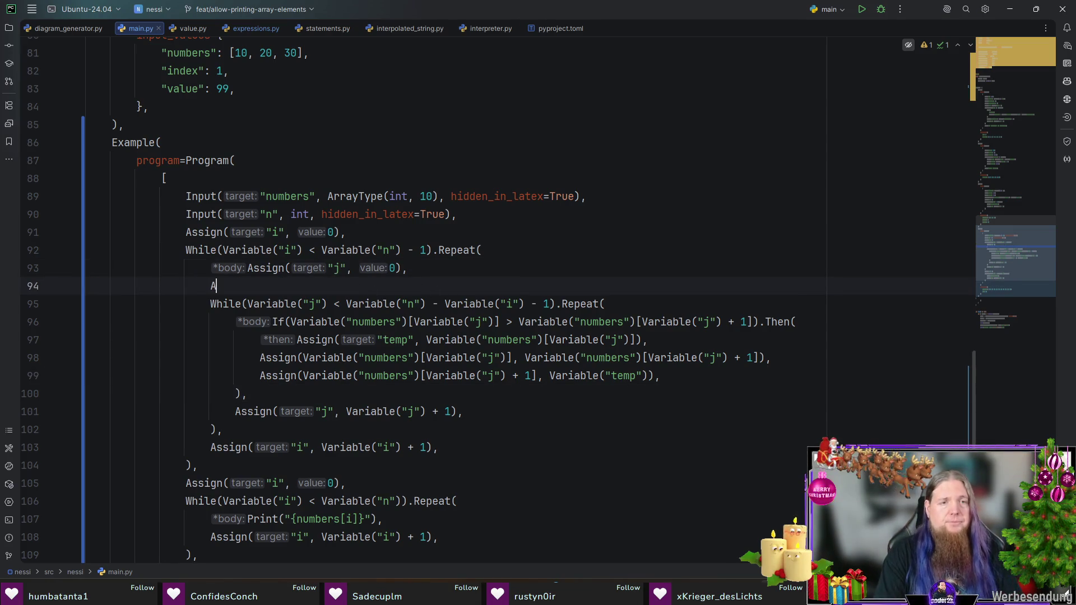
type("Assign(\"temp\", 0),")
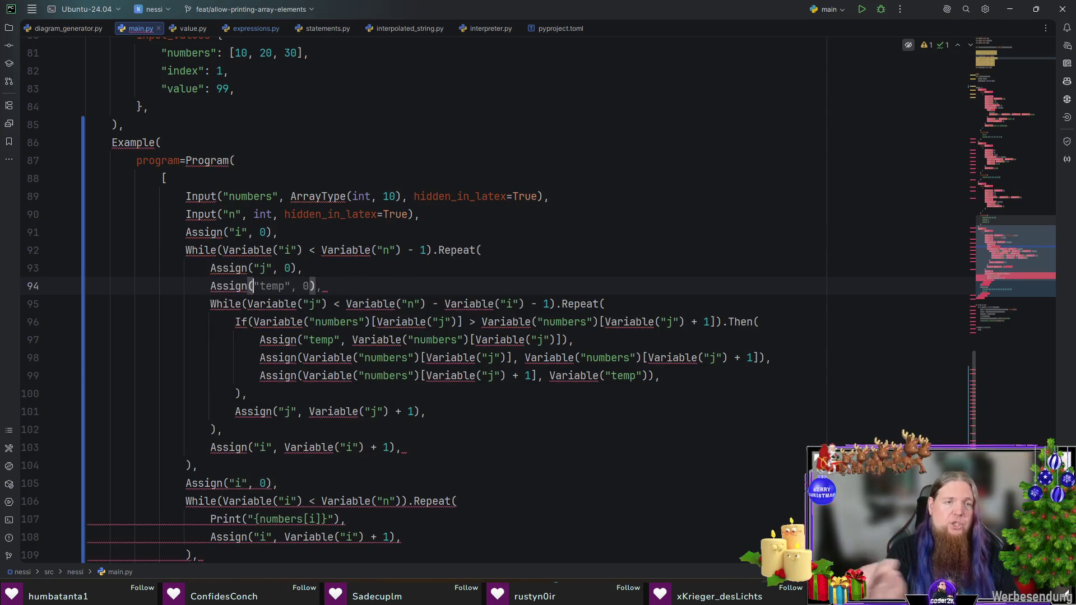
type("\"")
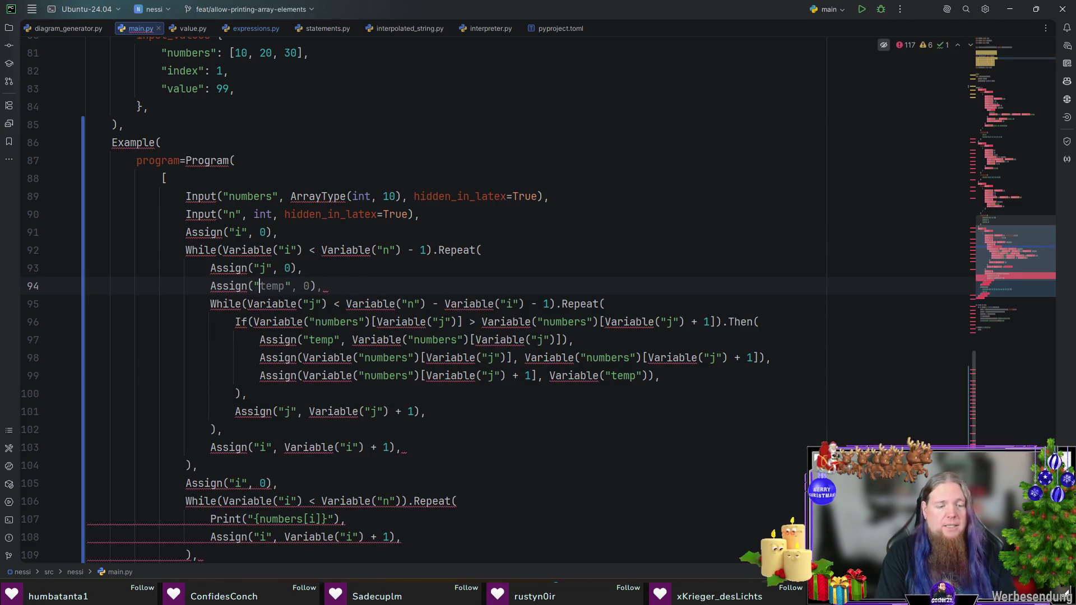
type("did_swap")
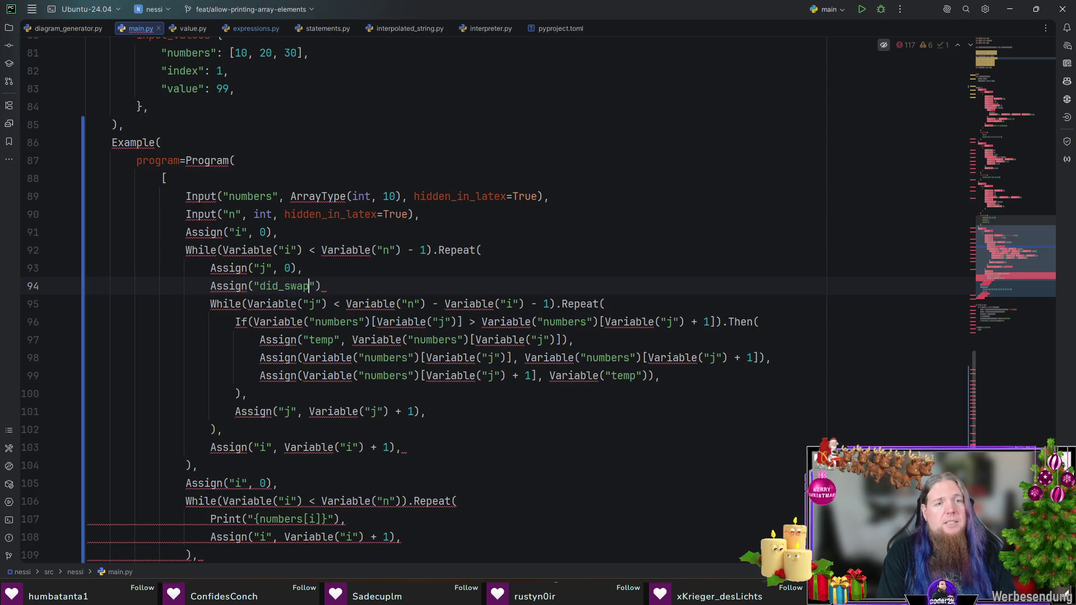
type("\"")
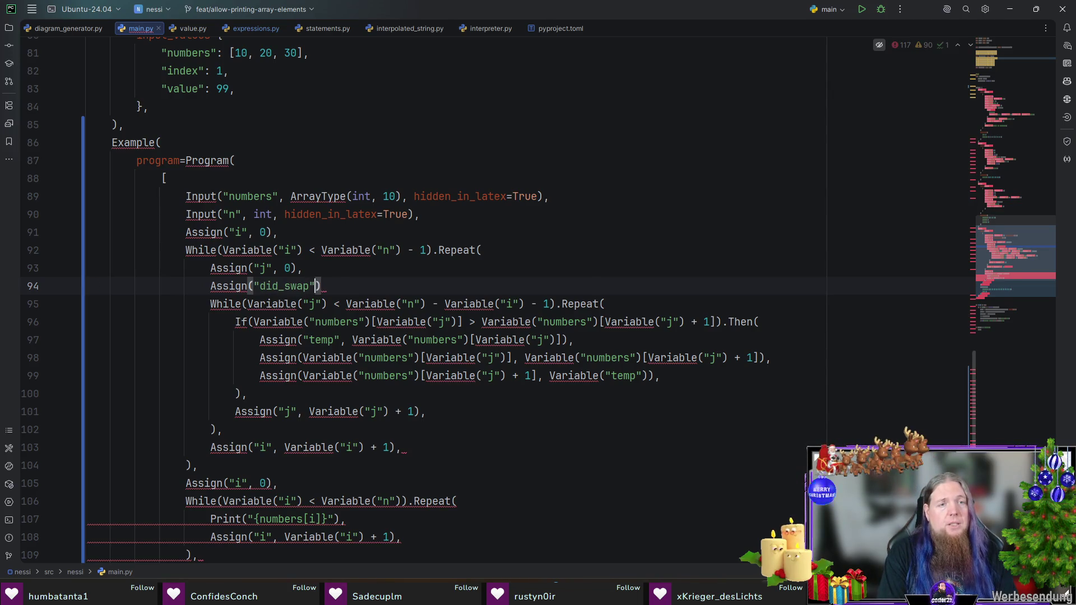
type(",")
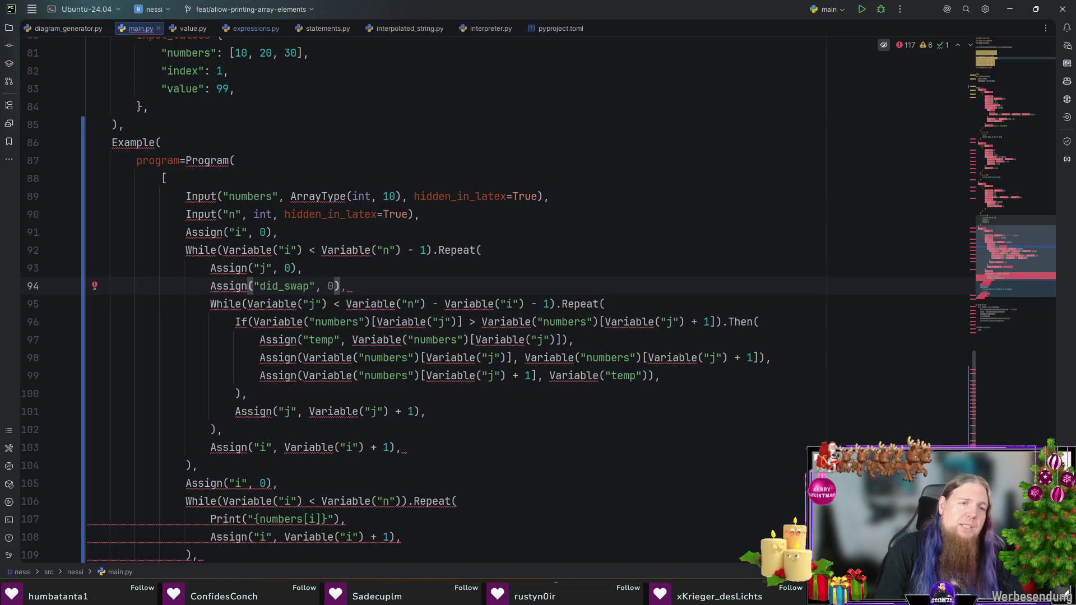
key("BackSpace")
type("false")
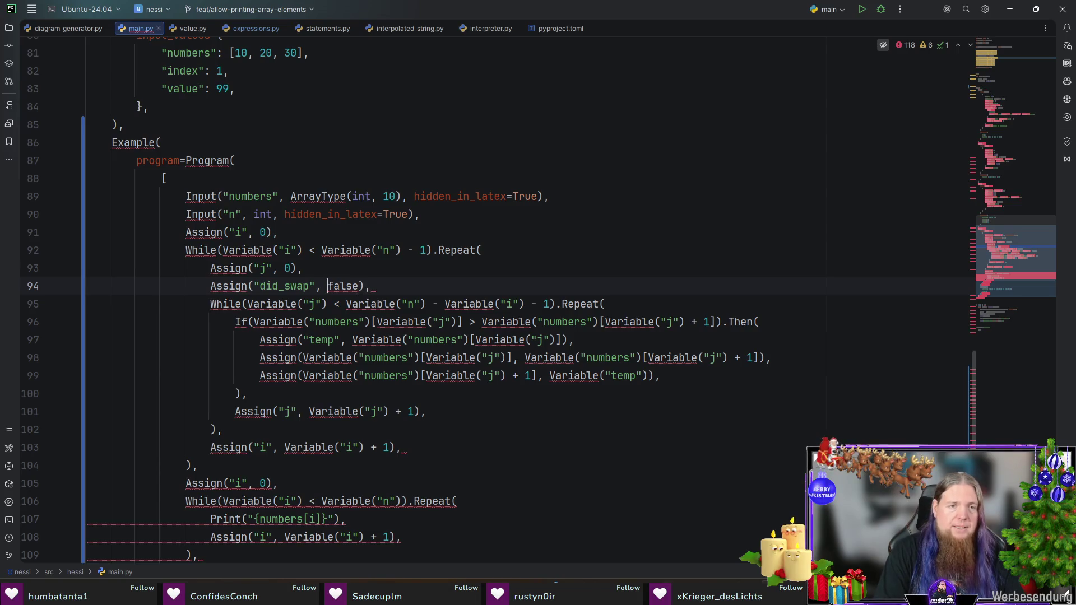
key("BackSpace")
key("BackSpace")
key("BackSpace")
type("F")
key("Return")
key("End")
type(",")
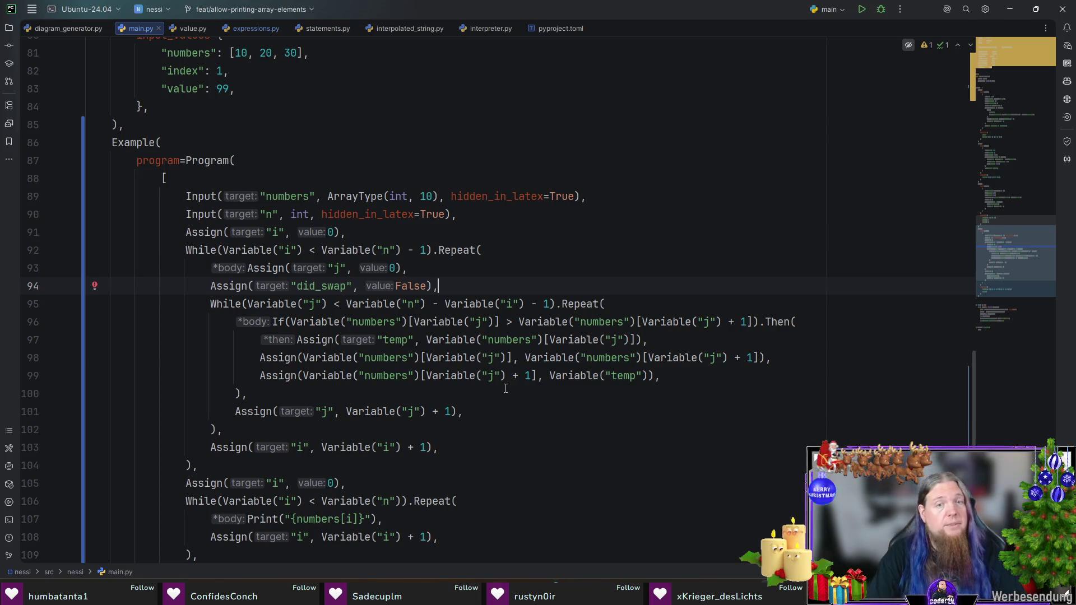
Step: Paste the did_swap assignment after the last swap, indented into the Then block, set to True
key("Down")
key("Down")
key("Down")
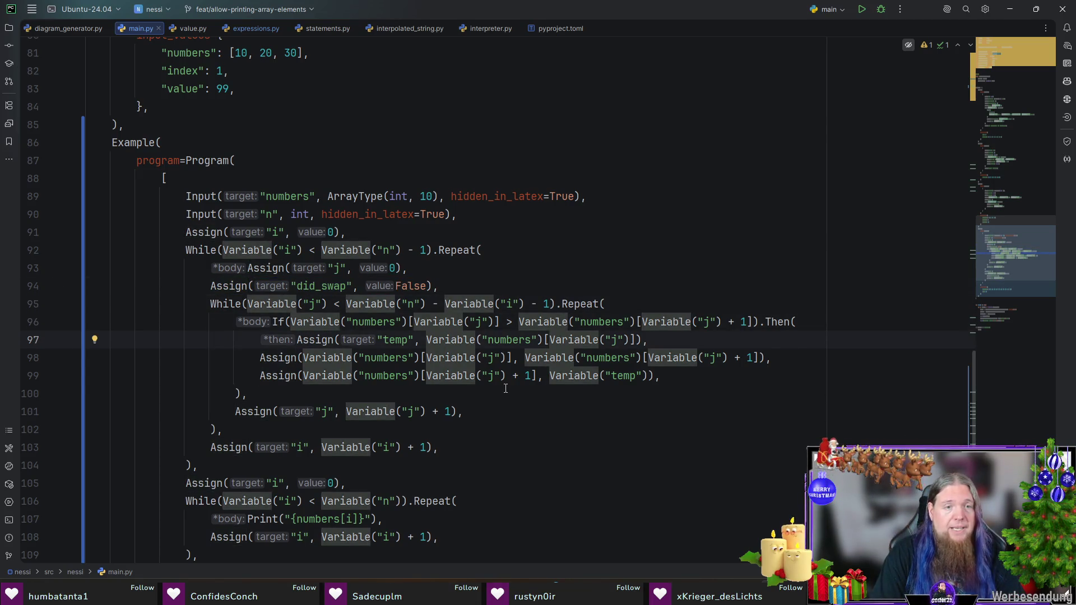
left_click(785, 317)
left_click(661, 375)
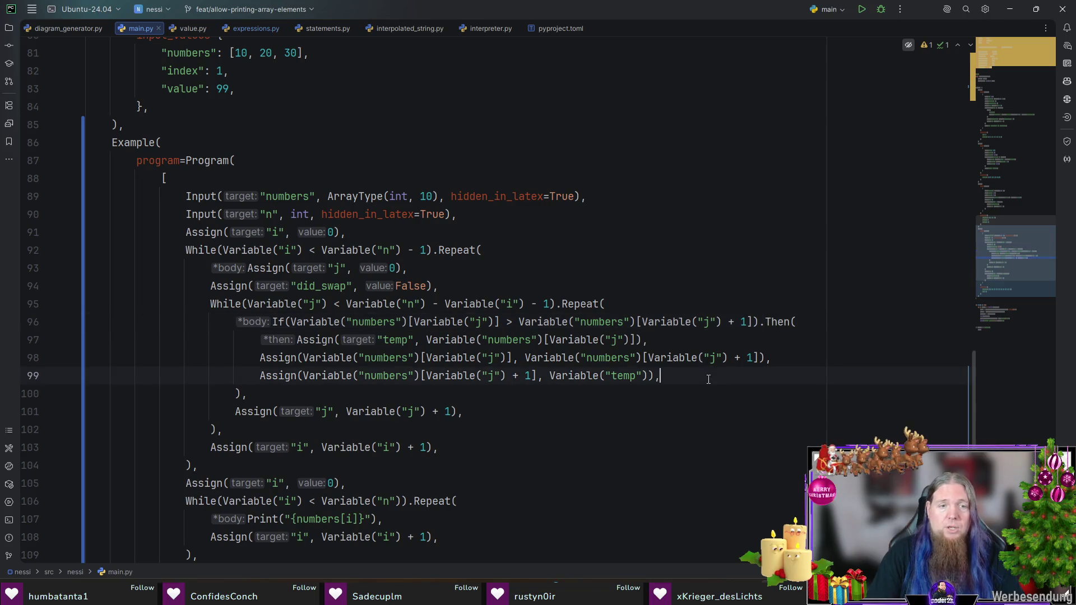
key("Return")
type("Assign(\"did_swap\", False),")
key("Home")
key("Tab")
key("Tab")
key("Tab")
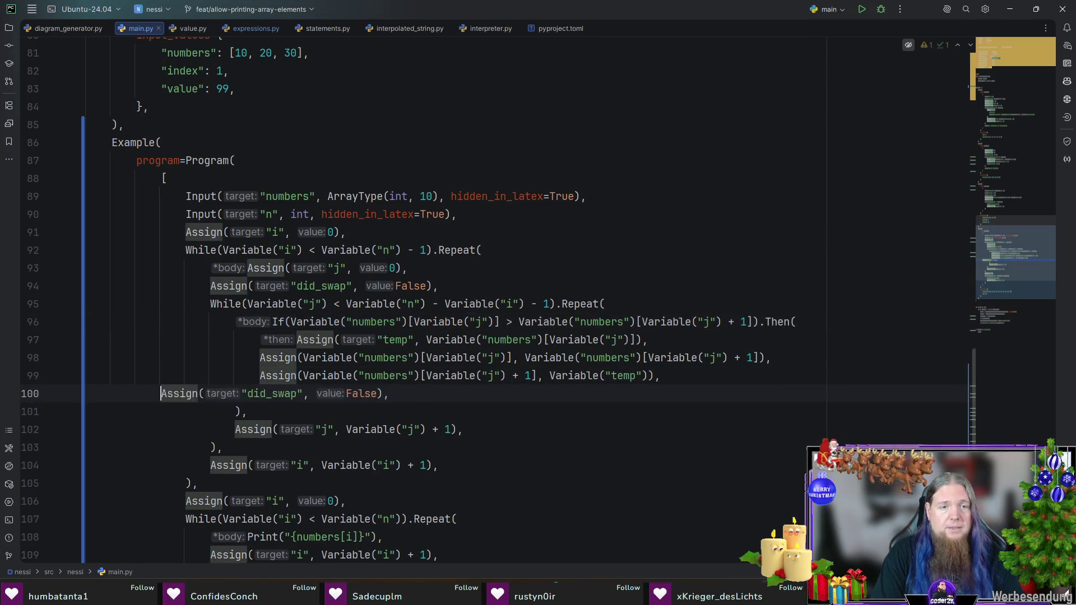
key("End")
key("Left")
key("Left")
key("ctrl+shift+Left")
type("True")
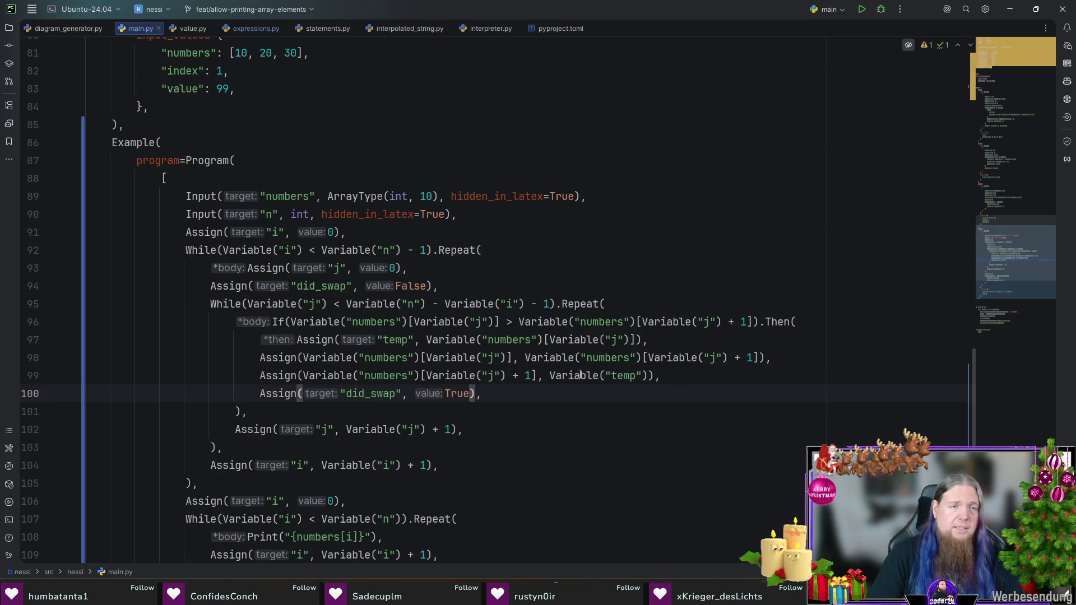
mouse_move(565, 375)
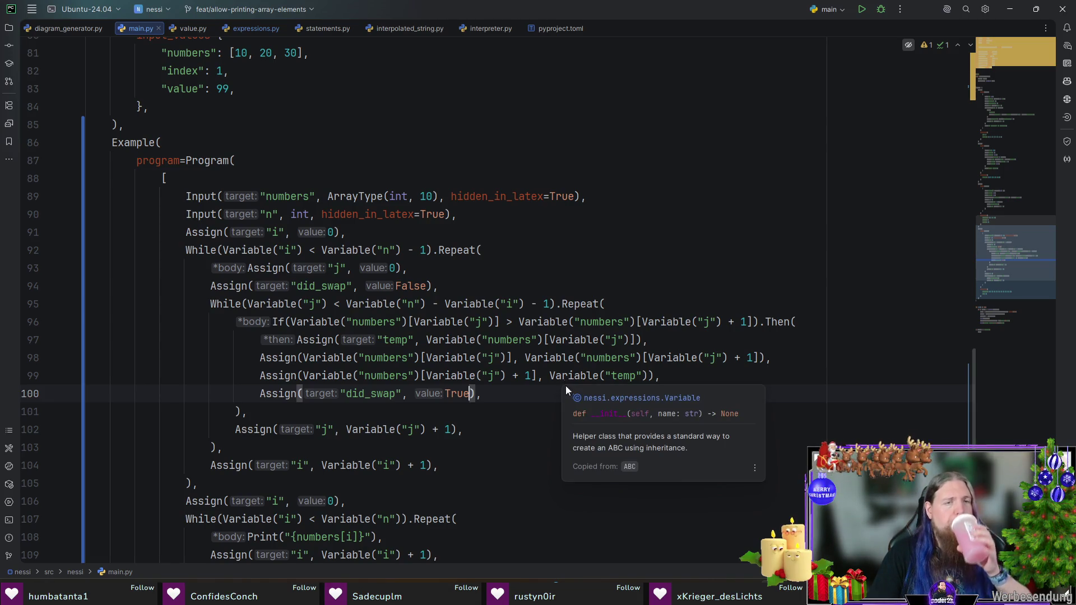
left_click(369, 447)
scroll(719, 434, "down", 1)
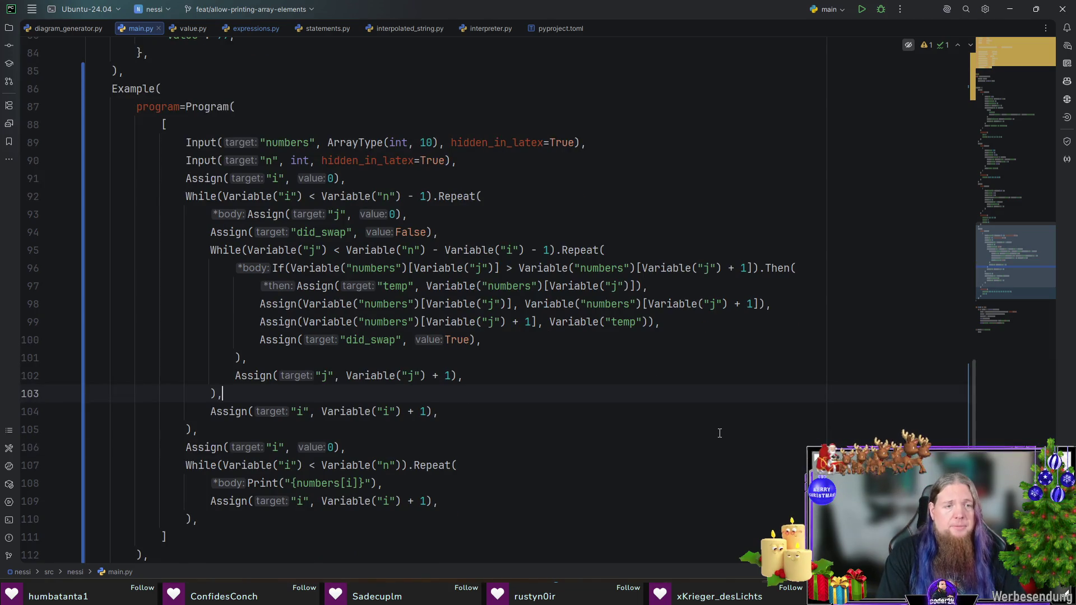
Step: Add an If did_swap == False Break after the inner loop, importing Break from nessi.statements
key("Return")
type("If(")
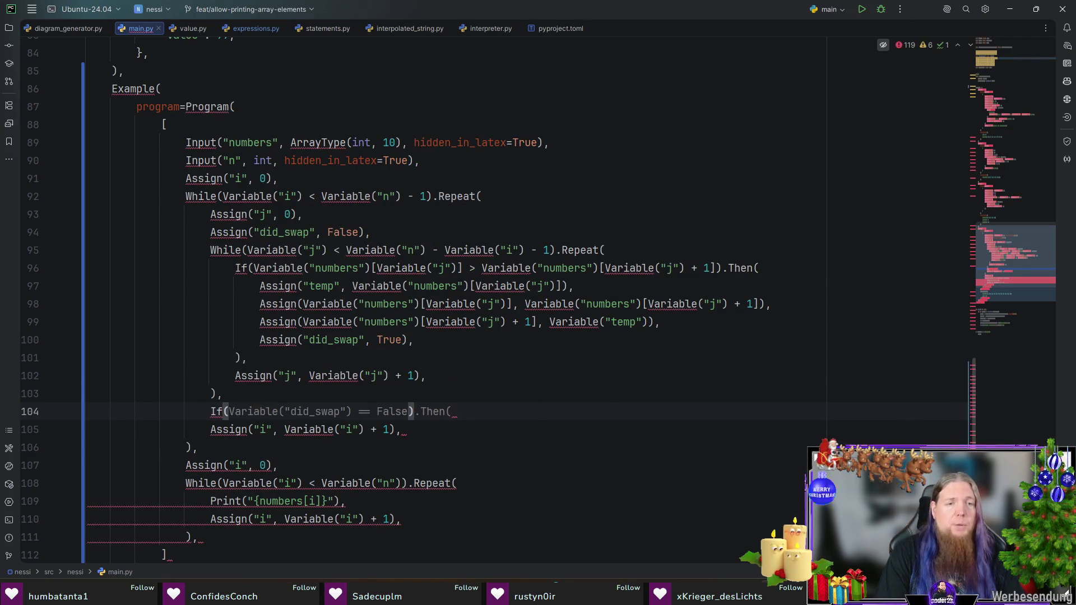
key("Tab")
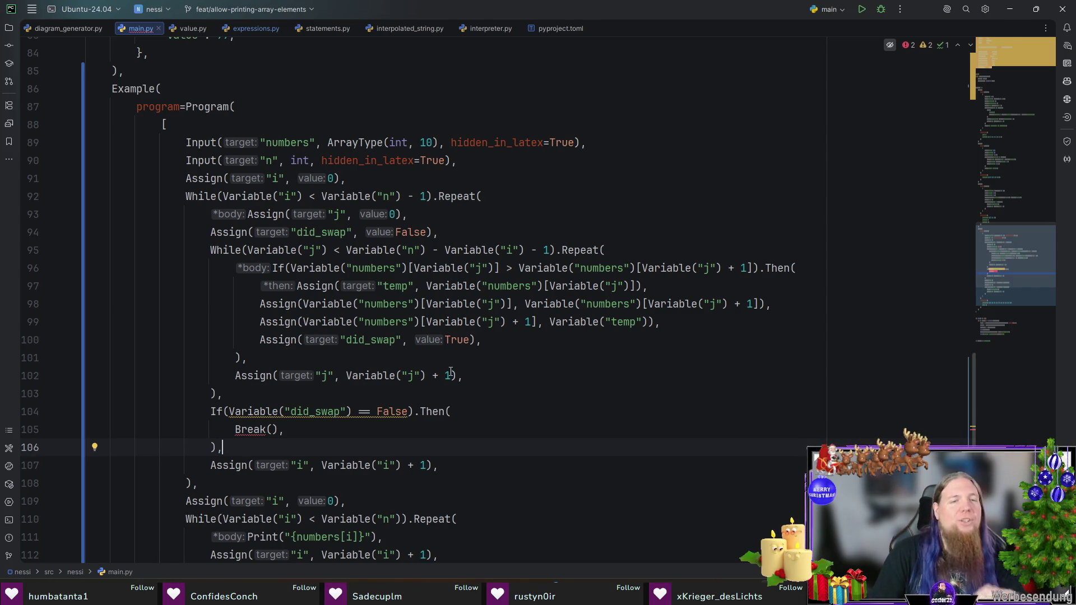
left_click(246, 429)
key("alt+Return")
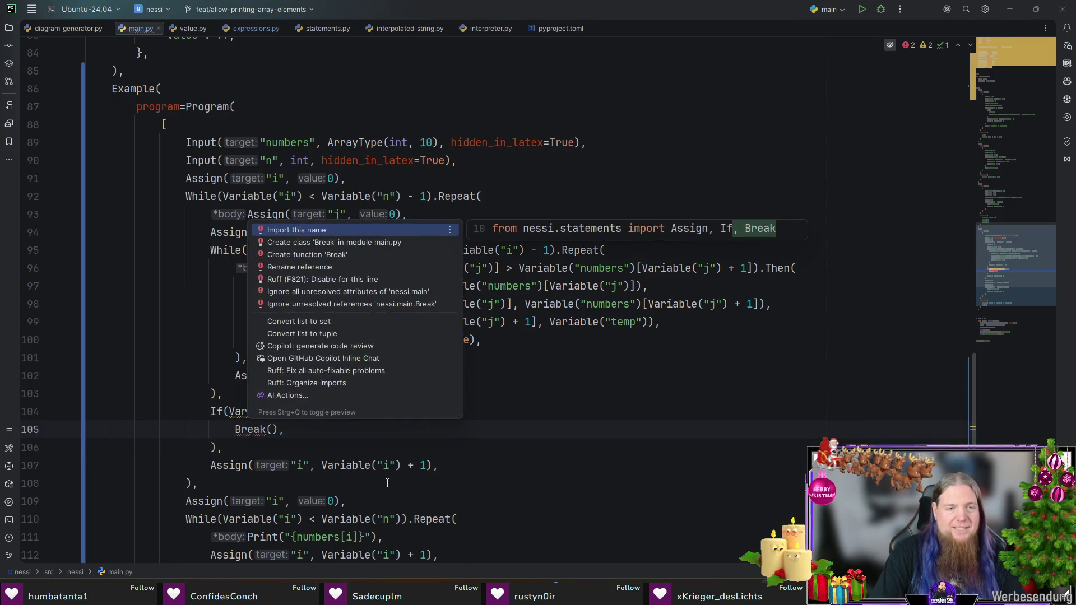
key("Escape")
key("alt+Return")
key("Return")
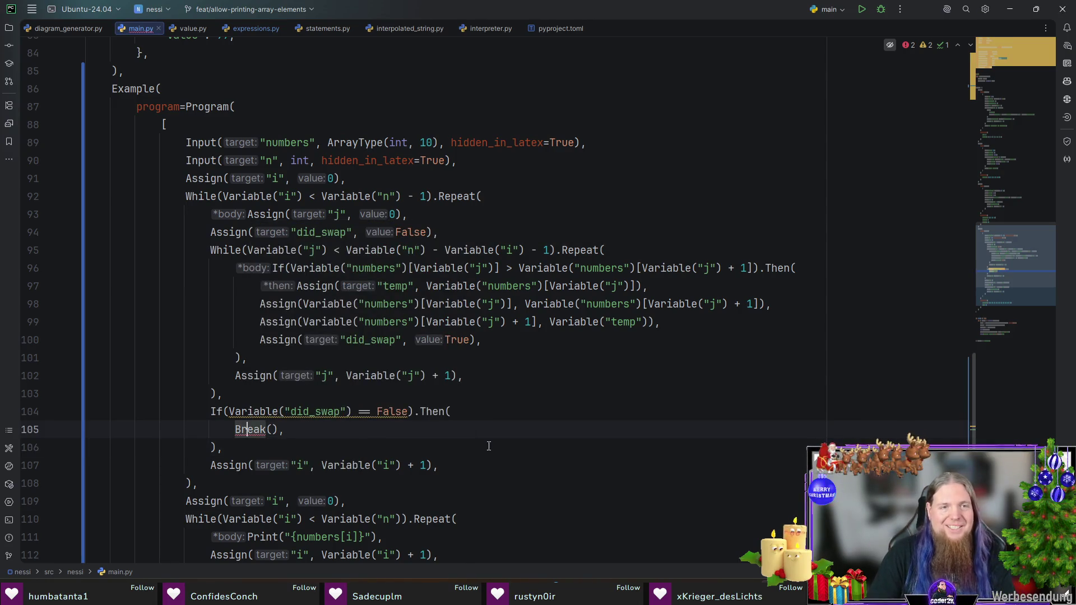
Step: Give the outer While label="Schleife" and start the same label on Break
left_click(427, 196)
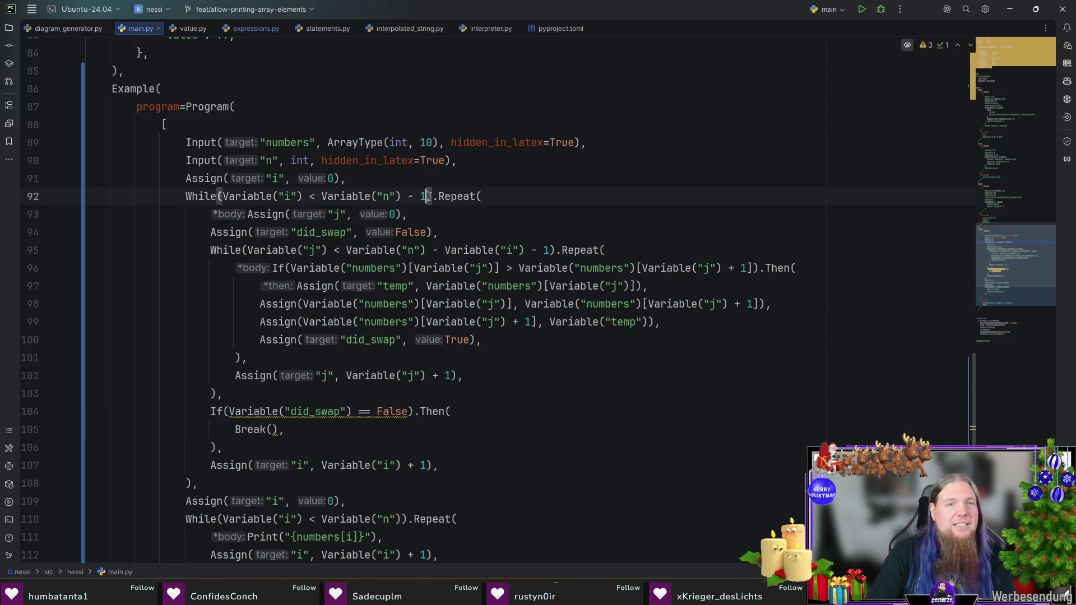
type(", label=\"Schel")
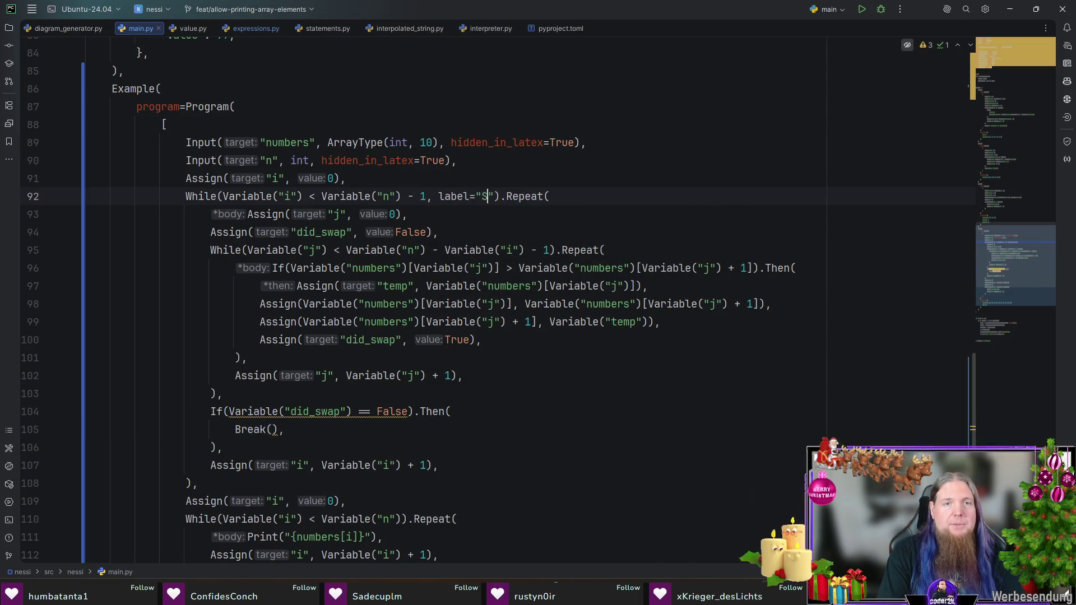
key("BackSpace")
key("BackSpace")
type("leife")
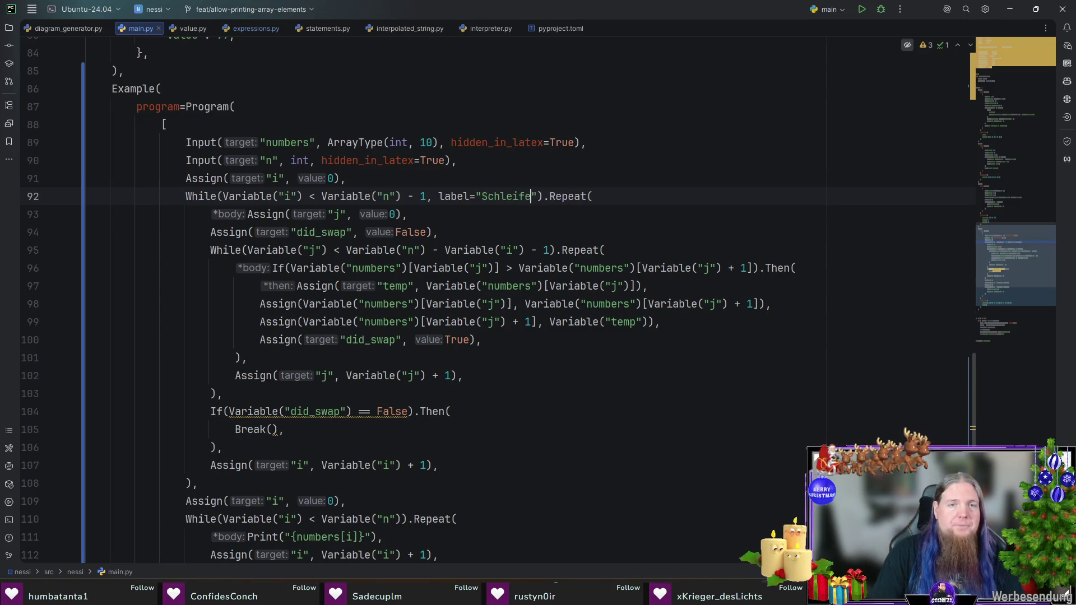
left_click(273, 429)
type("la")
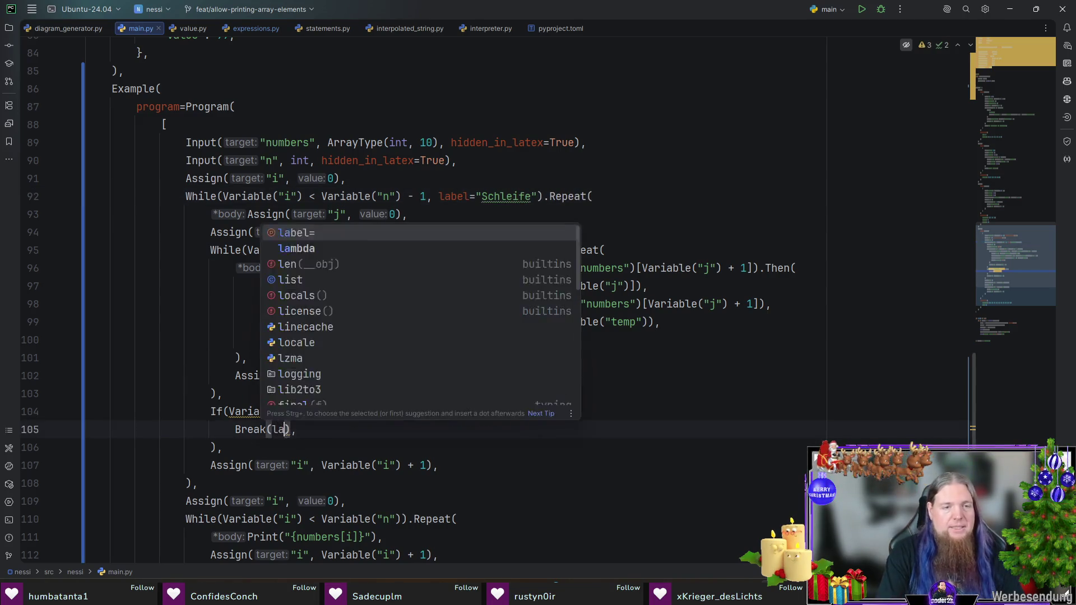
key("Return")
type("\"Schle")
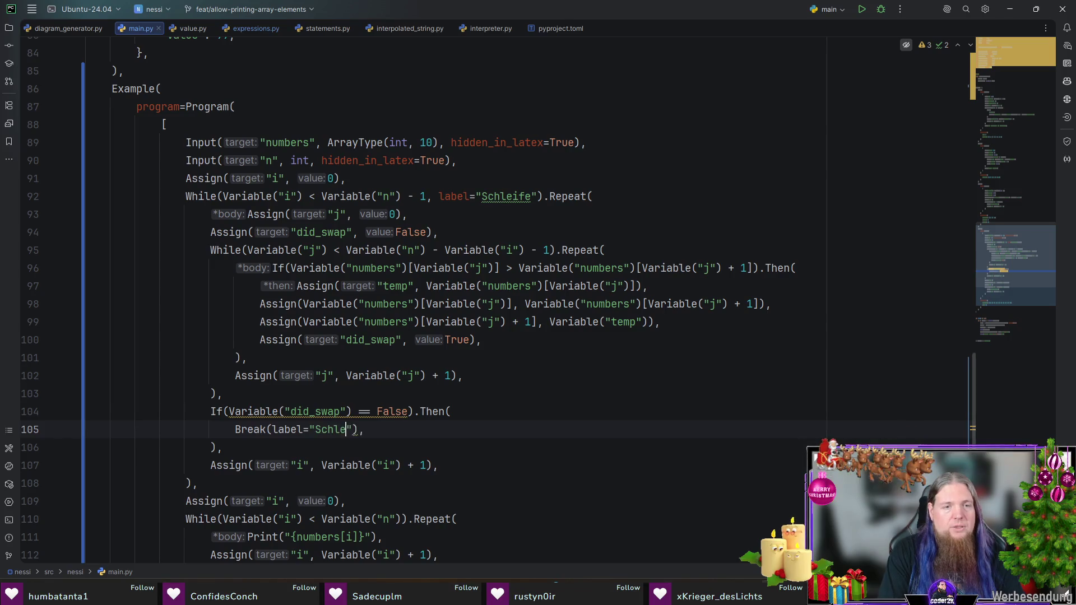
type("ife")
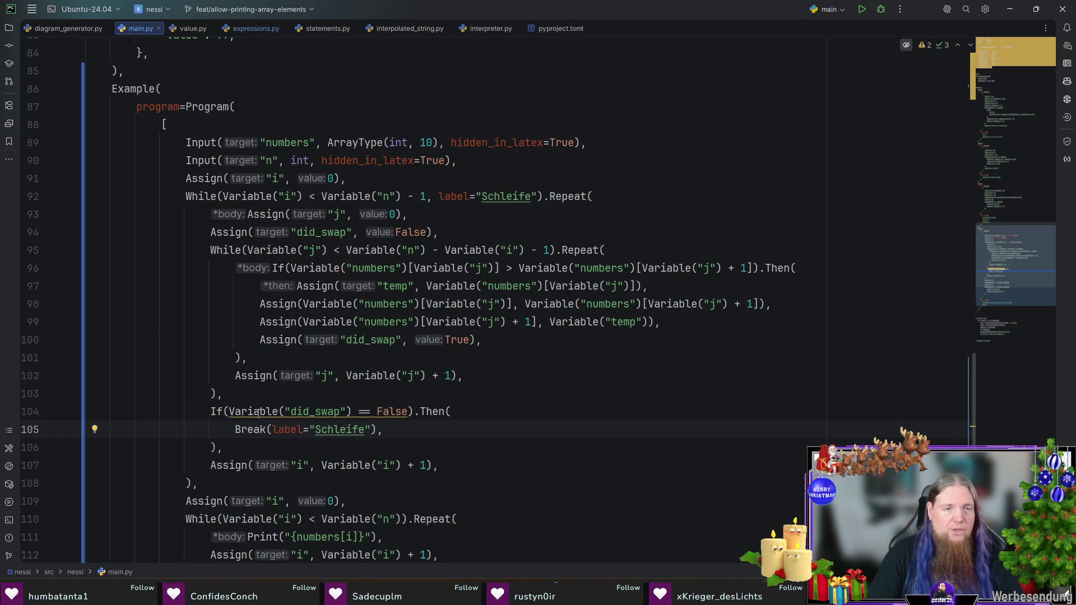
mouse_move(258, 412)
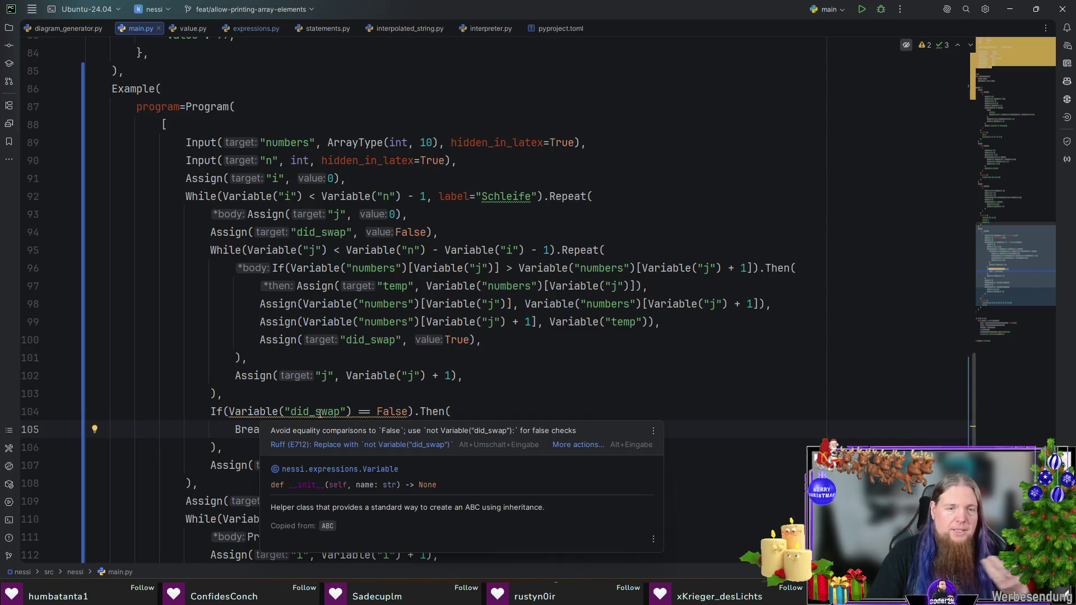
scroll(576, 421, "down", 3)
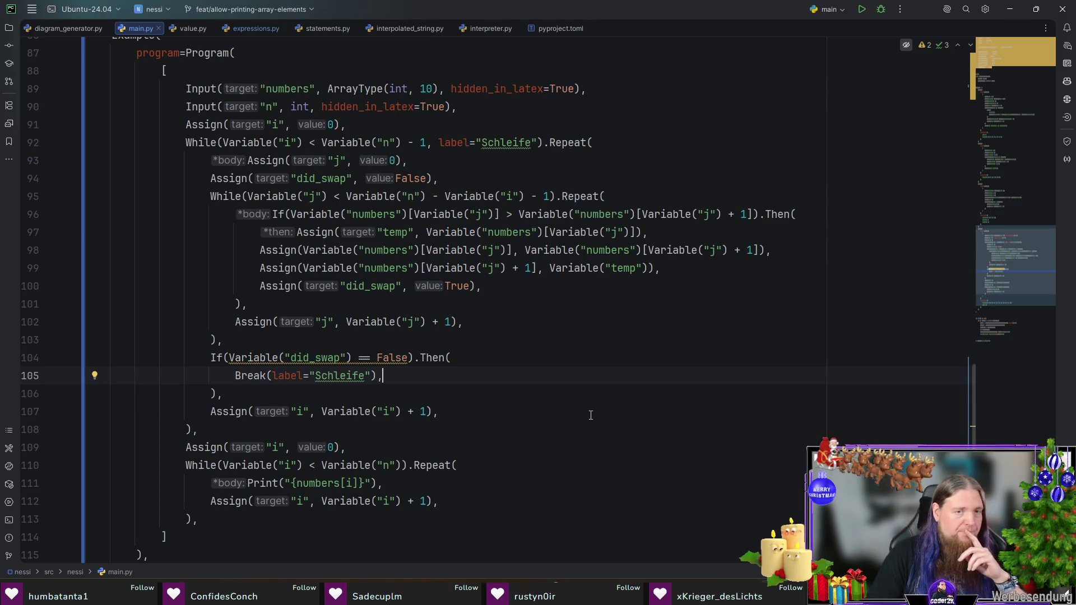
Step: Re-run the ruff format, check and pyrefly command and read the E712 error at line 106
key("alt+F12")
key("Up")
key("Return")
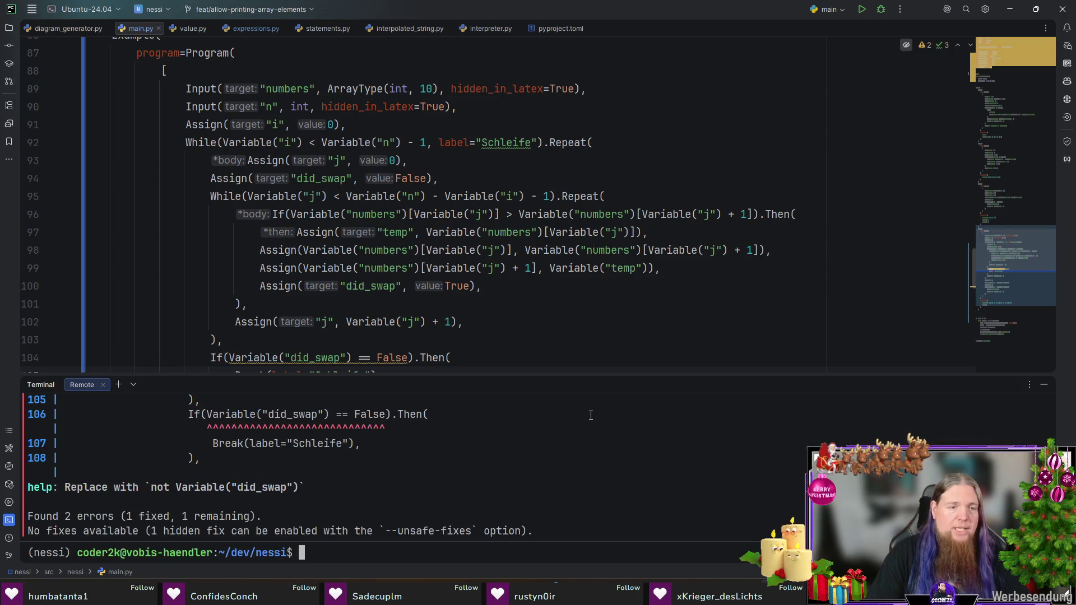
left_click_drag(526, 375, 534, 312)
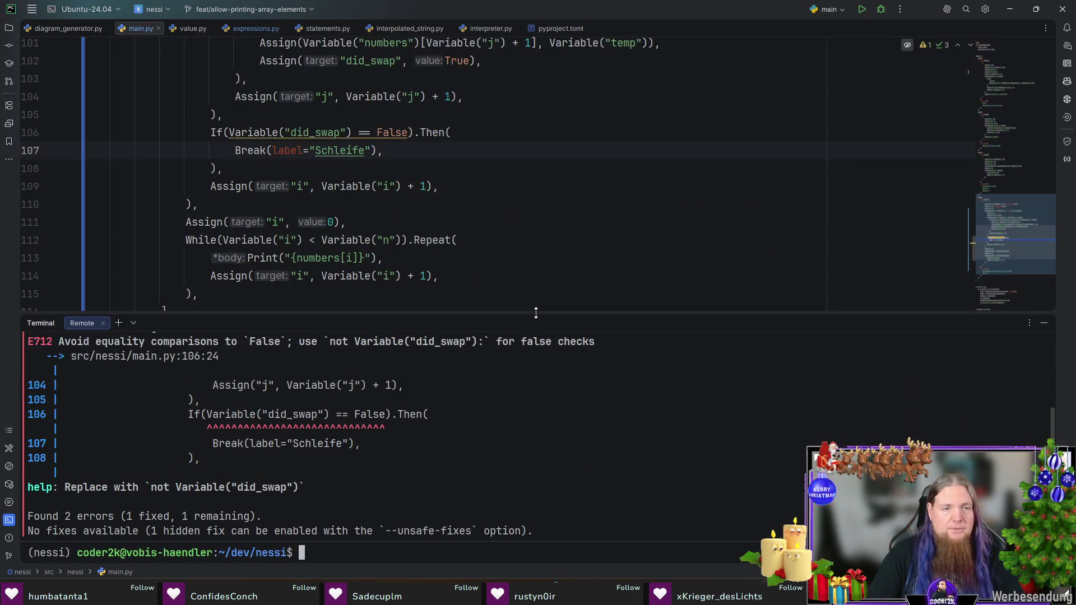
scroll(544, 440, "up", 3)
scroll(542, 439, "down", 2)
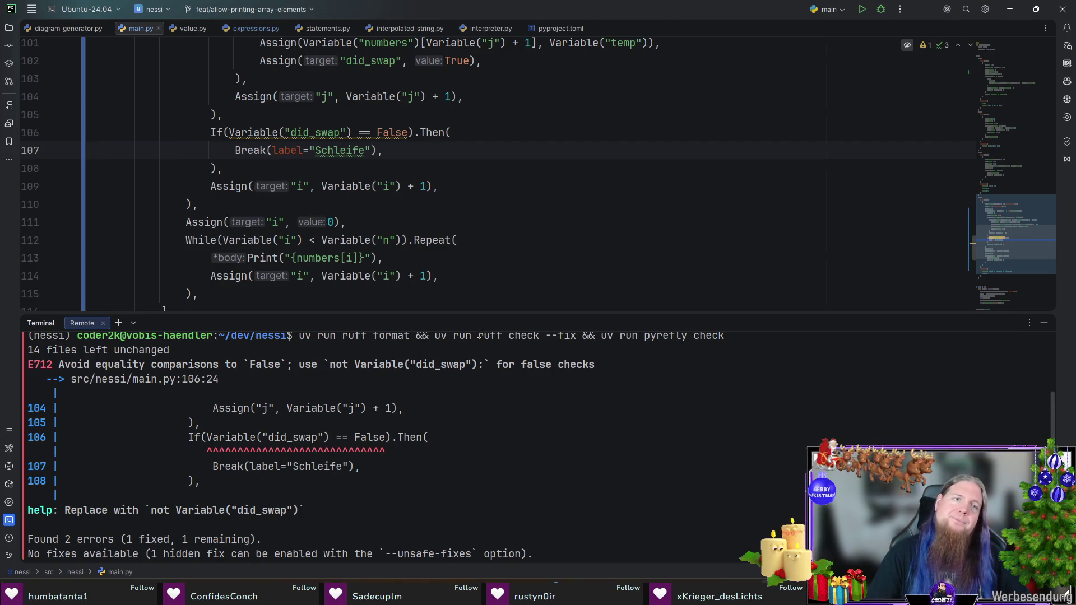
scroll(448, 252, "up", 1)
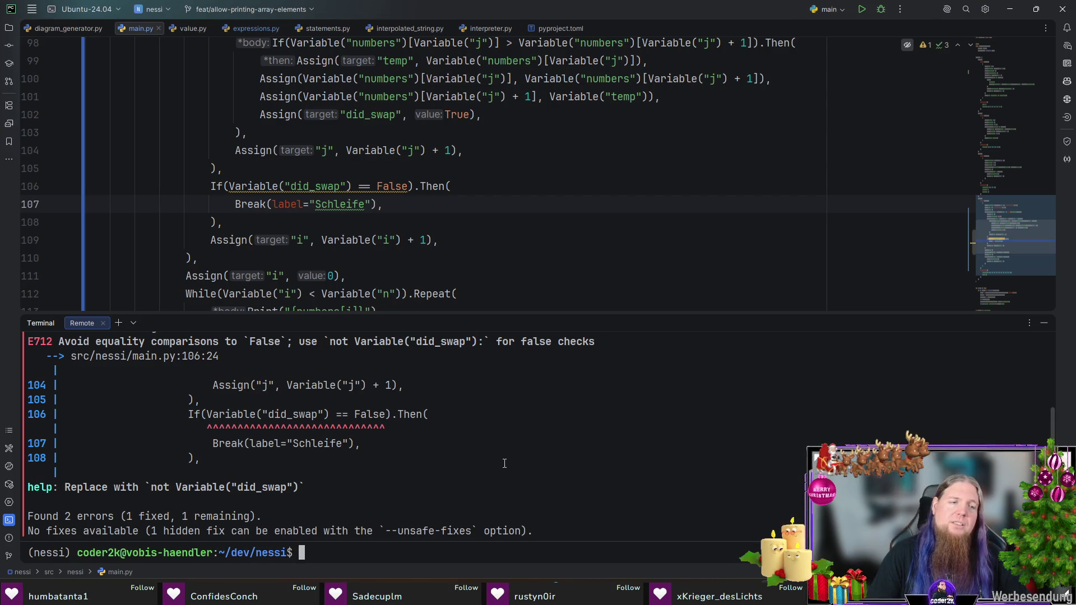
scroll(504, 463, "up", 1)
scroll(504, 464, "up", 1)
scroll(504, 463, "down", 2)
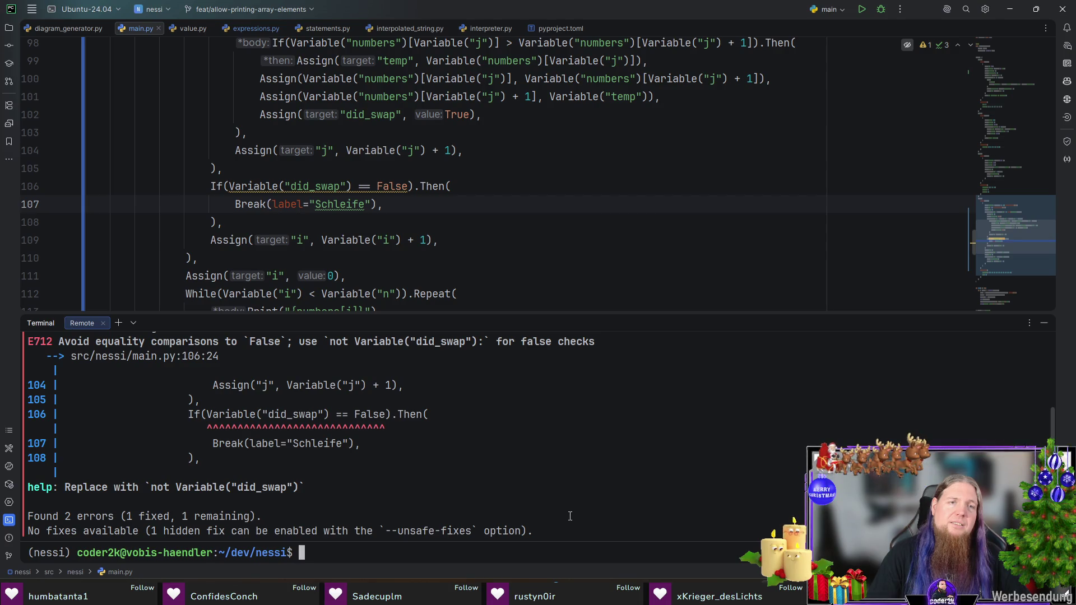
Step: Hide the terminal and wrap the did_swap comparison value in Bool()
left_click(1044, 323)
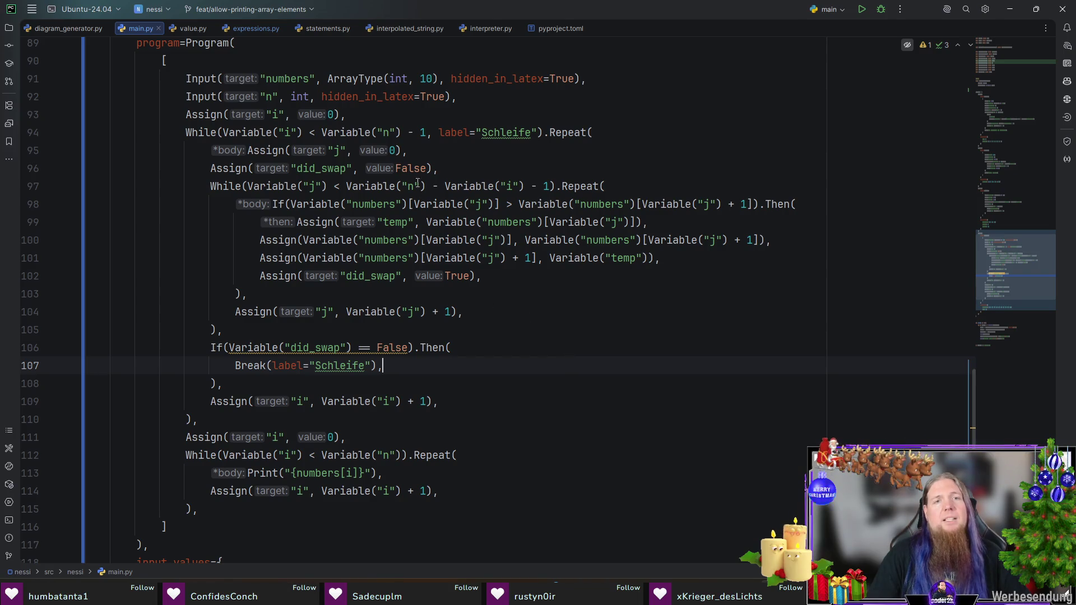
mouse_move(404, 169)
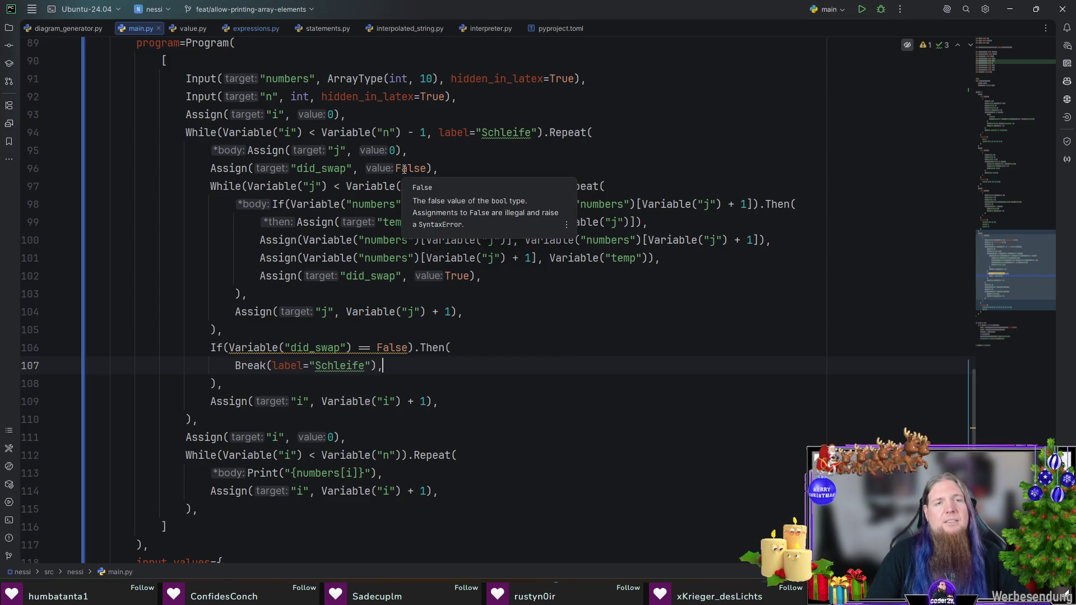
double_click(394, 349)
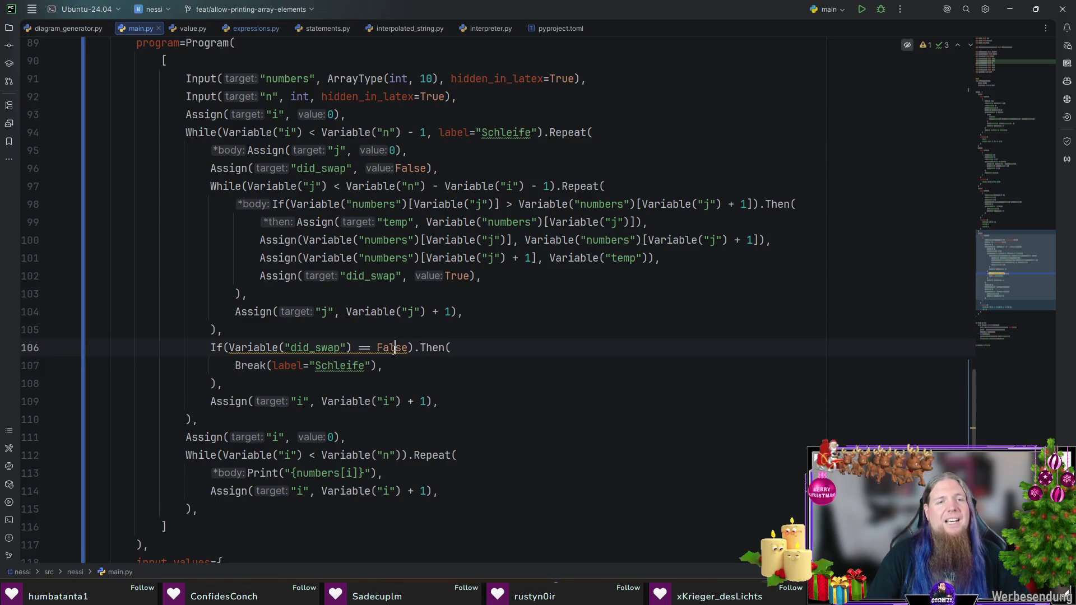
type("Bool")
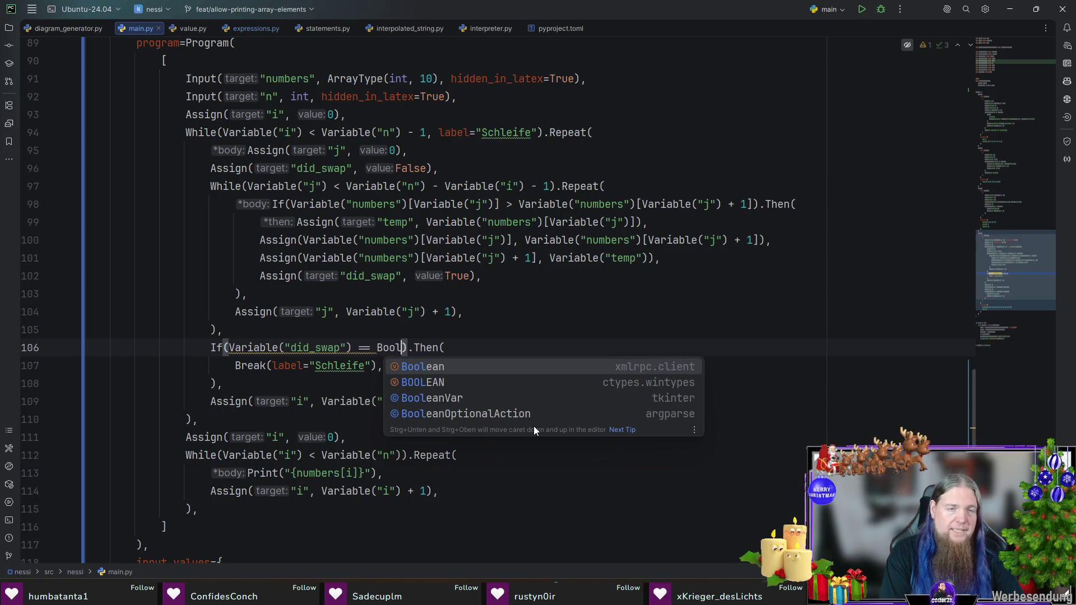
type("(")
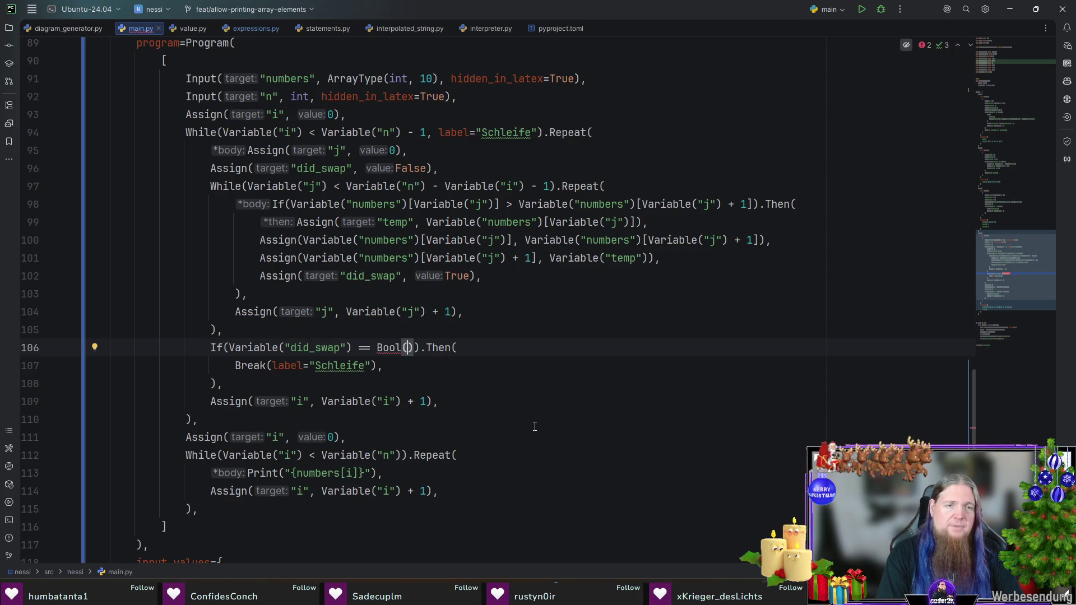
type("Fal")
key("Return")
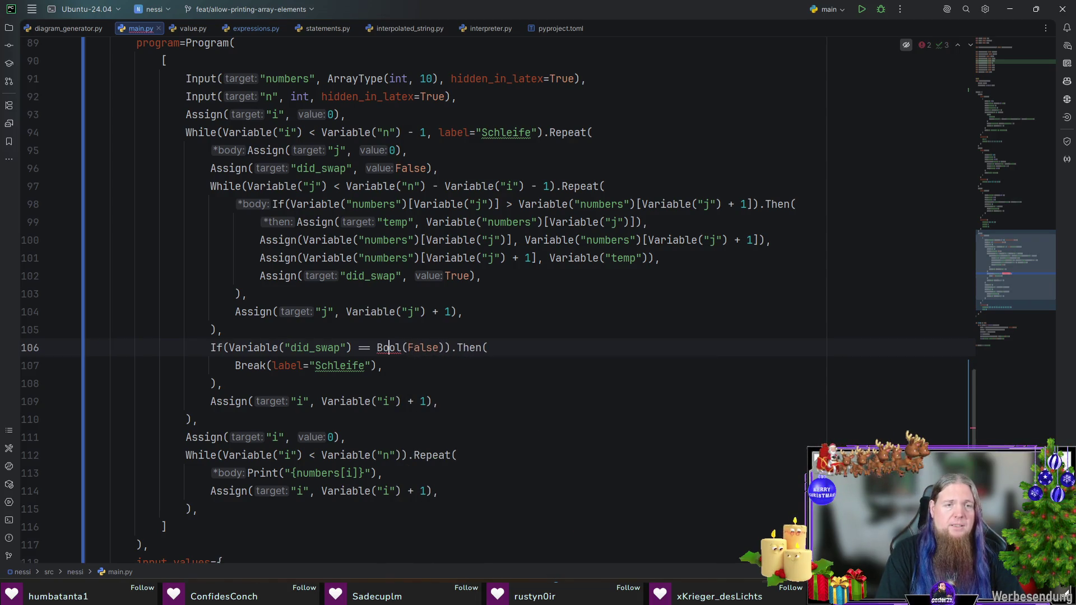
double_click(423, 348)
type("True")
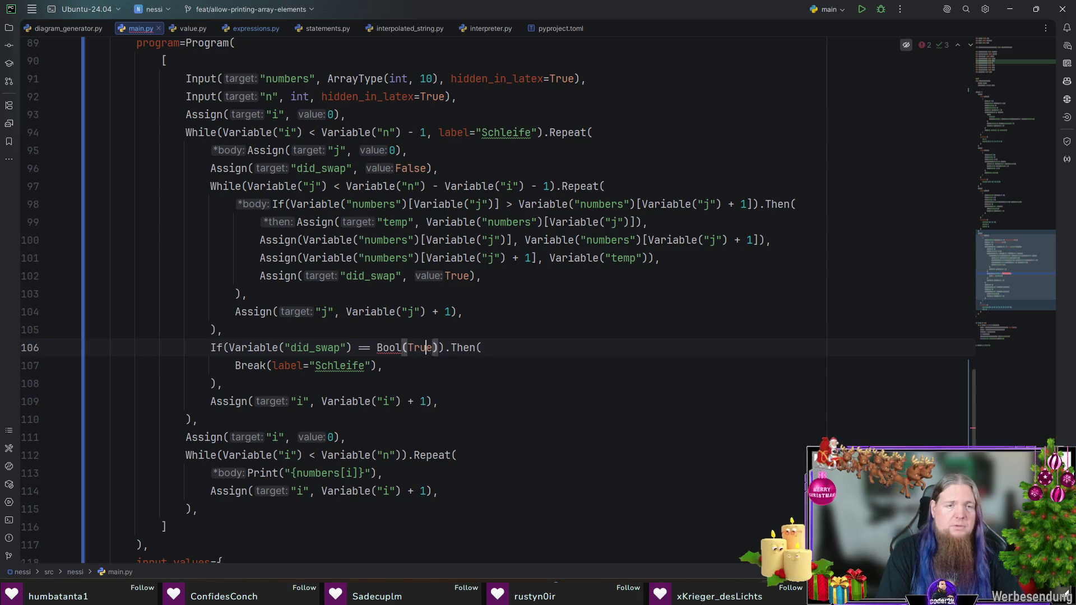
Step: Import Bool from nessi.expressions and make the comparison Bool(False)
left_click(378, 348)
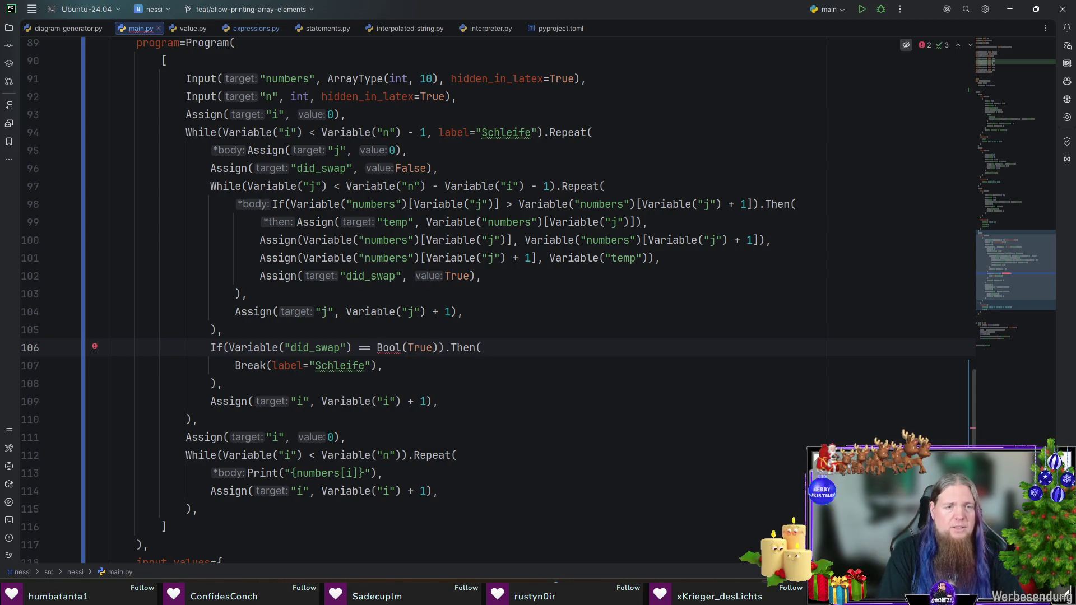
key("alt+Return")
key("Return")
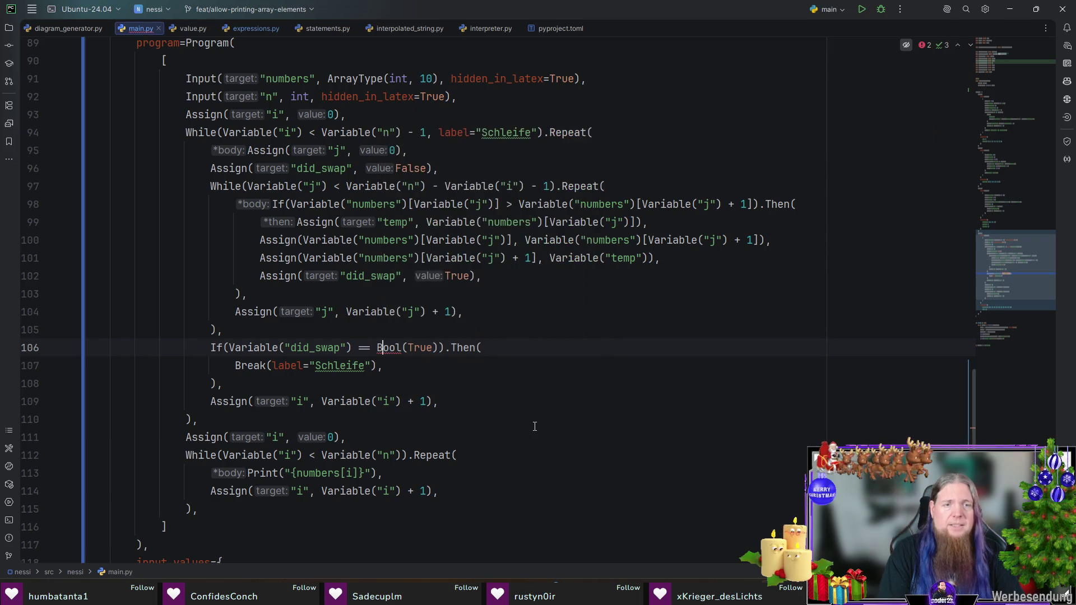
key("ctrl+Right")
key("ctrl+Right")
key("ctrl+shift+Right")
type("F")
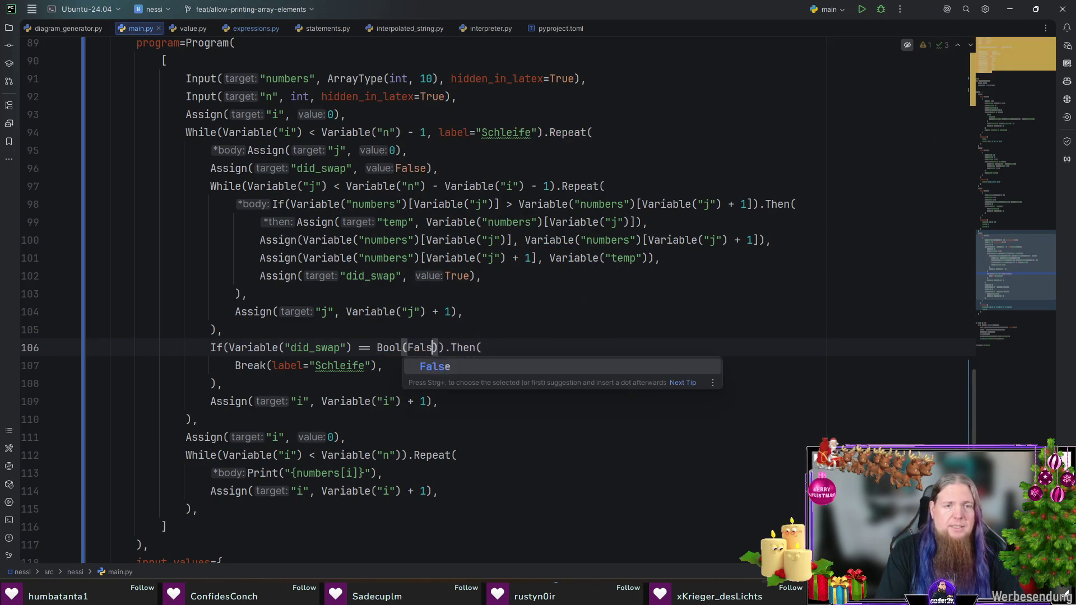
key("Return")
key("End")
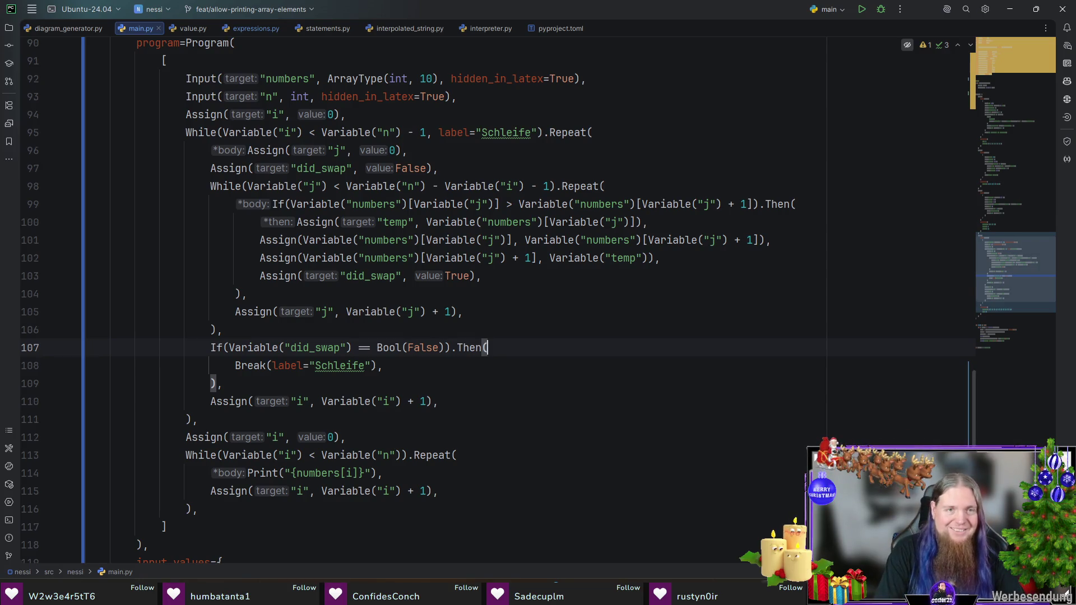
Step: Re-run the ruff and pyrefly checks so they all pass, then hide the terminal
key("alt+F12")
key("Up")
key("Return")
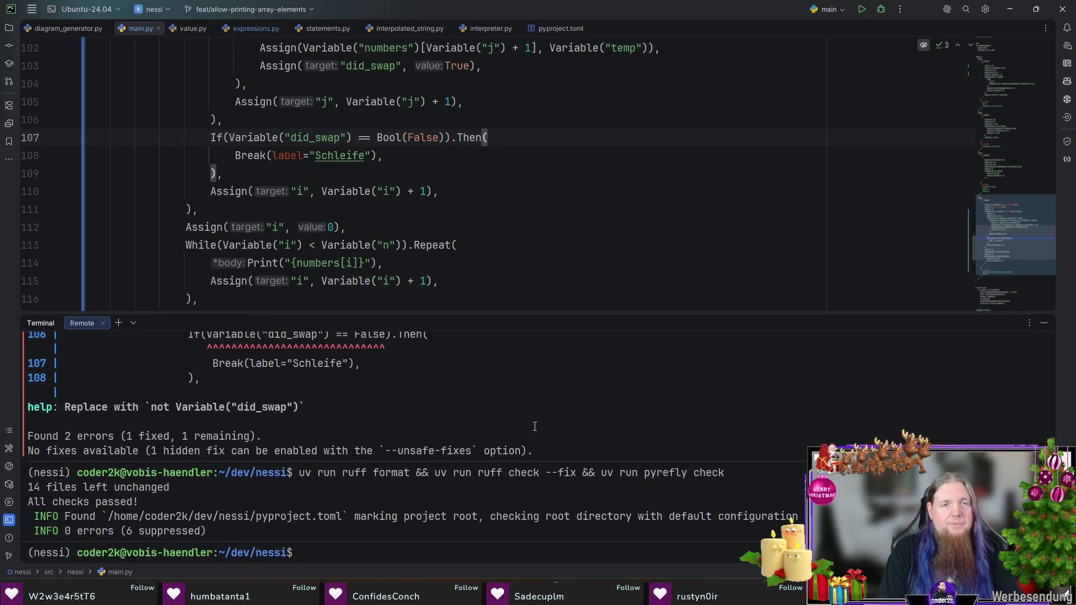
key("alt+F12")
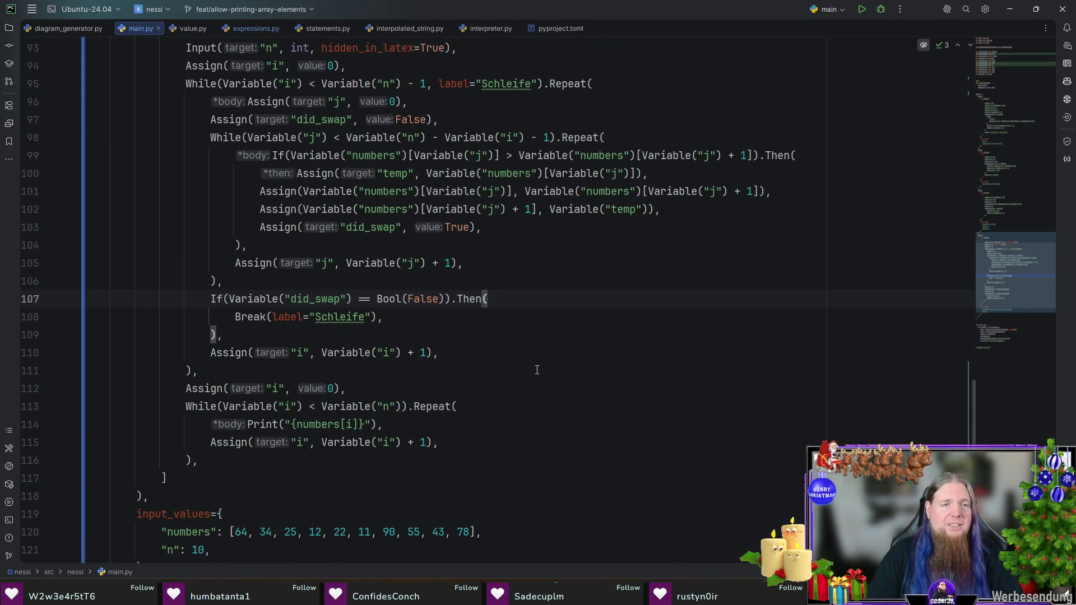
Step: Comment out the earlier binary-to-decimal Example block with Ctrl+/
scroll(426, 352, "up", 6)
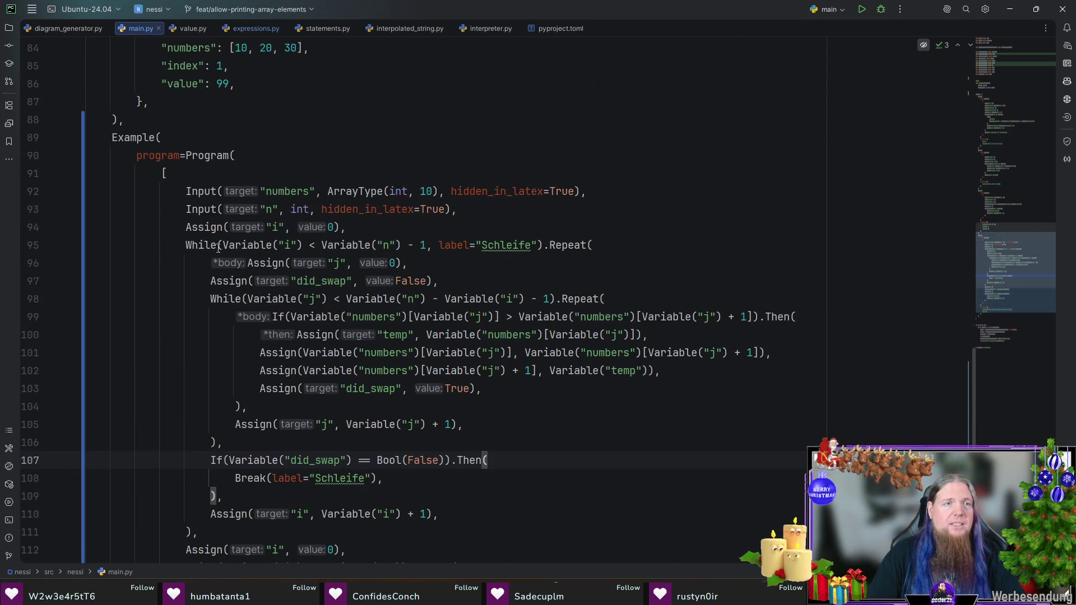
mouse_move(131, 281)
left_mouse_down()
mouse_move(133, 227)
mouse_move(69, 337)
mouse_move(75, 315)
left_mouse_up()
scroll(133, 227, "up", 9)
scroll(112, 252, "up", 12)
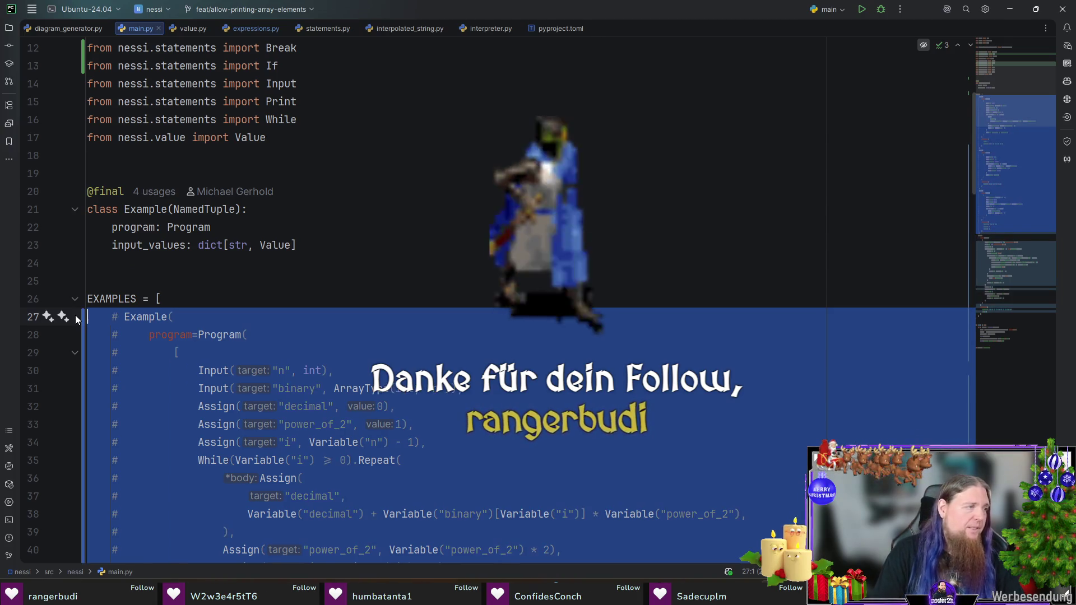
key("ctrl+slash")
scroll(431, 274, "down", 9)
scroll(432, 274, "down", 19)
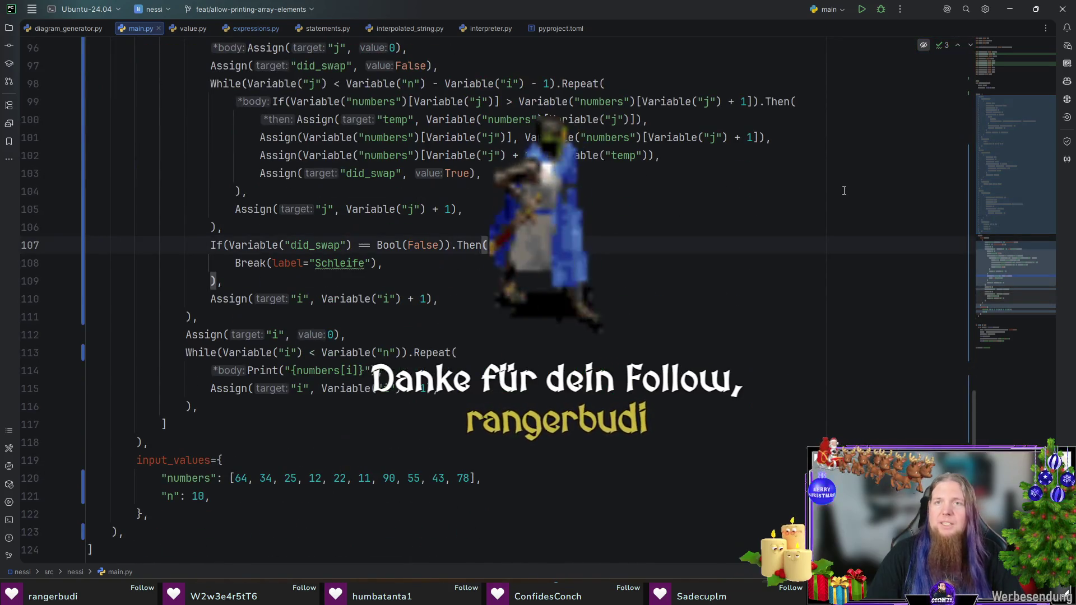
Step: Run main, launching python -m nessi.main from the project virtualenv
left_click(862, 10)
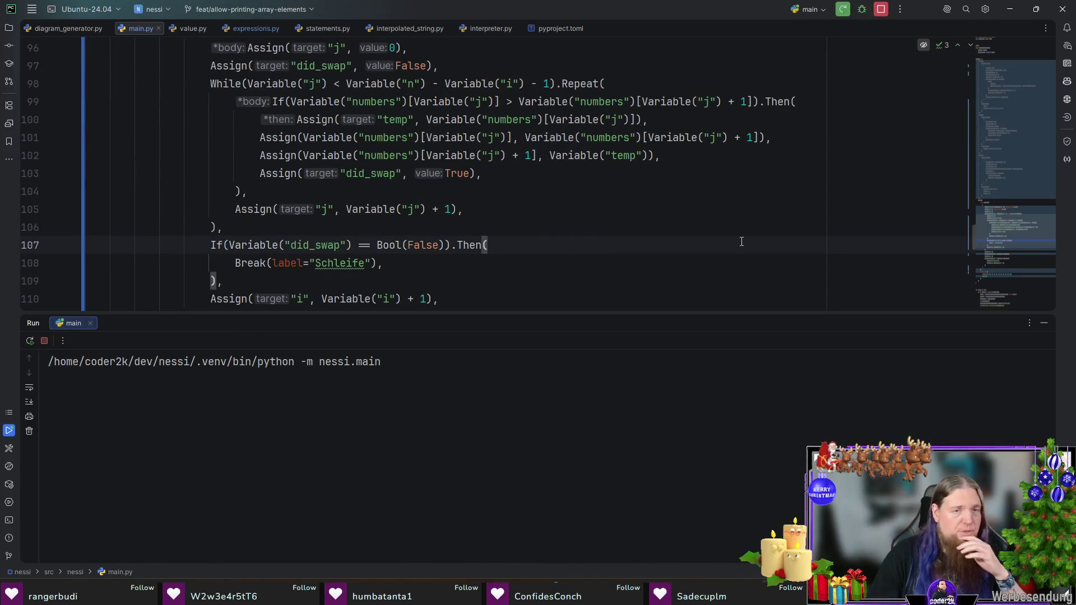
scroll(668, 235, "down", 5)
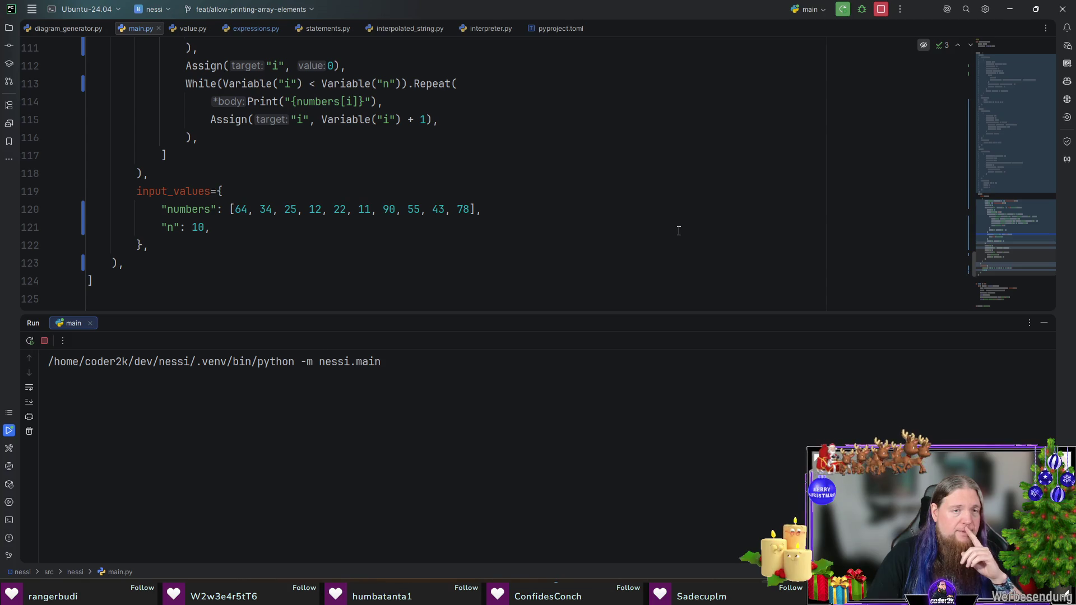
scroll(411, 225, "up", 3)
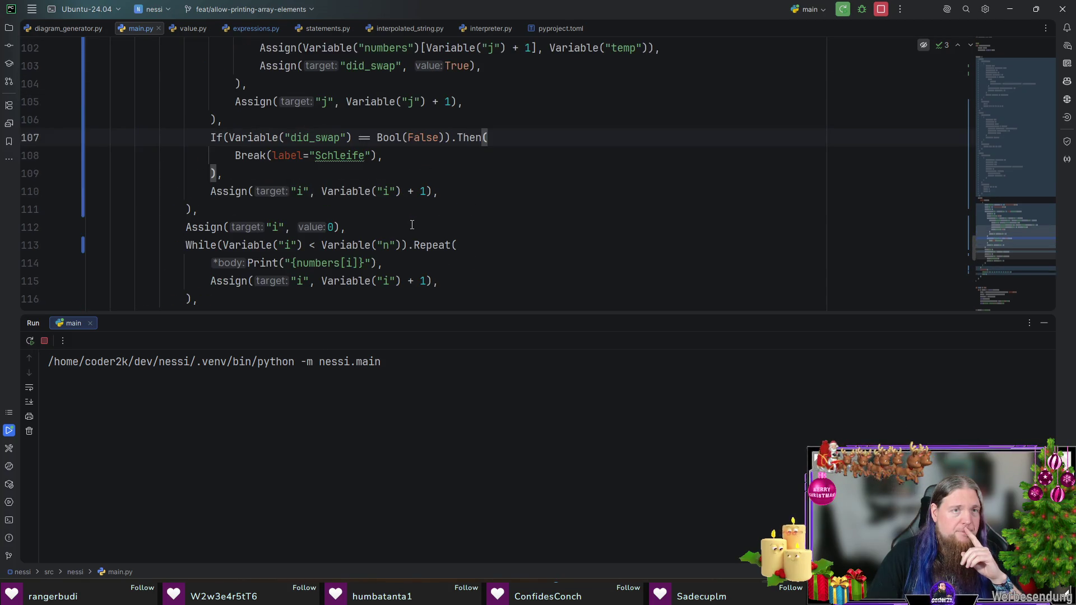